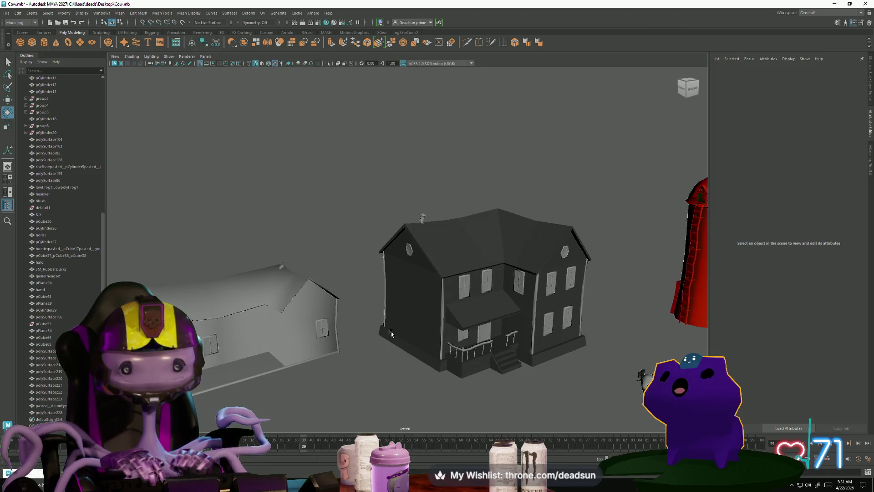
pyautogui.scroll(3, 464, 276)
pyautogui.scroll(3, 463, 257)
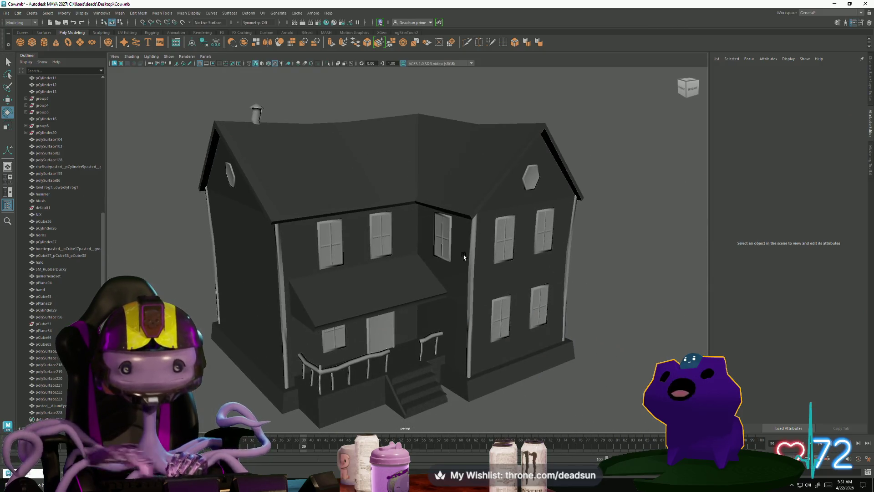
# Select the two upper and one lower window on the right-hand wing together
pyautogui.click(498, 238)
pyautogui.keyDown('shift'); pyautogui.click(544, 232); pyautogui.keyUp('shift')
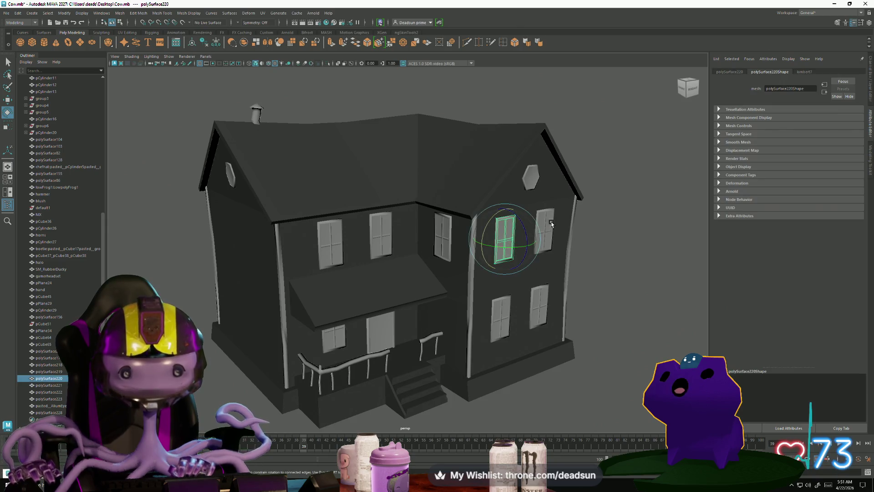
pyautogui.keyDown('shift'); pyautogui.click(540, 303); pyautogui.keyUp('shift')
pyautogui.scroll(-5, 539, 303)
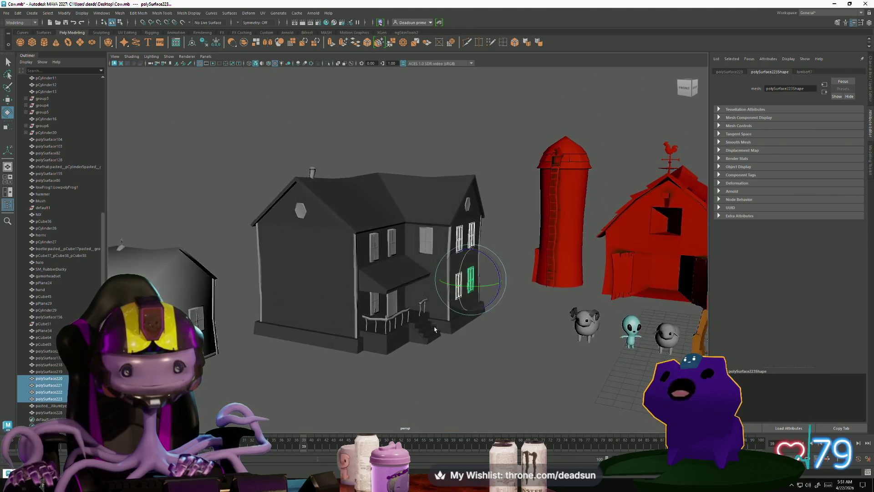
pyautogui.keyDown('alt'); pyautogui.moveTo(435, 329); pyautogui.dragTo(398, 298); pyautogui.keyUp('alt')
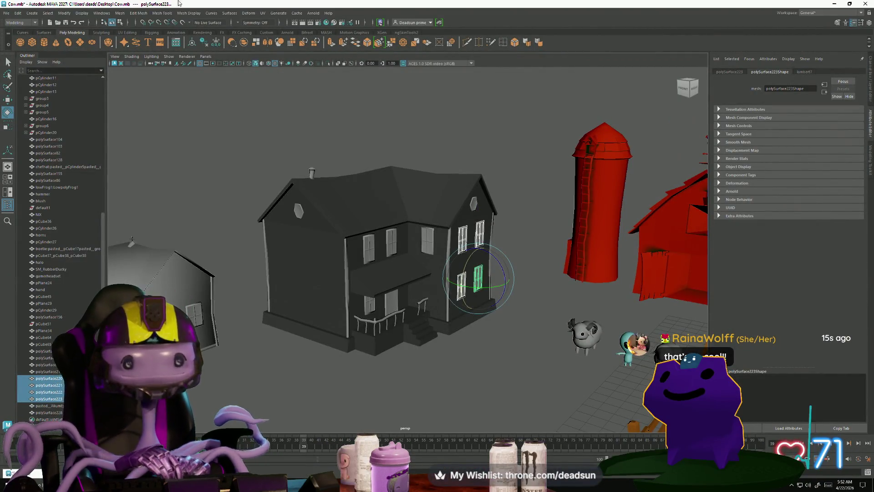
# Combine the selected windows into a single mesh and reselect it
pyautogui.click(120, 13)
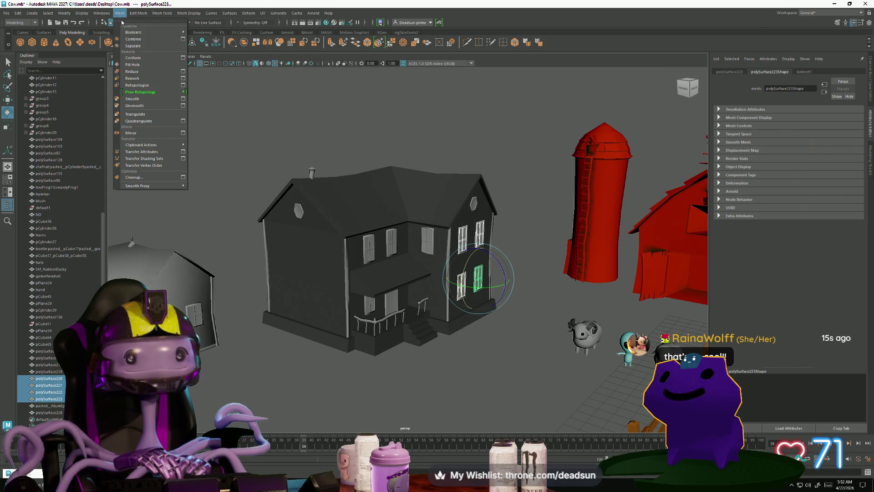
pyautogui.click(134, 41)
pyautogui.click(328, 114)
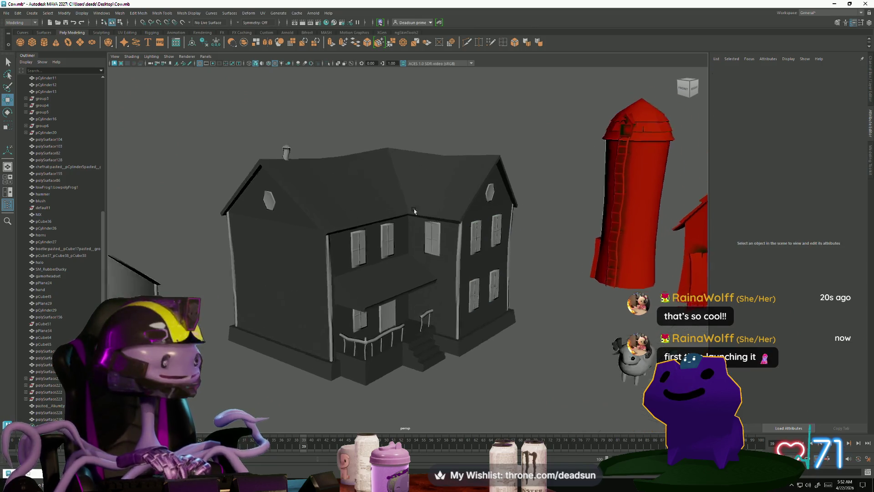
pyautogui.scroll(5, 414, 208)
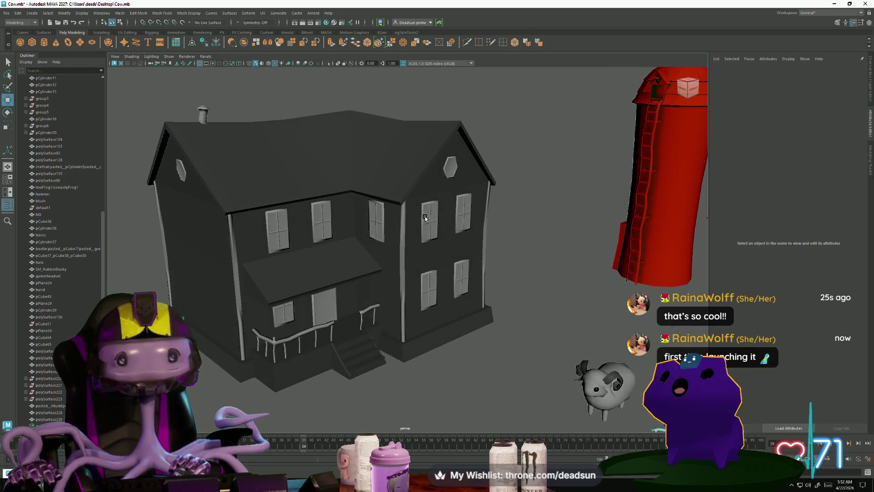
pyautogui.click(424, 218)
pyautogui.scroll(-3, 339, 232)
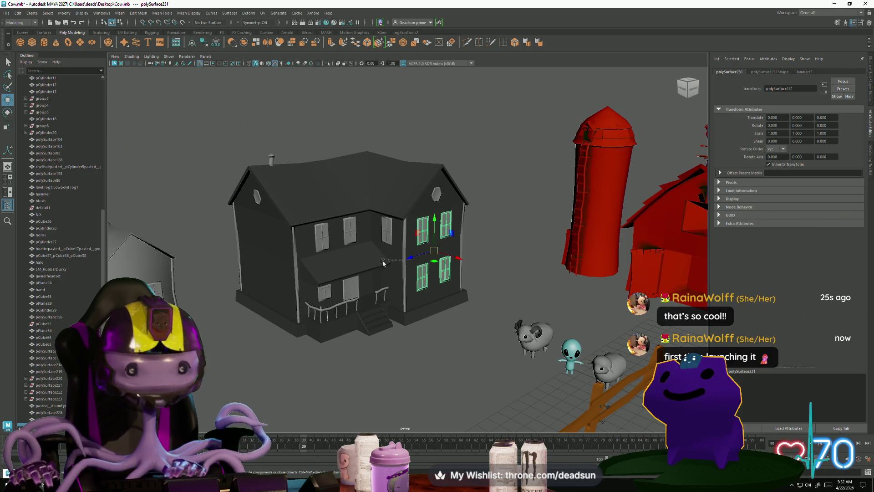
# Move the combined windows to the left wall and rotate them -90 in Y to fit it
pyautogui.moveTo(363, 266); pyautogui.dragTo(303, 281)
pyautogui.press('e')
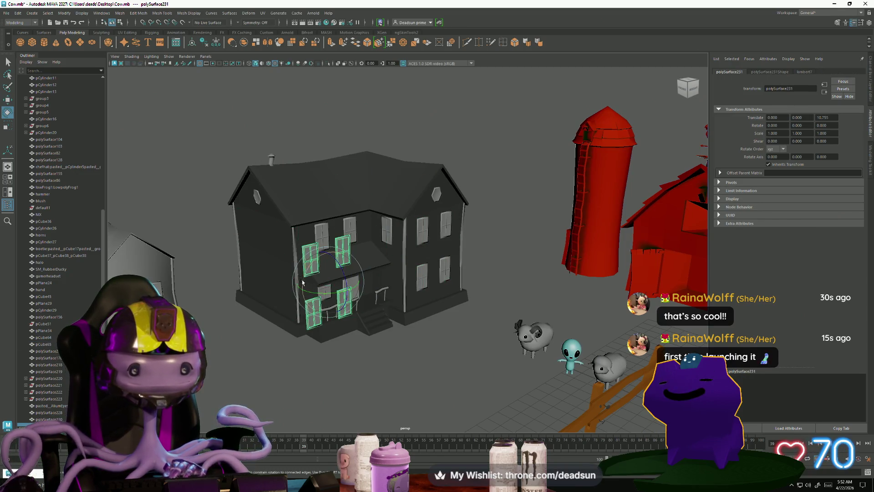
pyautogui.moveTo(359, 291)
pyautogui.mouseDown()
pyautogui.moveTo(318, 294)
pyautogui.moveTo(356, 287)
pyautogui.moveTo(313, 274)
pyautogui.moveTo(247, 285)
pyautogui.mouseUp()
pyautogui.moveTo(230, 279); pyautogui.dragTo(229, 280, button='middle')
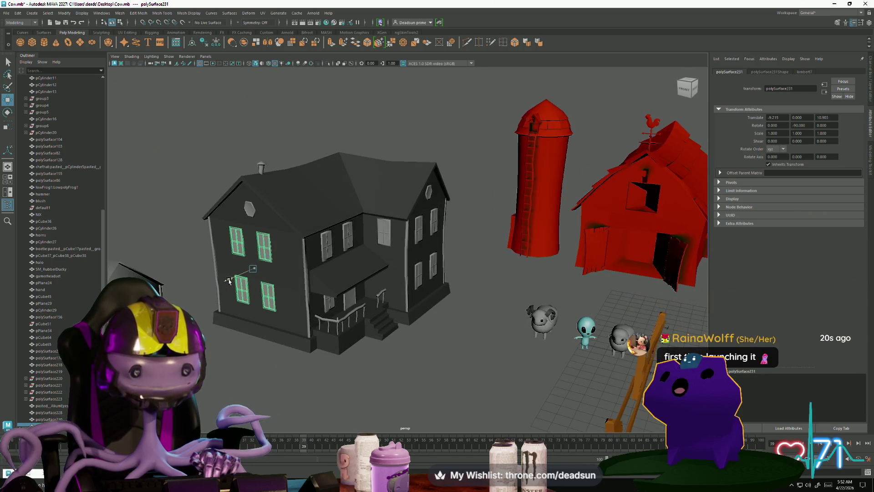
pyautogui.press('f')
pyautogui.scroll(-3, 301, 293)
pyautogui.moveTo(308, 288)
pyautogui.keyDown('alt'); pyautogui.mouseDown()
pyautogui.moveTo(312, 244)
pyautogui.moveTo(326, 231)
pyautogui.moveTo(456, 251)
pyautogui.moveTo(403, 246)
pyautogui.mouseUp(); pyautogui.keyUp('alt')
pyautogui.click(403, 246)
pyautogui.scroll(-3, 376, 284)
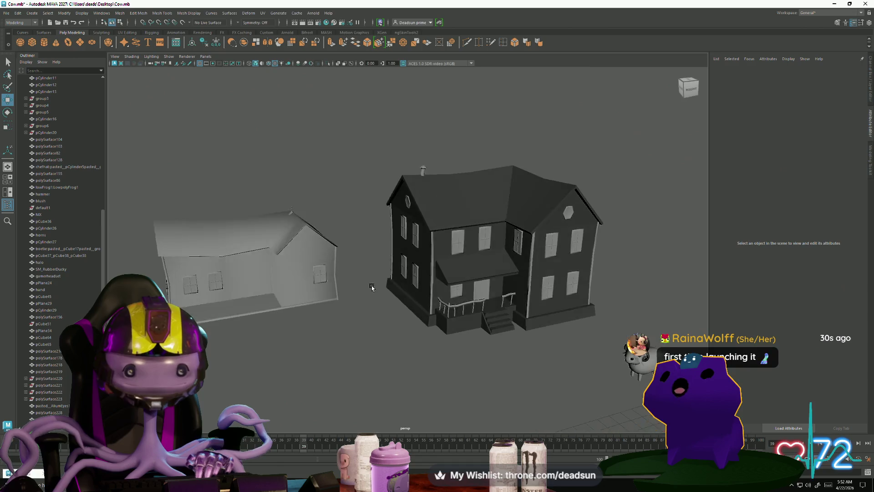
pyautogui.keyDown('alt'); pyautogui.moveTo(372, 284); pyautogui.dragTo(384, 288); pyautogui.keyUp('alt')
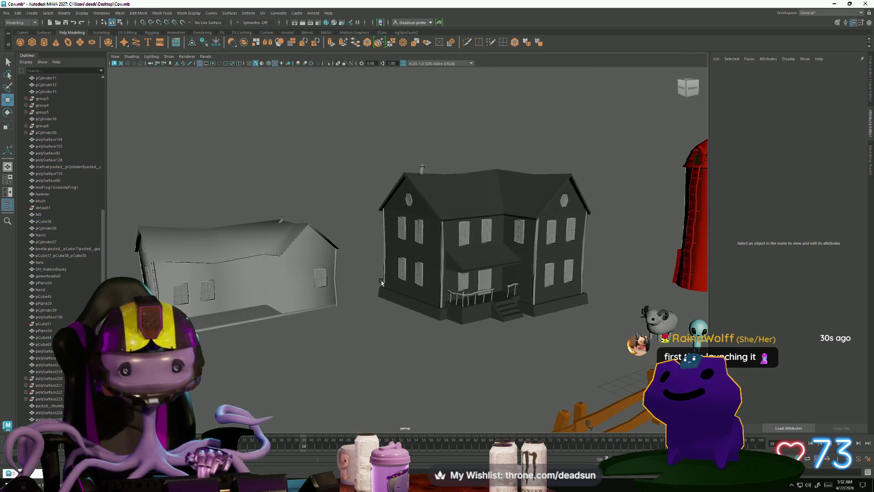
pyautogui.moveTo(384, 287)
pyautogui.keyDown('alt'); pyautogui.mouseDown()
pyautogui.moveTo(438, 308)
pyautogui.moveTo(409, 287)
pyautogui.mouseUp(); pyautogui.keyUp('alt')
pyautogui.scroll(3, 462, 317)
pyautogui.scroll(-2, 462, 318)
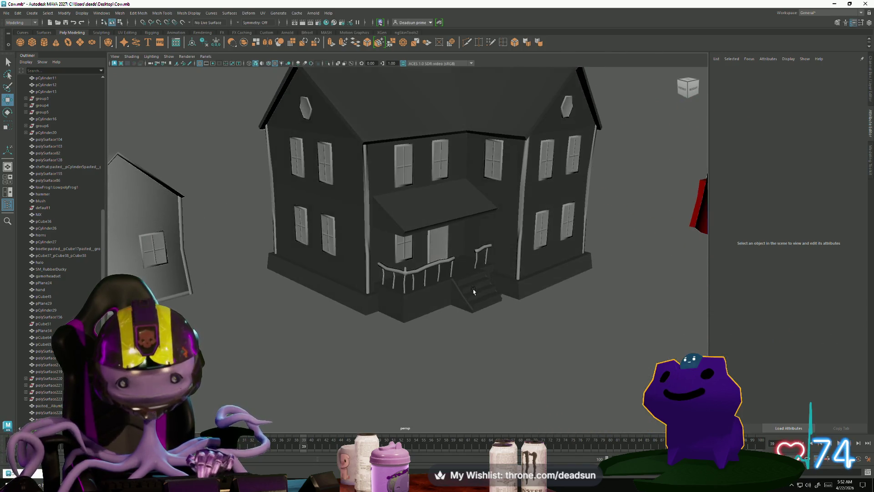
pyautogui.scroll(-3, 369, 265)
pyautogui.scroll(-2, 368, 265)
pyautogui.keyDown('alt'); pyautogui.moveTo(369, 266); pyautogui.dragTo(342, 284); pyautogui.keyUp('alt')
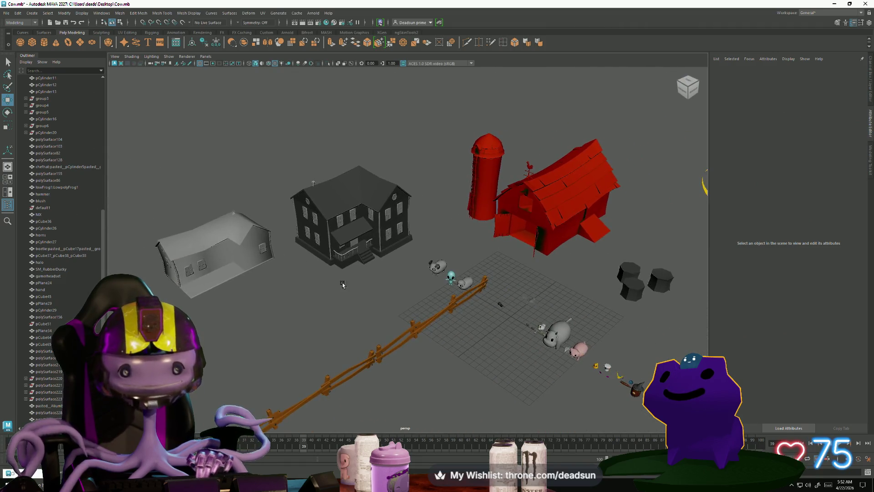
pyautogui.scroll(3, 335, 312)
pyautogui.keyDown('alt'); pyautogui.moveTo(387, 337); pyautogui.dragTo(344, 309); pyautogui.keyUp('alt')
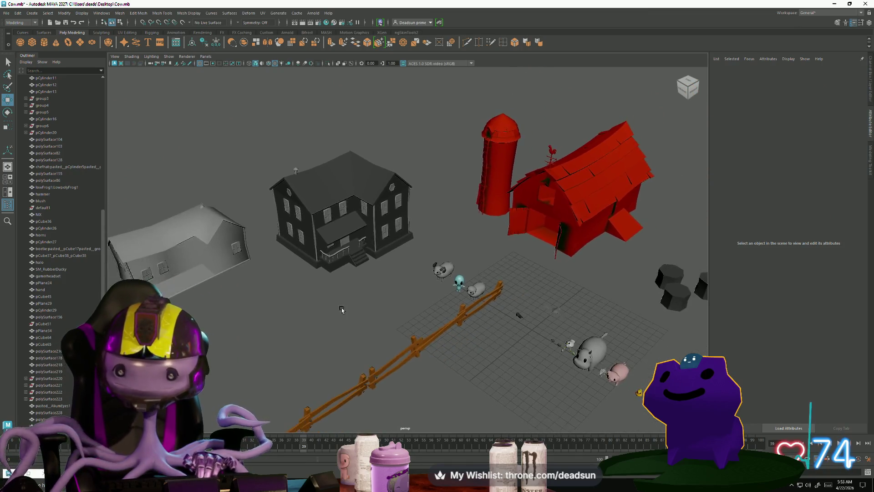
pyautogui.scroll(-1, 334, 296)
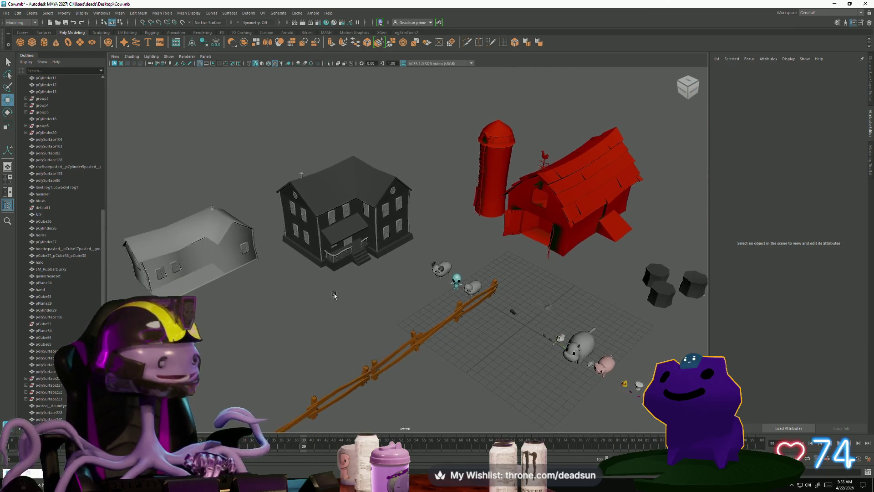
pyautogui.scroll(-1, 330, 288)
pyautogui.scroll(-1, 330, 288)
pyautogui.keyDown('alt'); pyautogui.moveTo(331, 289); pyautogui.dragTo(328, 296); pyautogui.keyUp('alt')
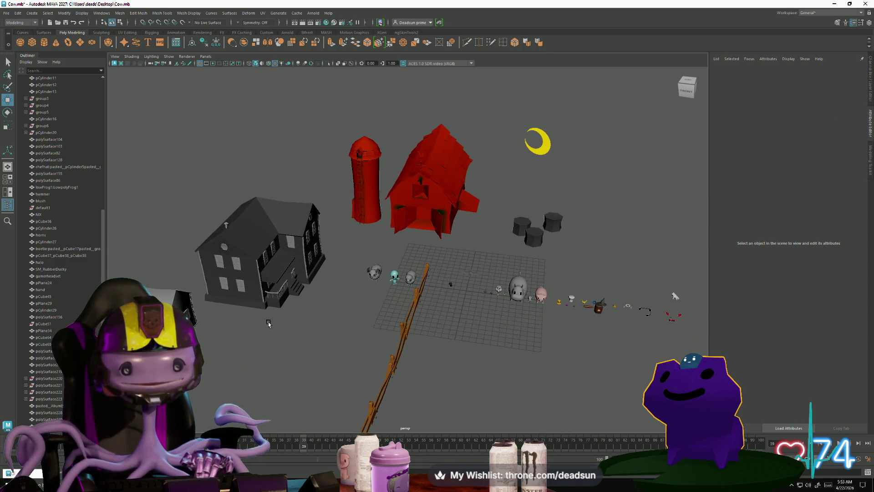
pyautogui.keyDown('alt'); pyautogui.moveTo(268, 323); pyautogui.dragTo(328, 315); pyautogui.keyUp('alt')
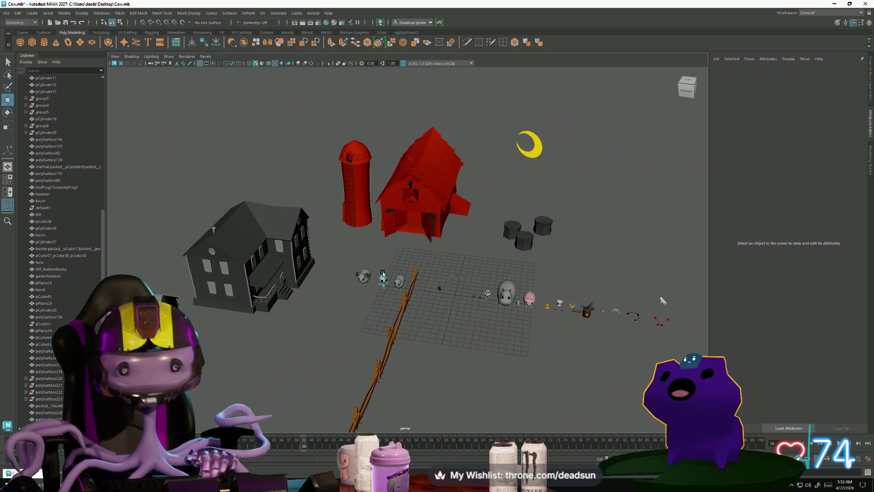
pyautogui.scroll(1, 373, 255)
pyautogui.scroll(1, 374, 255)
pyautogui.scroll(2, 374, 256)
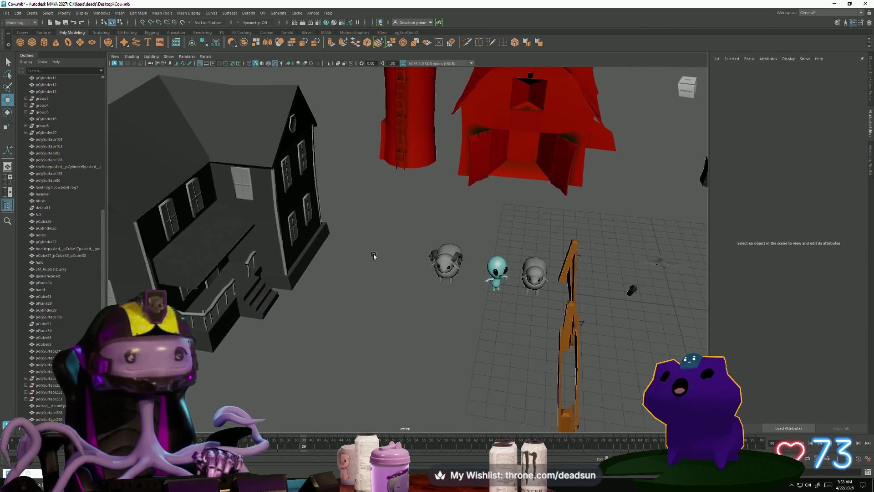
pyautogui.scroll(3, 373, 255)
pyautogui.scroll(4, 399, 318)
pyautogui.click(398, 318)
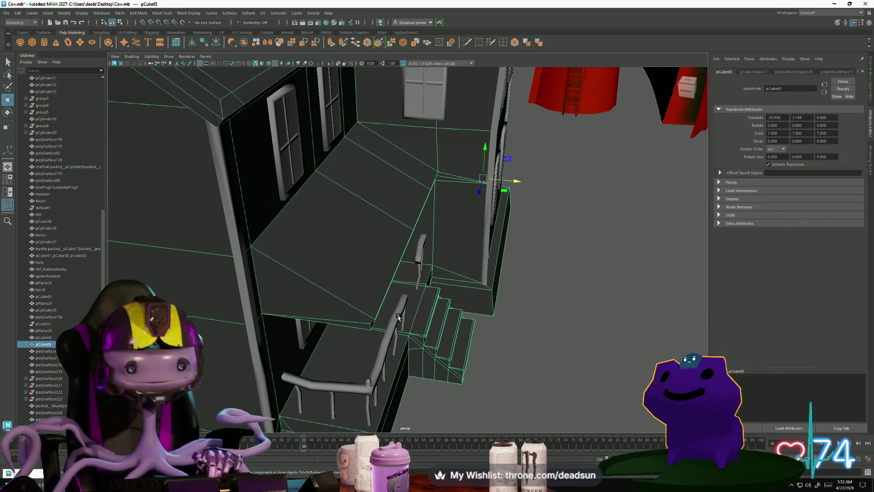
pyautogui.scroll(-3, 399, 318)
pyautogui.scroll(-3, 332, 297)
pyautogui.moveTo(332, 296)
pyautogui.keyDown('alt'); pyautogui.mouseDown()
pyautogui.moveTo(401, 361)
pyautogui.moveTo(256, 322)
pyautogui.mouseUp(); pyautogui.keyUp('alt')
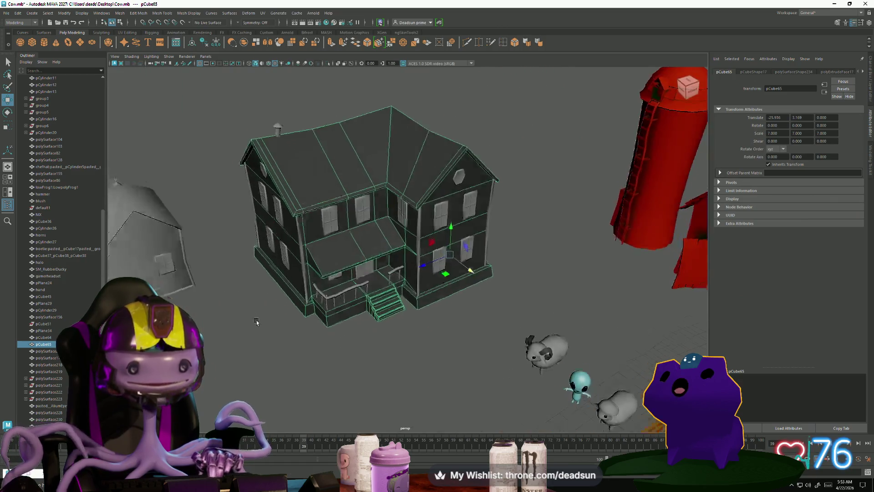
pyautogui.scroll(-2, 255, 322)
pyautogui.scroll(-2, 308, 286)
pyautogui.scroll(-1, 362, 238)
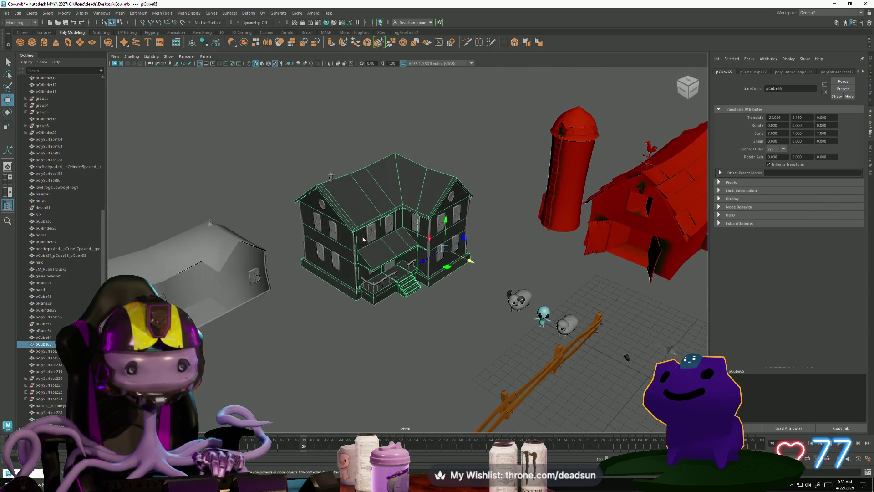
pyautogui.click(312, 321)
pyautogui.moveTo(312, 322)
pyautogui.keyDown('alt'); pyautogui.mouseDown()
pyautogui.moveTo(317, 308)
pyautogui.moveTo(318, 321)
pyautogui.mouseUp(); pyautogui.keyUp('alt')
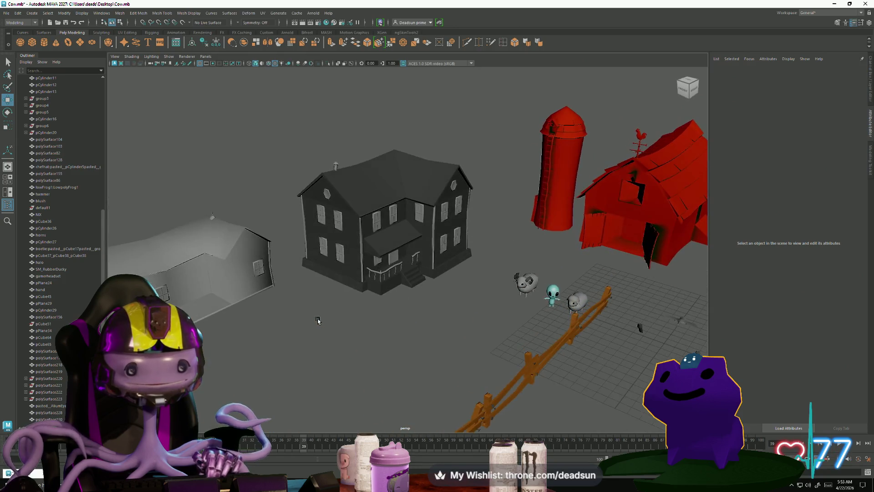
pyautogui.scroll(3, 344, 246)
# Inspect a front corner pillar's edges in edge mode, then reselect it as an object
pyautogui.click(330, 245)
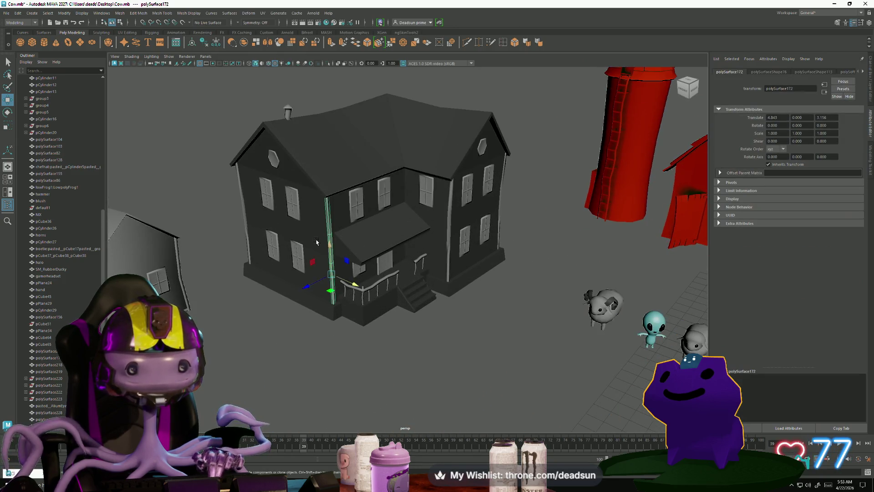
pyautogui.scroll(2, 330, 245)
pyautogui.scroll(-1, 327, 226)
pyautogui.rightClick(351, 216)
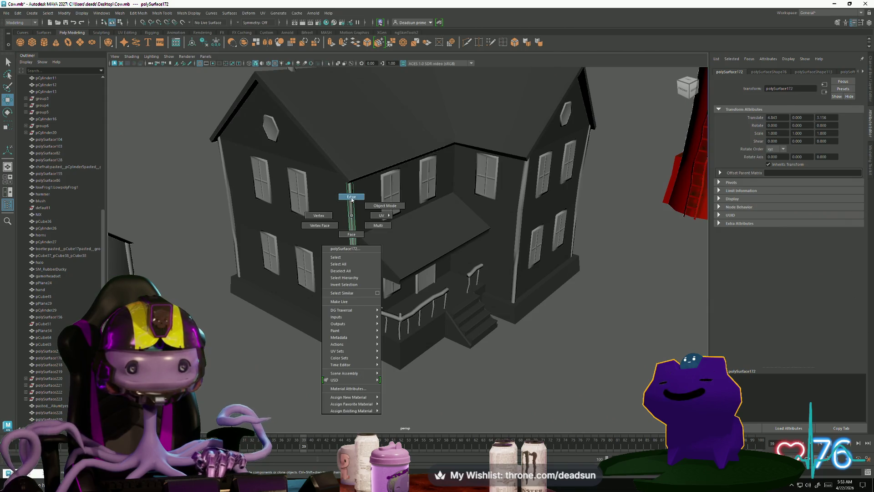
pyautogui.click(351, 198)
pyautogui.moveTo(328, 171); pyautogui.dragTo(383, 349)
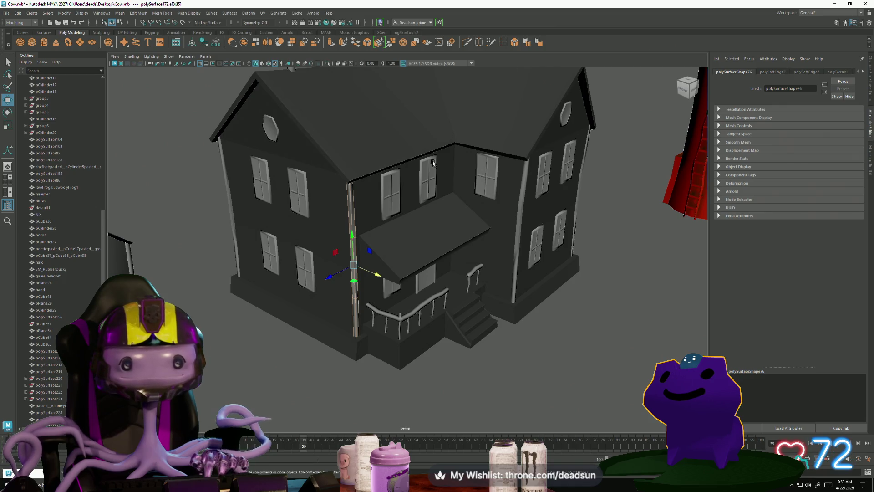
pyautogui.click(347, 234)
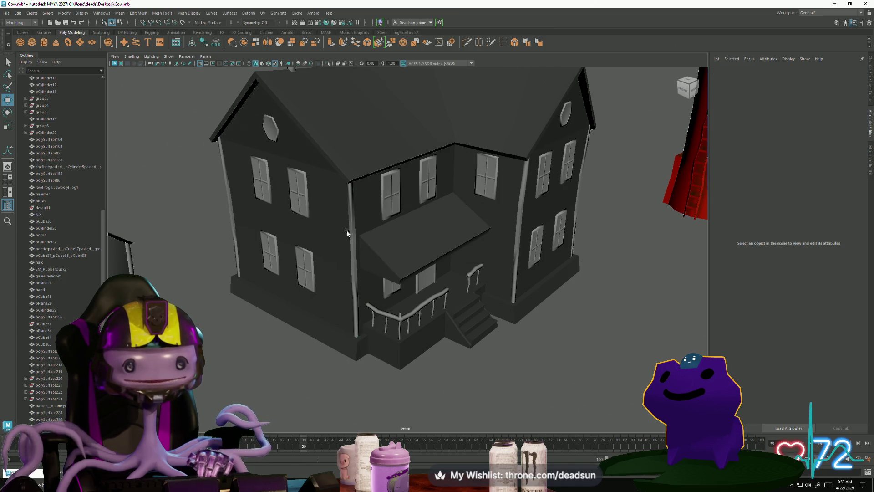
pyautogui.click(347, 234)
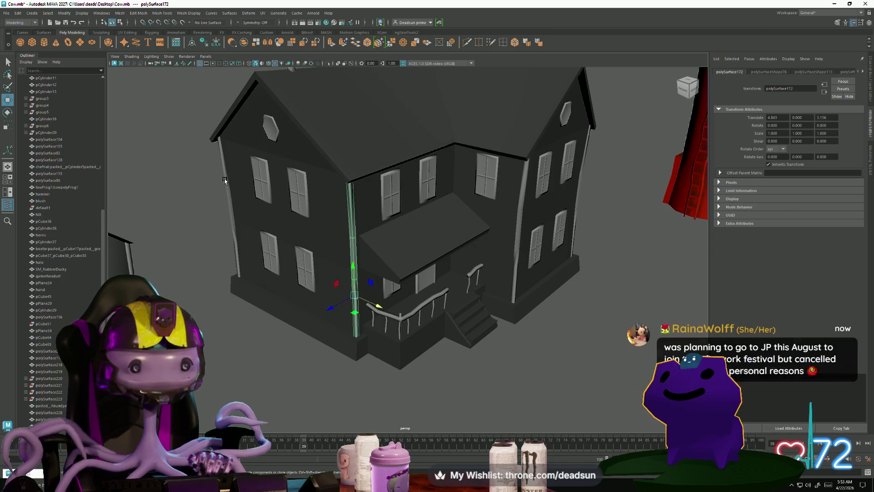
# Add the remaining corner pillars to the selection for normal editing
pyautogui.click(521, 203)
pyautogui.moveTo(521, 204)
pyautogui.keyDown('alt'); pyautogui.mouseDown()
pyautogui.moveTo(441, 248)
pyautogui.moveTo(384, 246)
pyautogui.moveTo(307, 300)
pyautogui.mouseUp(); pyautogui.keyUp('alt')
pyautogui.click(430, 251)
pyautogui.click(383, 255)
pyautogui.scroll(4, 288, 317)
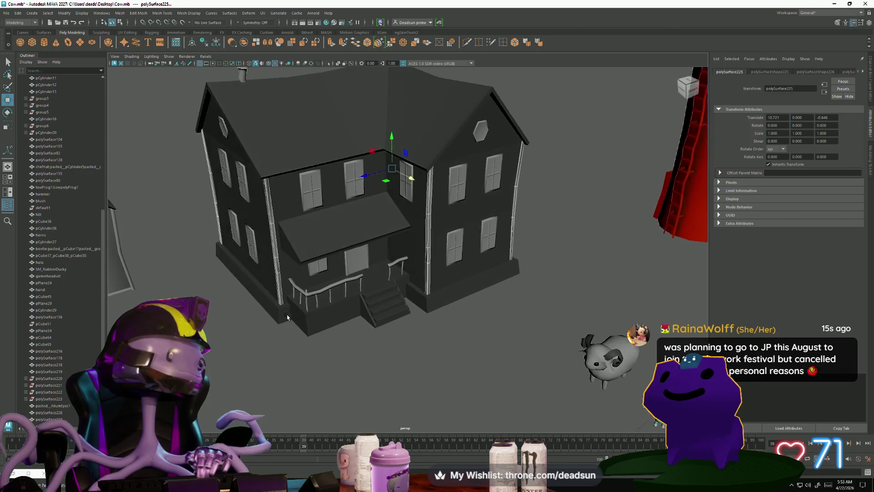
pyautogui.scroll(1, 288, 317)
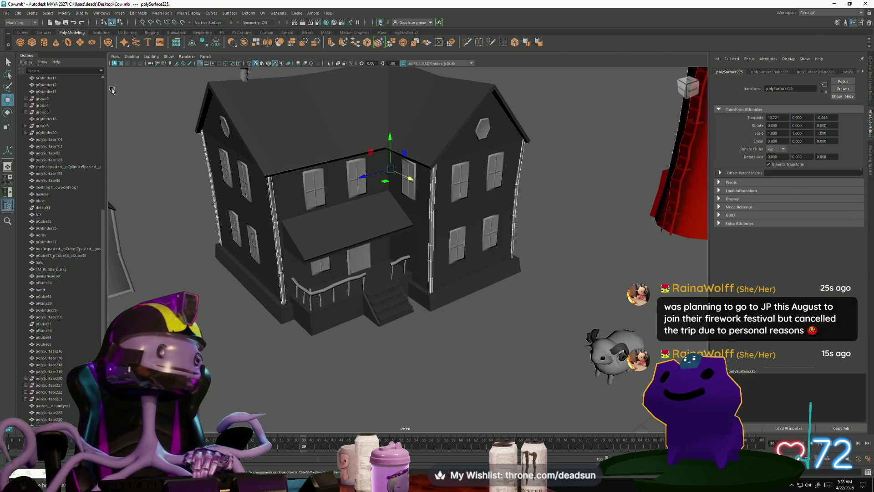
pyautogui.click(186, 13)
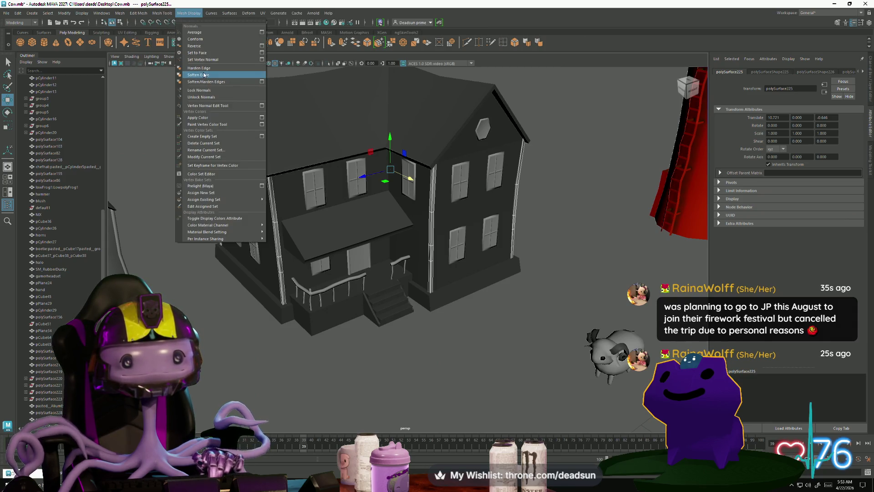
# Unlock the right-wall corner trim's normals and harden its edges
pyautogui.click(204, 75)
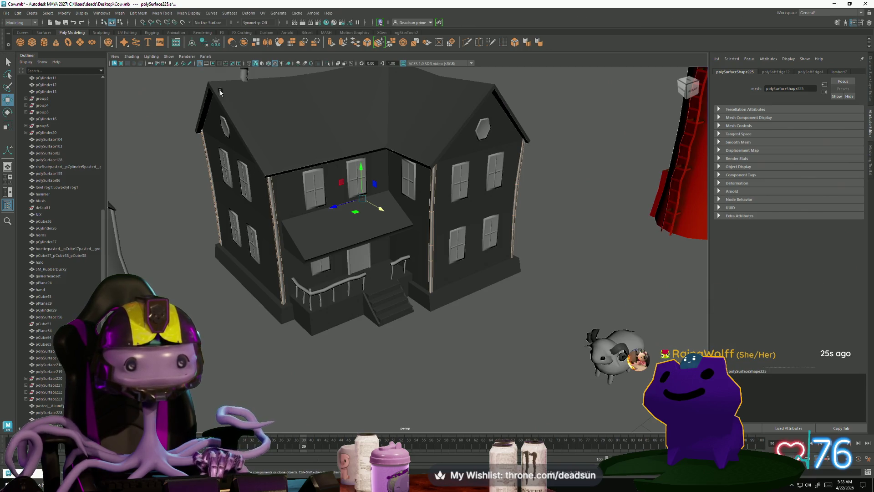
pyautogui.moveTo(270, 183); pyautogui.dragTo(260, 164, button='right')
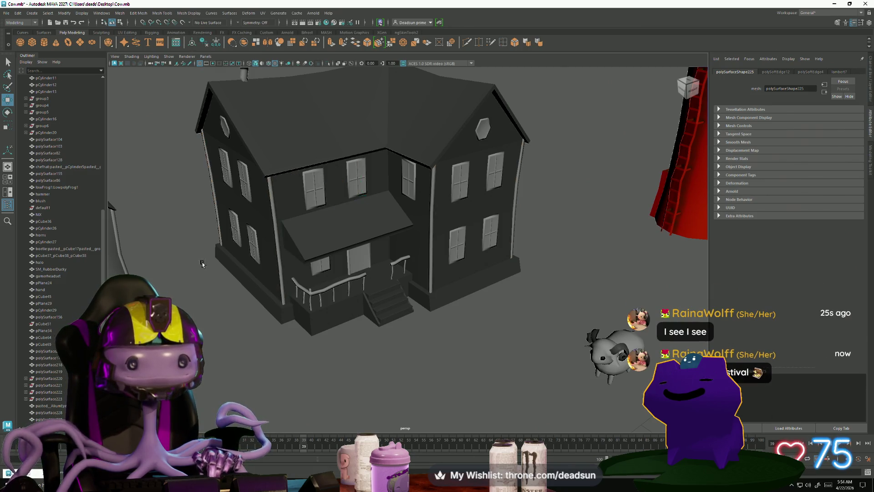
pyautogui.scroll(-3, 192, 253)
pyautogui.scroll(3, 192, 253)
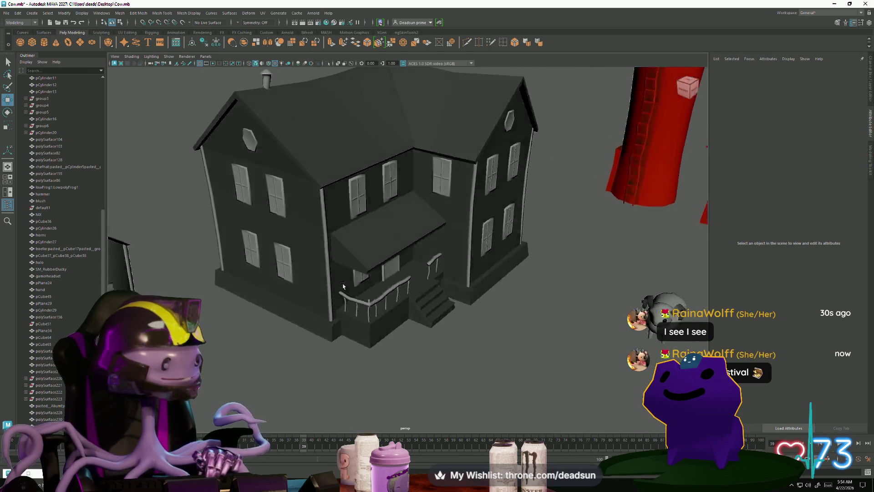
pyautogui.scroll(3, 334, 285)
pyautogui.scroll(2, 334, 285)
pyautogui.scroll(3, 355, 308)
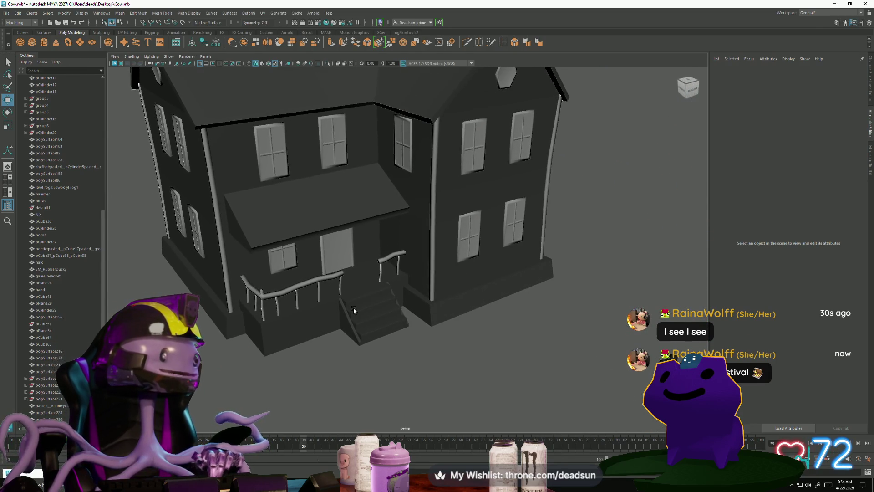
pyautogui.scroll(1, 351, 307)
pyautogui.scroll(2, 351, 308)
pyautogui.scroll(1, 382, 301)
pyautogui.click(444, 286)
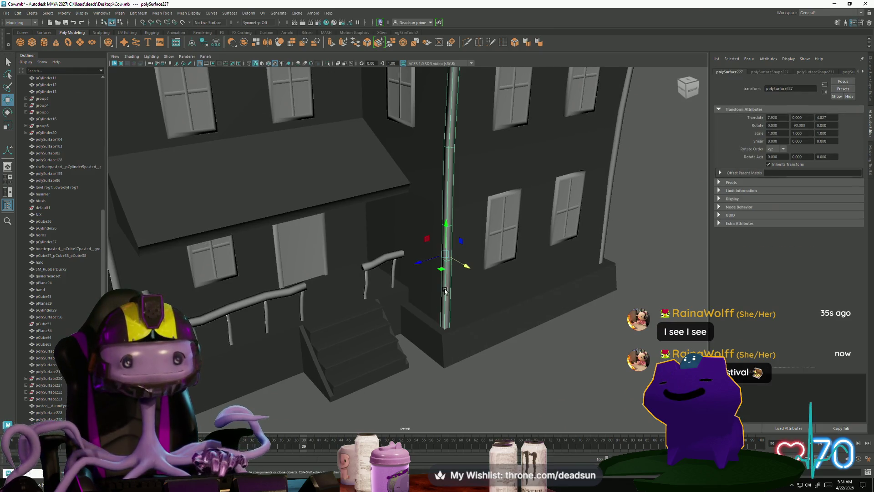
pyautogui.click(193, 13)
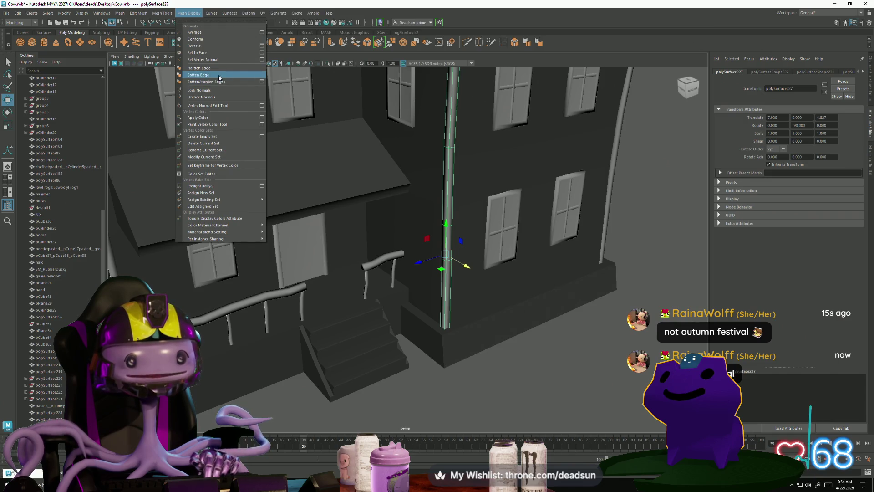
pyautogui.click(216, 99)
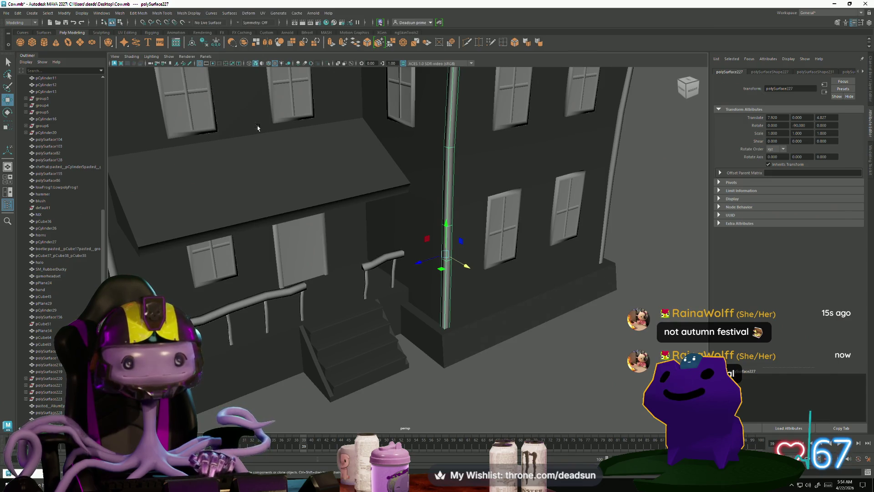
pyautogui.click(162, 13)
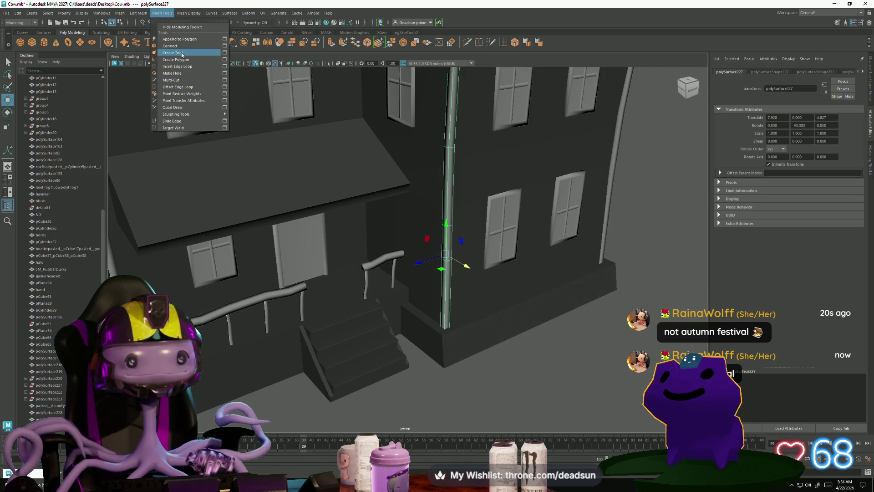
pyautogui.click(189, 13)
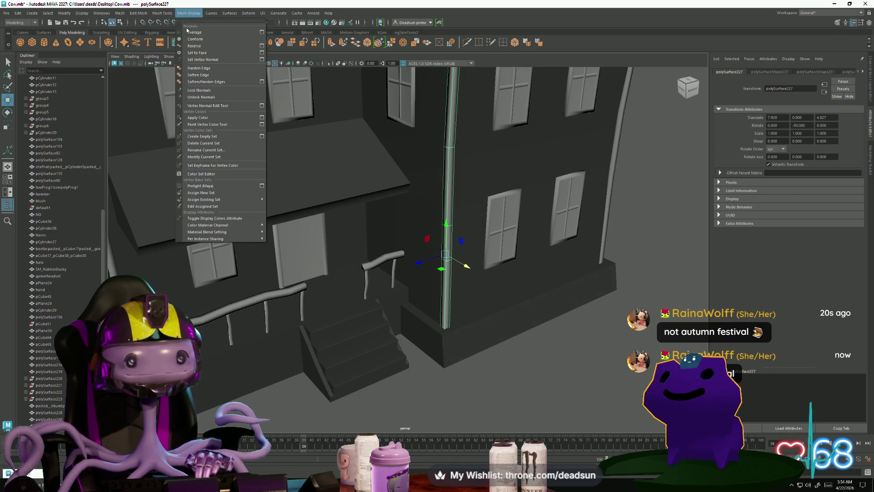
pyautogui.click(206, 69)
# Hide the far-right trim, then harden the edges of the inner porch-corner trim
pyautogui.click(642, 202)
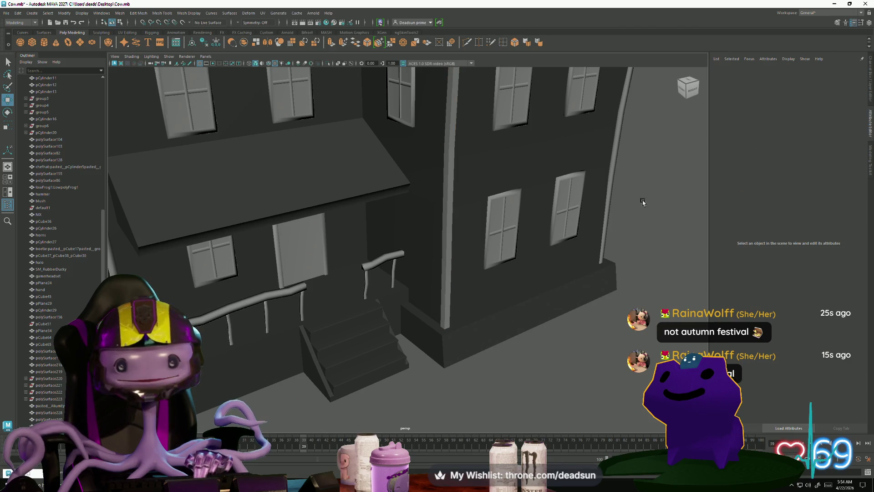
pyautogui.click(611, 172)
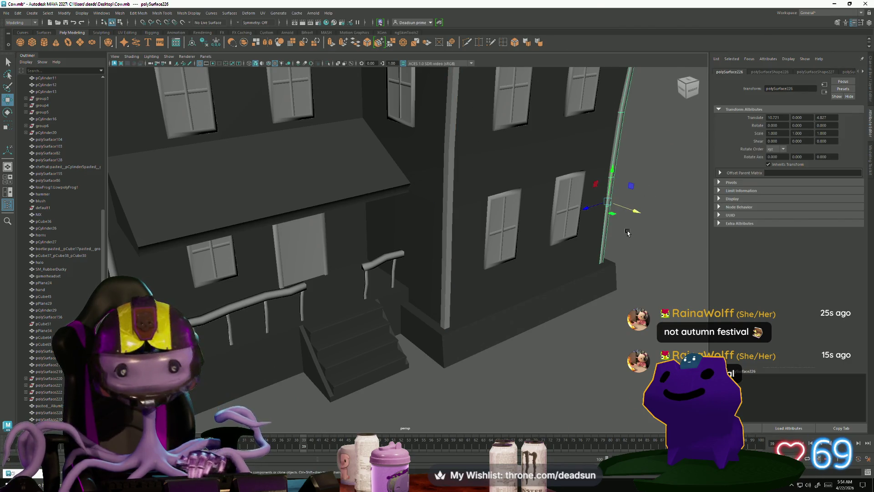
pyautogui.hotkey('ctrl', 'h')
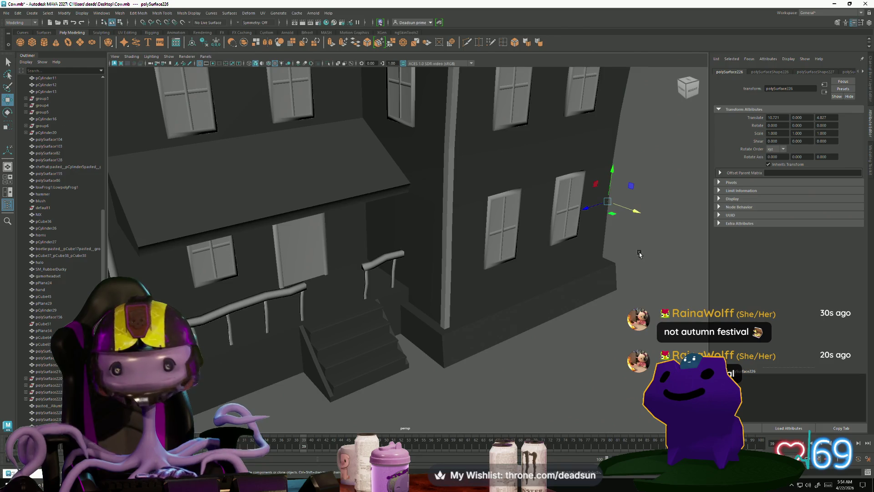
pyautogui.scroll(-1, 639, 254)
pyautogui.scroll(-3, 640, 254)
pyautogui.scroll(-2, 408, 284)
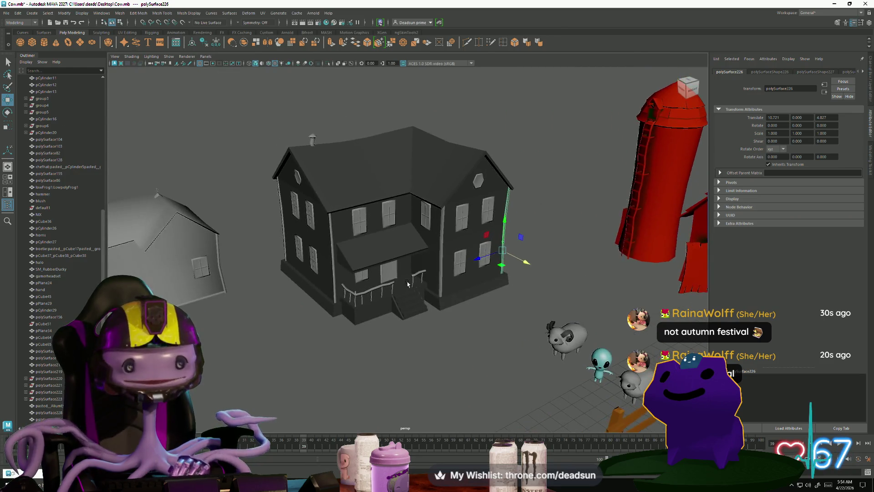
pyautogui.click(331, 251)
pyautogui.press('f')
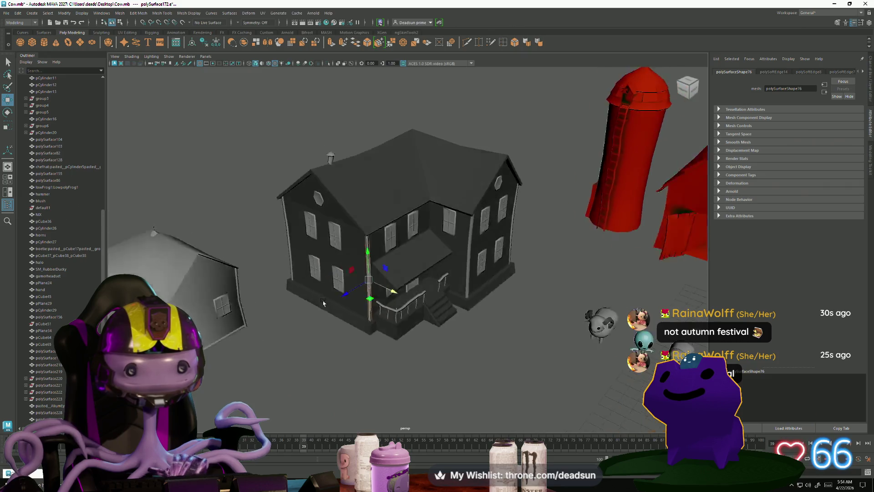
pyautogui.click(238, 268)
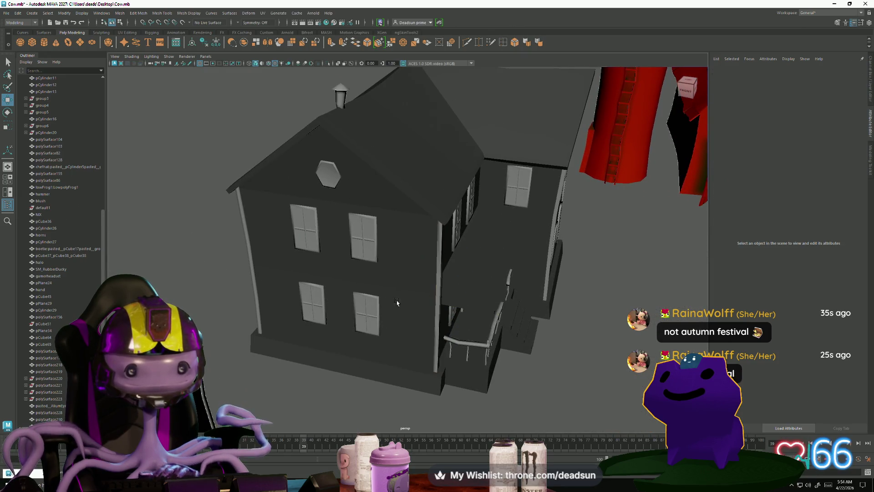
pyautogui.keyDown('alt'); pyautogui.moveTo(397, 302); pyautogui.dragTo(220, 178); pyautogui.keyUp('alt')
pyautogui.click(220, 178)
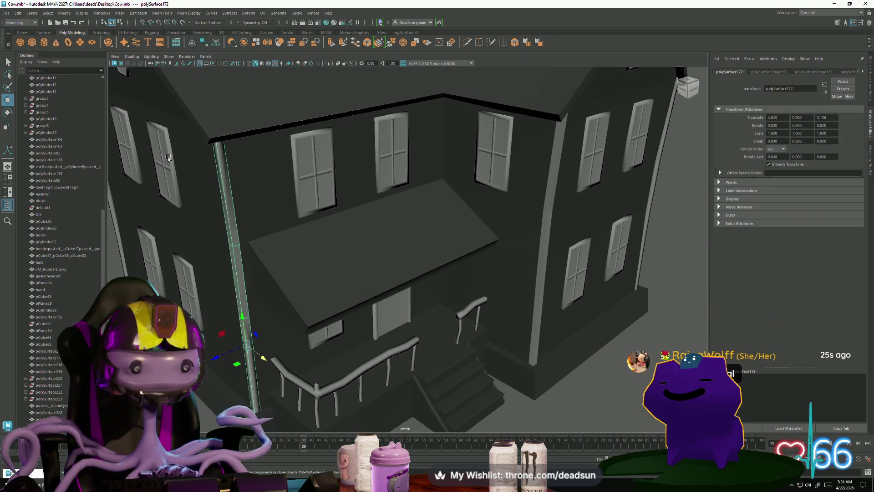
pyautogui.click(162, 14)
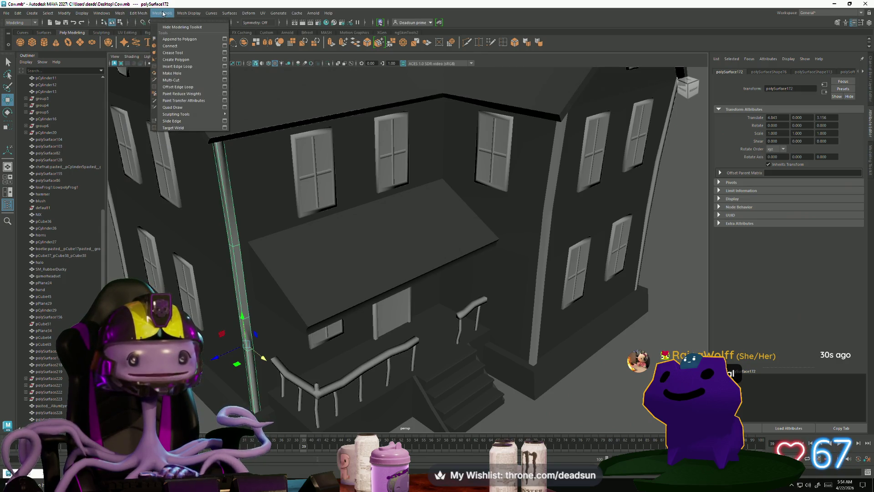
pyautogui.click(202, 96)
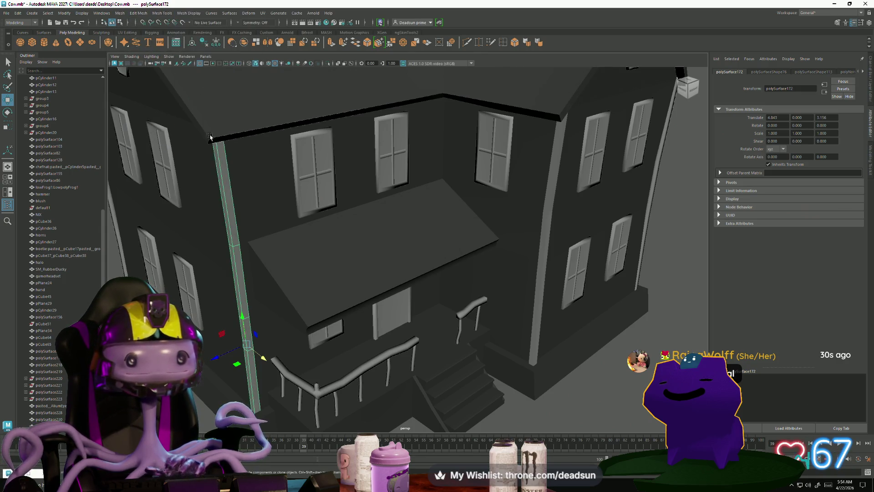
# Harden the edges of the left and back-wall corner trims
pyautogui.keyDown('alt'); pyautogui.moveTo(201, 97); pyautogui.dragTo(209, 213); pyautogui.keyUp('alt')
pyautogui.click(208, 213)
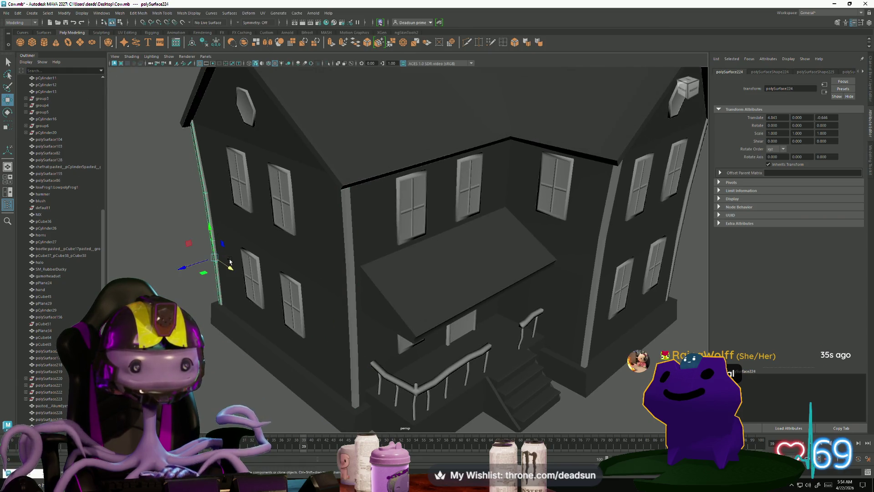
pyautogui.keyDown('alt'); pyautogui.moveTo(233, 271); pyautogui.dragTo(305, 244); pyautogui.keyUp('alt')
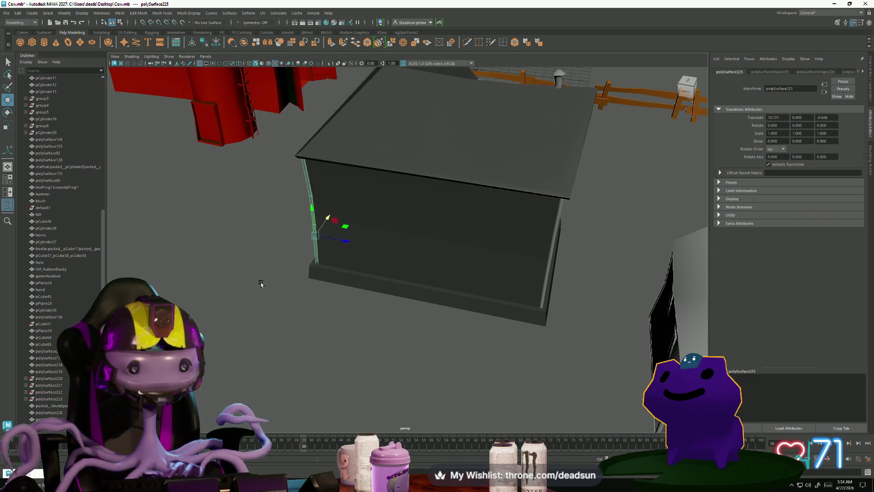
pyautogui.moveTo(260, 283)
pyautogui.keyDown('alt'); pyautogui.mouseDown()
pyautogui.moveTo(359, 277)
pyautogui.moveTo(256, 271)
pyautogui.mouseUp(); pyautogui.keyUp('alt')
pyautogui.click(160, 256)
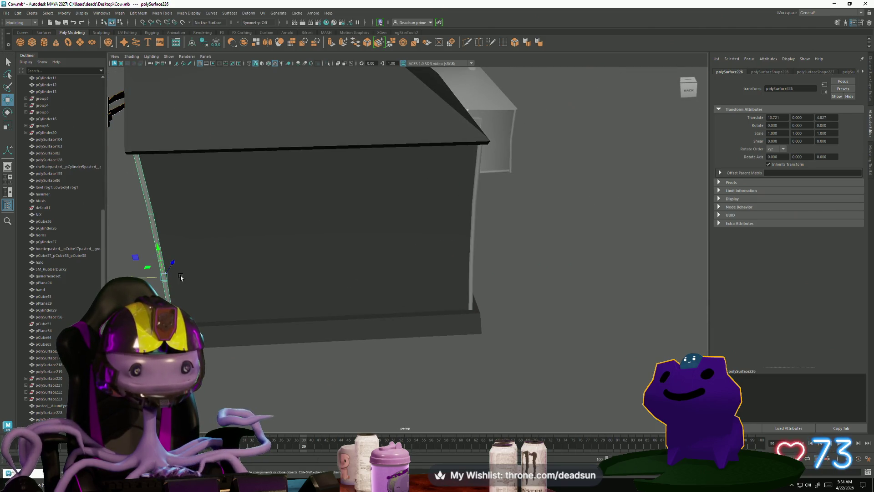
pyautogui.click(137, 13)
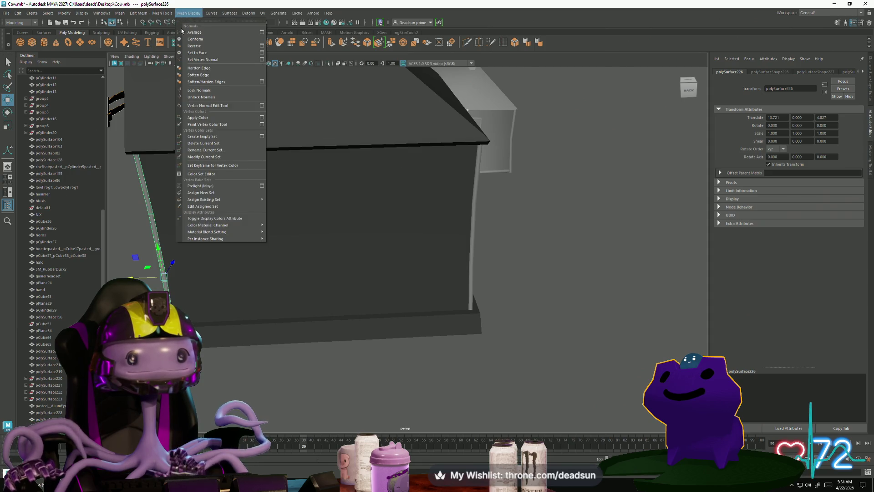
pyautogui.click(196, 68)
# Review the remaining right-side and front corner trims from several angles
pyautogui.click(473, 226)
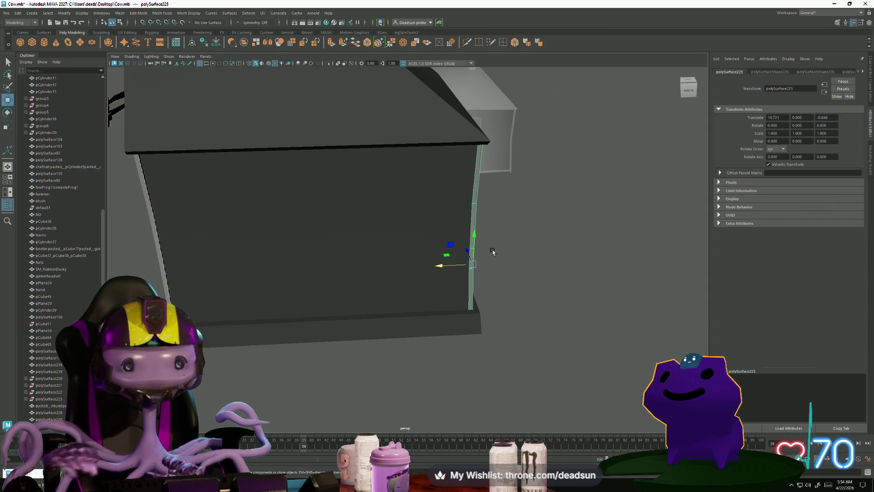
pyautogui.keyDown('alt'); pyautogui.moveTo(507, 260); pyautogui.dragTo(525, 243); pyautogui.keyUp('alt')
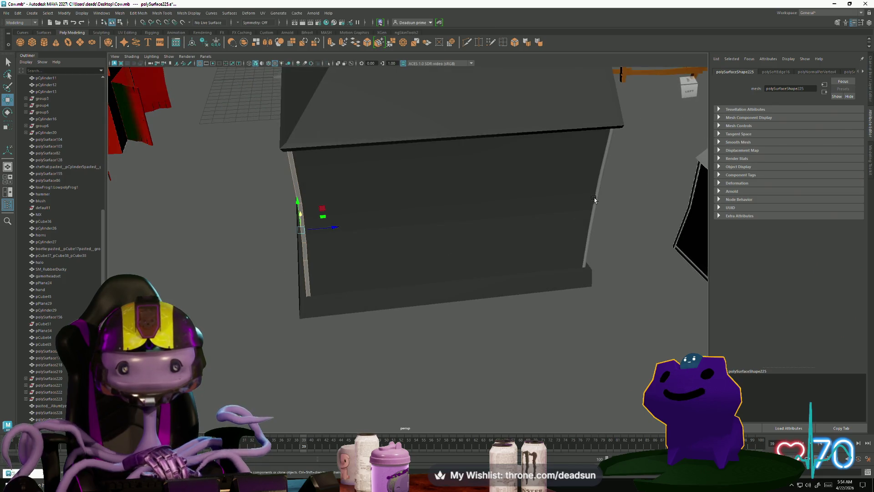
pyautogui.click(595, 199)
pyautogui.keyDown('alt'); pyautogui.moveTo(581, 188); pyautogui.dragTo(591, 211); pyautogui.keyUp('alt')
pyautogui.scroll(-5, 496, 244)
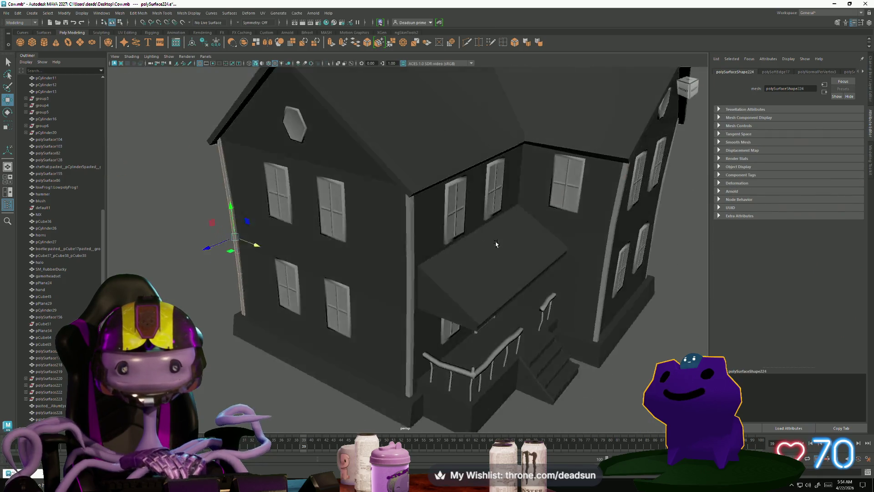
pyautogui.keyDown('alt'); pyautogui.moveTo(496, 244); pyautogui.dragTo(391, 257); pyautogui.keyUp('alt')
pyautogui.click(361, 273)
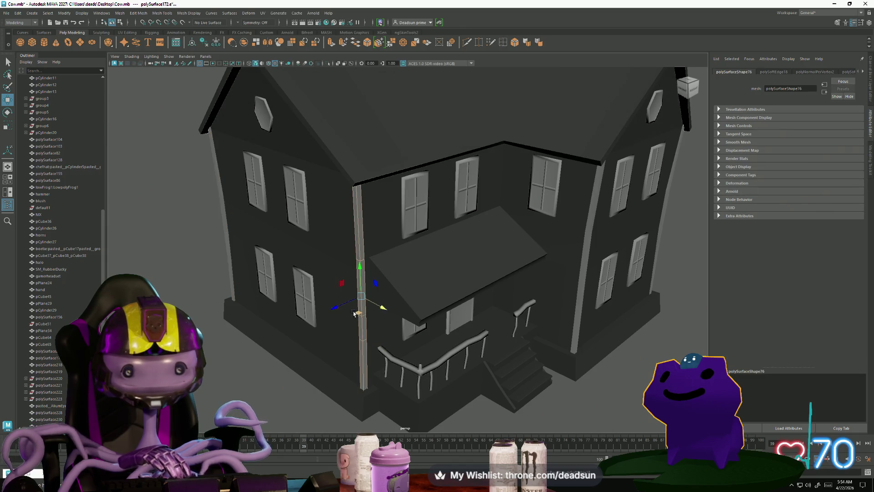
pyautogui.click(253, 351)
pyautogui.keyDown('alt'); pyautogui.moveTo(254, 351); pyautogui.dragTo(256, 333); pyautogui.keyUp('alt')
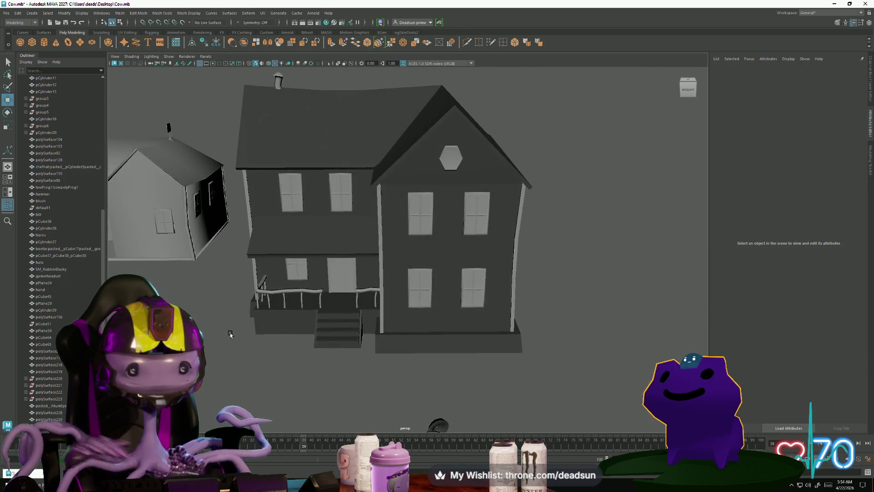
pyautogui.scroll(5, 232, 332)
# Orbit around the house front and select the sphere sitting before the porch
pyautogui.moveTo(232, 332)
pyautogui.keyDown('alt'); pyautogui.mouseDown()
pyautogui.moveTo(246, 311)
pyautogui.moveTo(292, 333)
pyautogui.moveTo(303, 288)
pyautogui.moveTo(292, 353)
pyautogui.moveTo(307, 344)
pyautogui.moveTo(294, 331)
pyautogui.moveTo(274, 331)
pyautogui.mouseUp(); pyautogui.keyUp('alt')
pyautogui.scroll(-5, 250, 306)
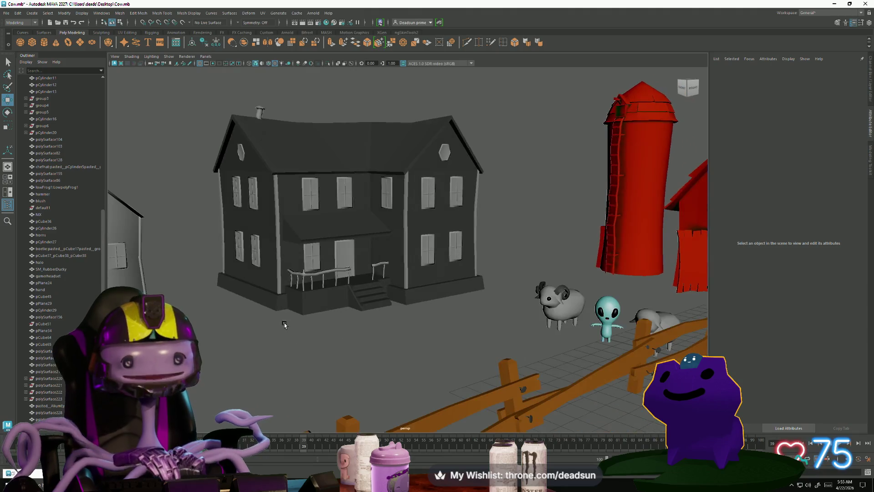
pyautogui.moveTo(273, 332)
pyautogui.keyDown('alt'); pyautogui.mouseDown(button='right')
pyautogui.moveTo(411, 365)
pyautogui.moveTo(315, 259)
pyautogui.mouseUp(button='right'); pyautogui.keyUp('alt')
pyautogui.click(318, 253)
pyautogui.moveTo(317, 252)
pyautogui.keyDown('alt'); pyautogui.mouseDown()
pyautogui.moveTo(306, 279)
pyautogui.moveTo(258, 281)
pyautogui.mouseUp(); pyautogui.keyUp('alt')
pyautogui.scroll(-3, 259, 281)
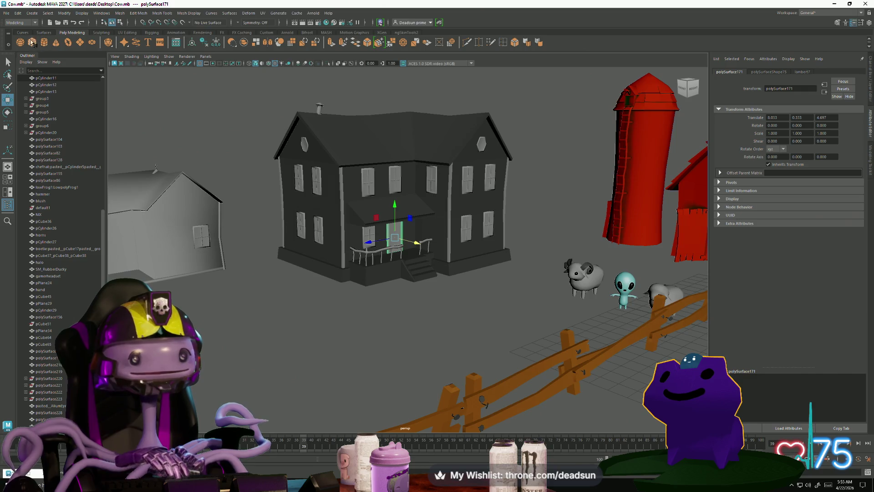
pyautogui.scroll(-5, 509, 306)
pyautogui.scroll(3, 614, 308)
pyautogui.click(620, 306)
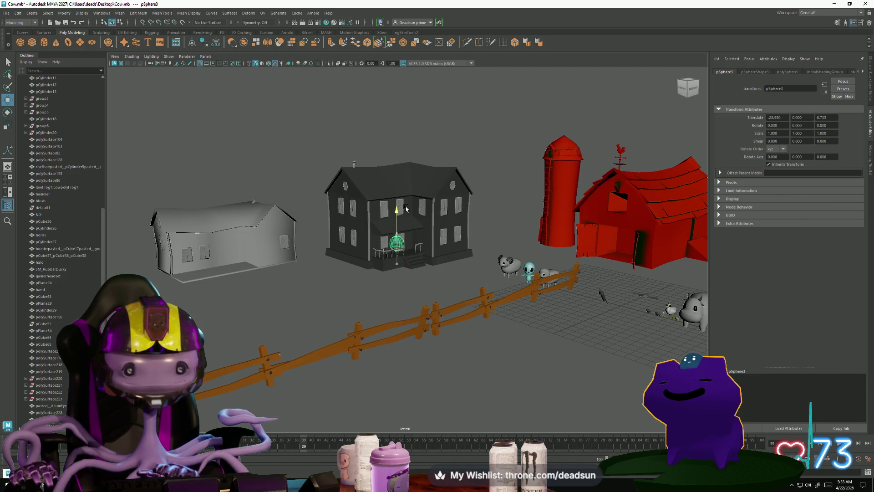
pyautogui.scroll(3, 404, 218)
pyautogui.scroll(3, 385, 233)
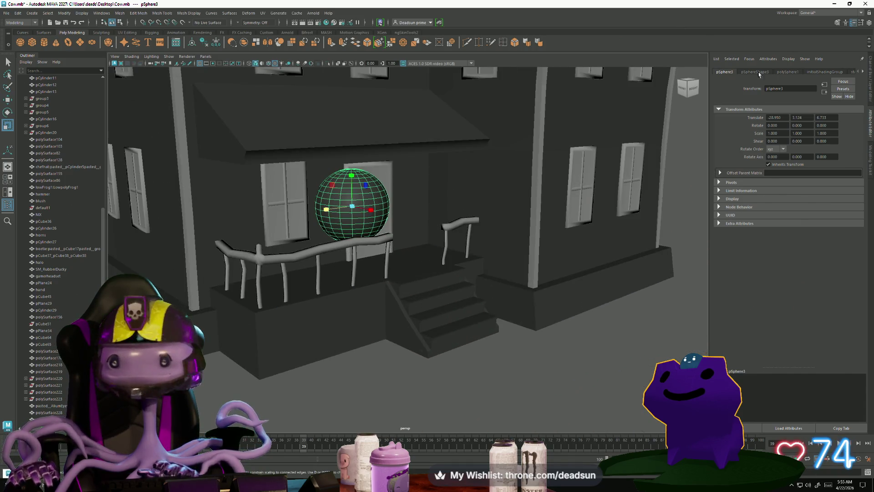
# Lower the sphere's segment count for a faceted knob and rotate it in place
pyautogui.click(786, 71)
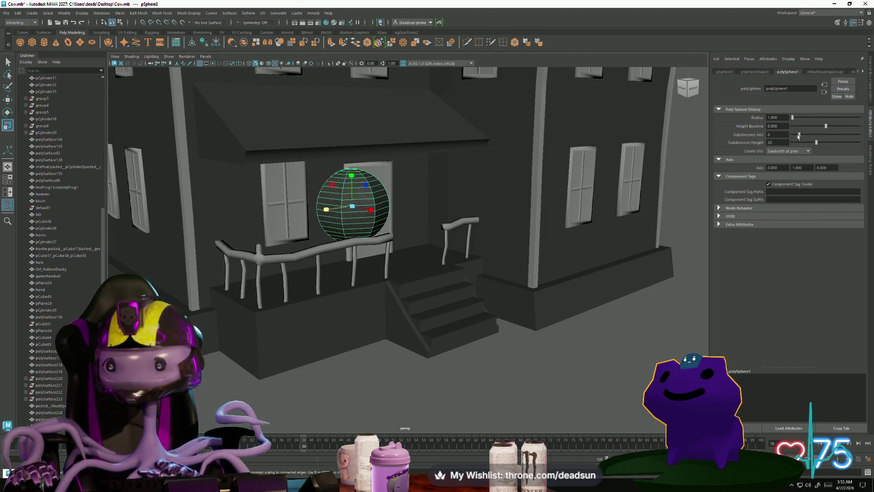
pyautogui.moveTo(799, 135); pyautogui.dragTo(794, 137)
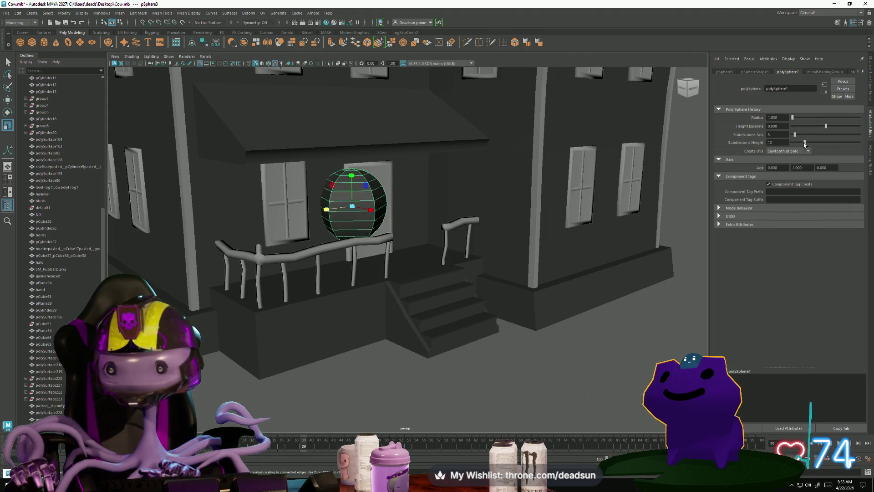
pyautogui.click(368, 194)
pyautogui.click(369, 194)
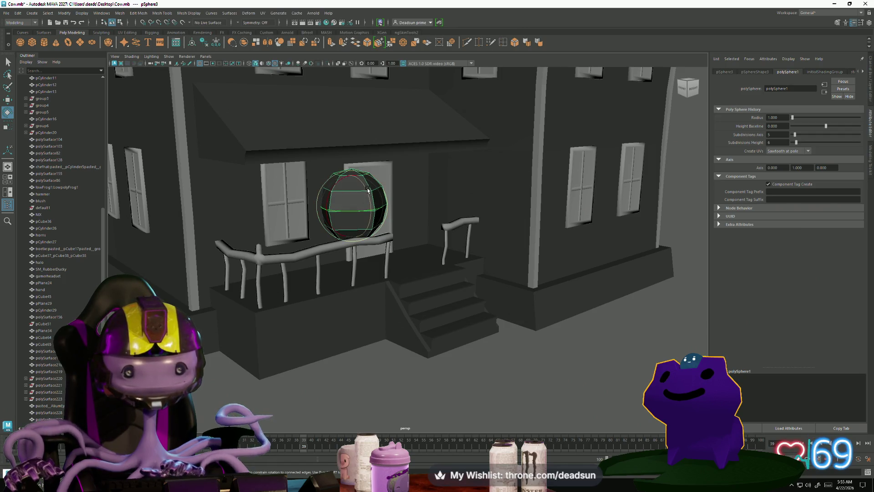
pyautogui.moveTo(366, 192); pyautogui.dragTo(380, 226)
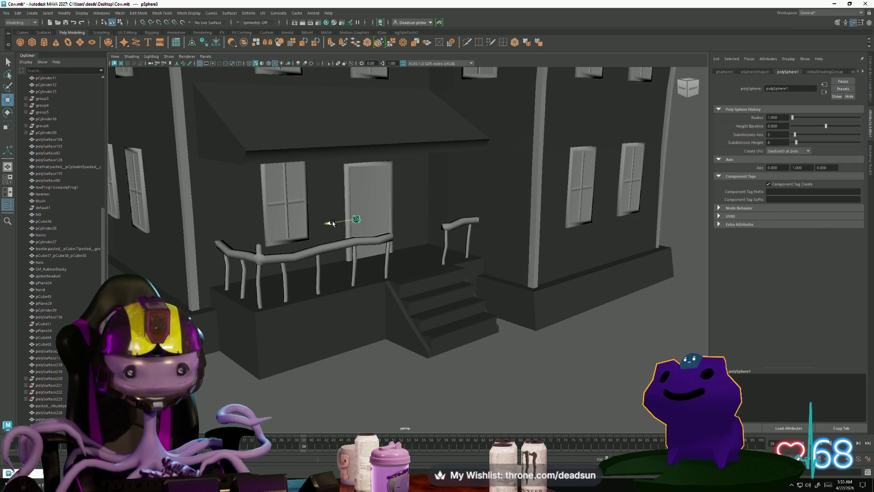
# Move the small knob onto the front door, then select the house mesh
pyautogui.moveTo(336, 222)
pyautogui.keyDown('alt'); pyautogui.mouseDown()
pyautogui.moveTo(355, 246)
pyautogui.moveTo(381, 247)
pyautogui.mouseUp(); pyautogui.keyUp('alt')
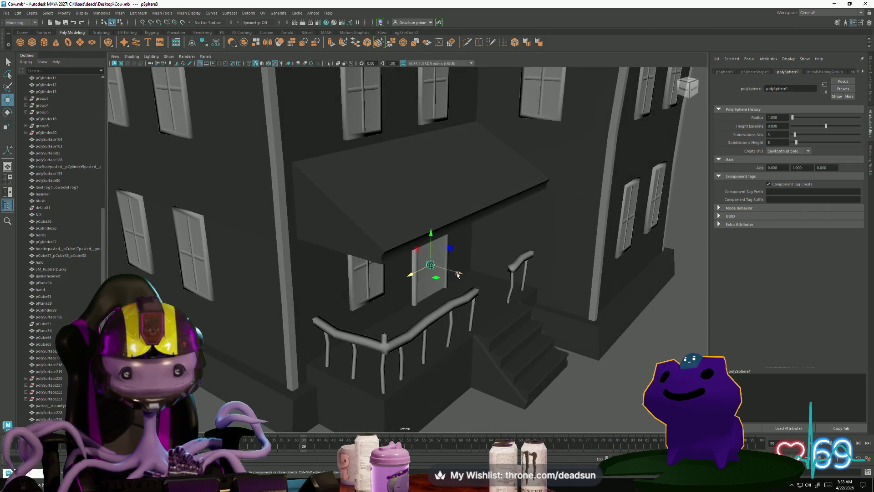
pyautogui.press('f')
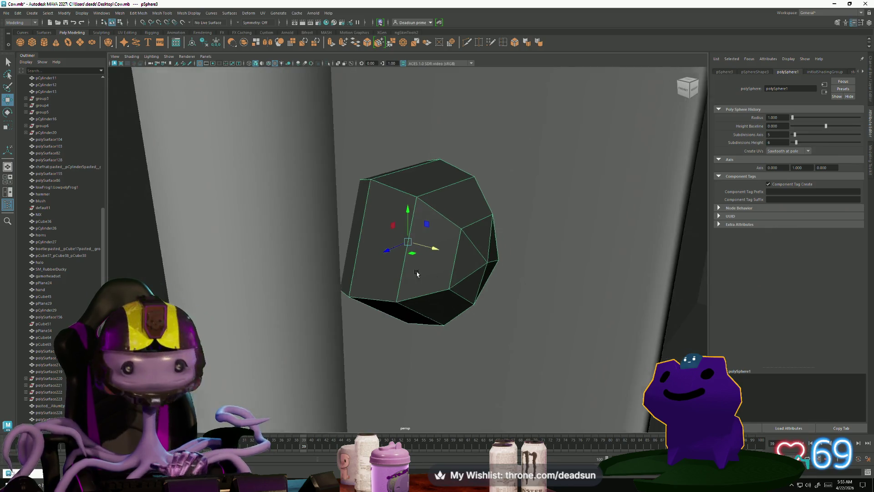
pyautogui.scroll(-4, 437, 273)
pyautogui.scroll(1, 431, 265)
pyautogui.moveTo(432, 254); pyautogui.dragTo(453, 265)
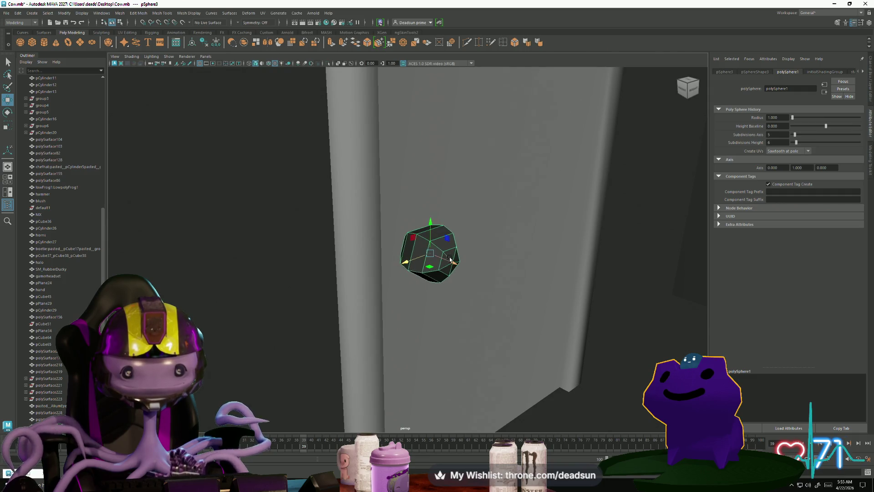
pyautogui.moveTo(466, 255)
pyautogui.keyDown('alt'); pyautogui.mouseDown()
pyautogui.moveTo(380, 254)
pyautogui.moveTo(370, 244)
pyautogui.mouseUp(); pyautogui.keyUp('alt')
pyautogui.scroll(-5, 462, 282)
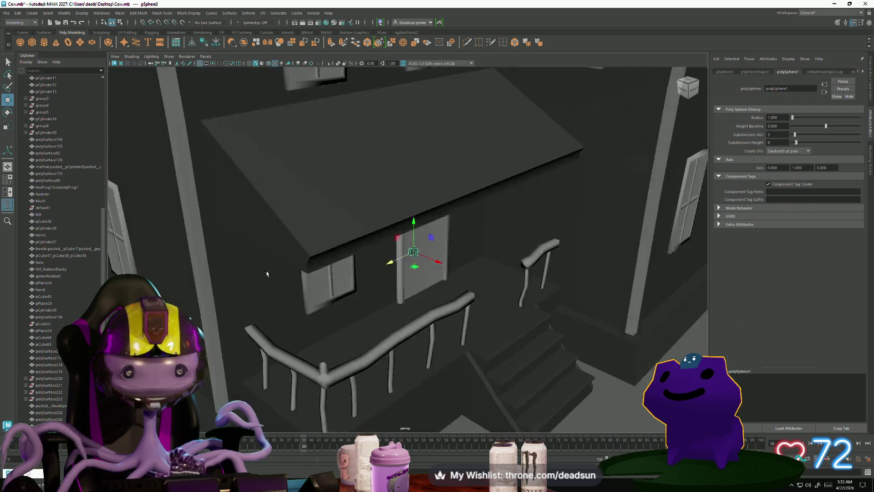
pyautogui.scroll(-1, 410, 293)
pyautogui.scroll(-3, 341, 311)
pyautogui.click(302, 321)
pyautogui.scroll(-3, 303, 321)
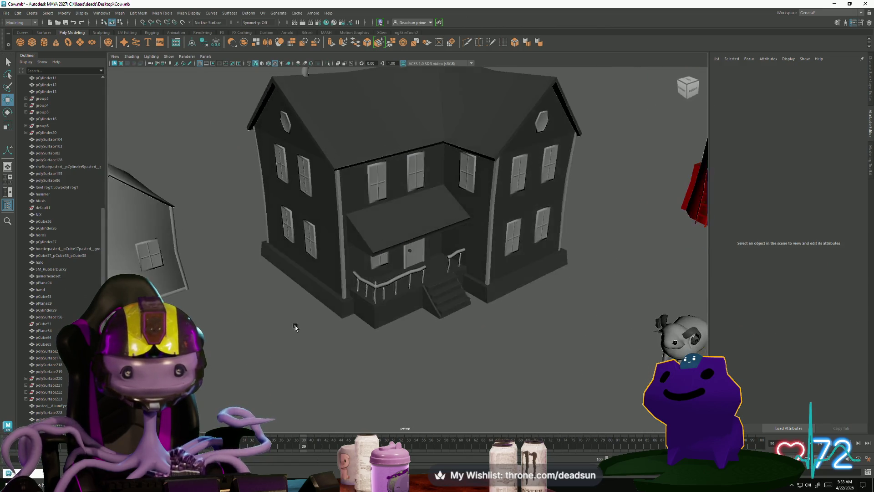
pyautogui.scroll(-3, 260, 293)
pyautogui.scroll(2, 257, 297)
pyautogui.scroll(1, 261, 306)
pyautogui.scroll(-2, 262, 306)
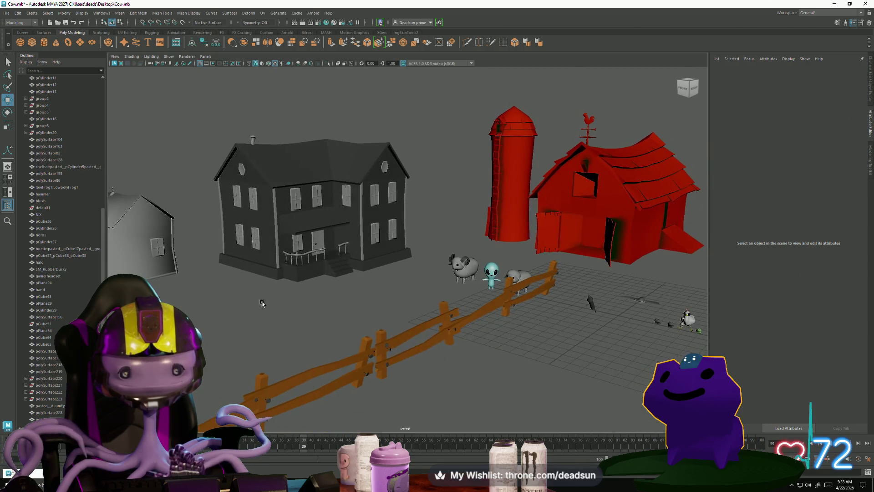
pyautogui.scroll(2, 246, 291)
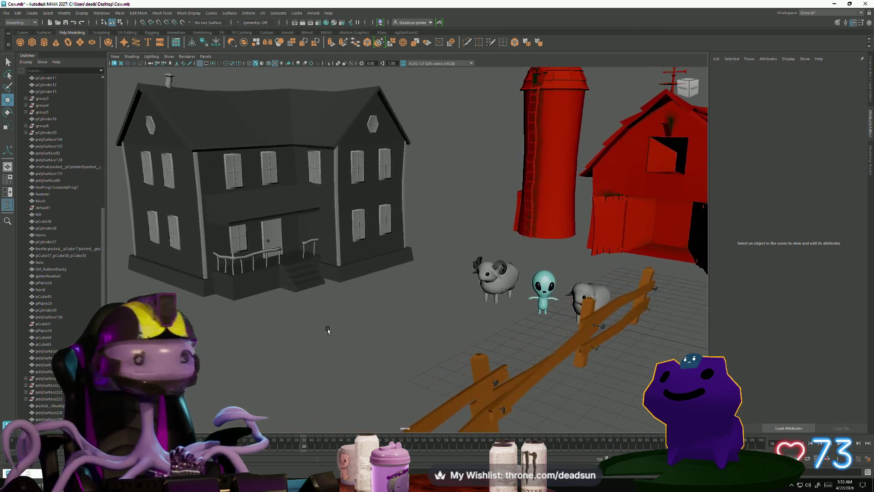
pyautogui.scroll(1, 243, 293)
pyautogui.click(241, 293)
pyautogui.scroll(2, 239, 292)
# Cut a new edge across the top of the front door with Multi-Cut
pyautogui.keyDown('alt'); pyautogui.moveTo(239, 293); pyautogui.dragTo(355, 301); pyautogui.keyUp('alt')
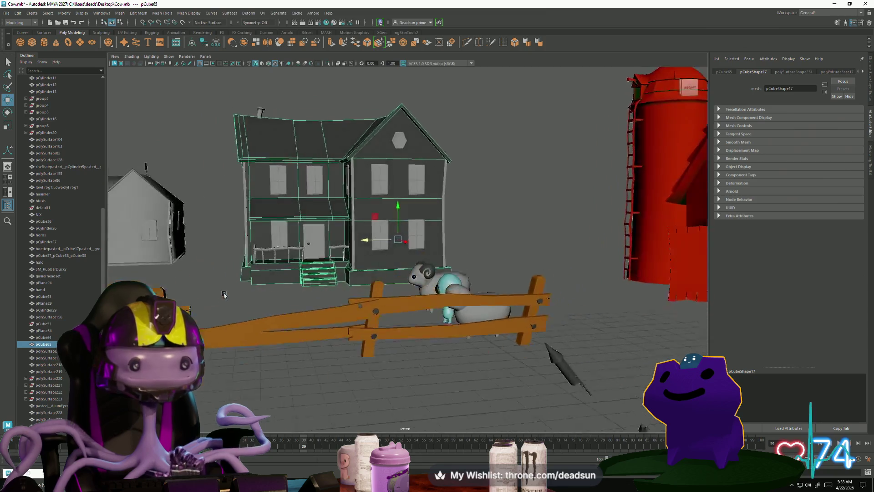
pyautogui.scroll(3, 437, 309)
pyautogui.scroll(2, 438, 308)
pyautogui.keyDown('alt'); pyautogui.moveTo(437, 309); pyautogui.dragTo(296, 263); pyautogui.keyUp('alt')
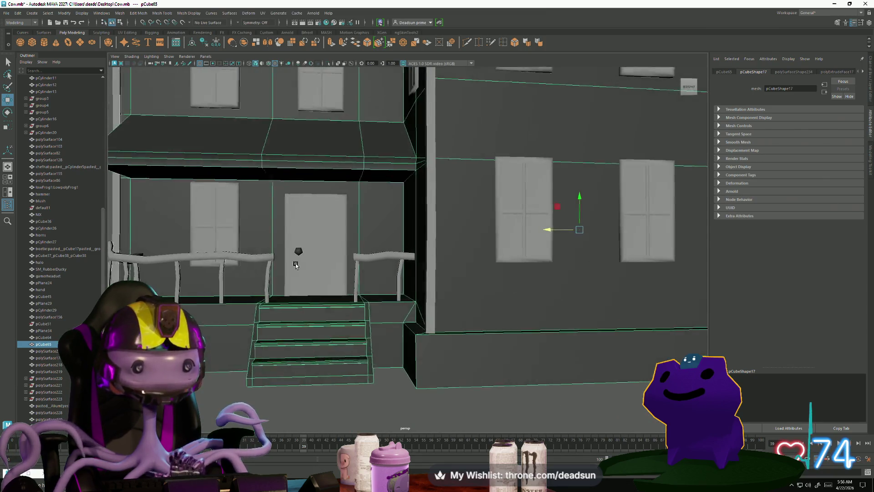
pyautogui.moveTo(294, 217); pyautogui.dragTo(275, 217, button='right')
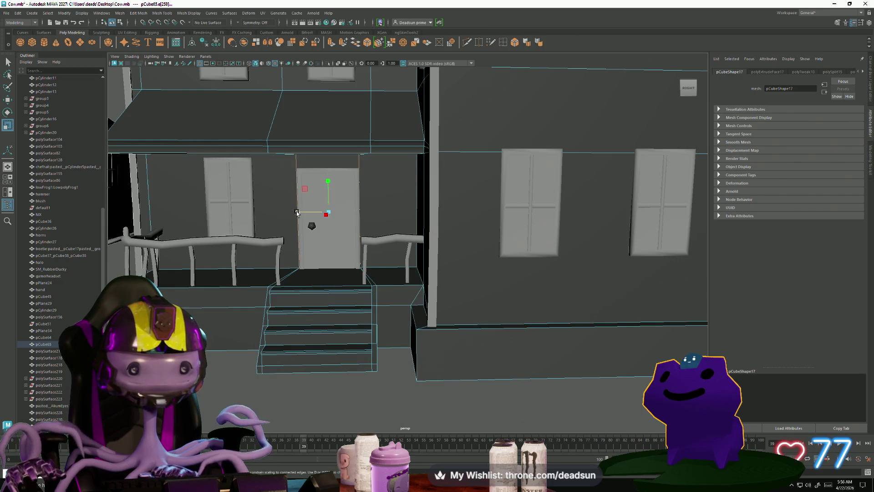
pyautogui.scroll(-2, 298, 212)
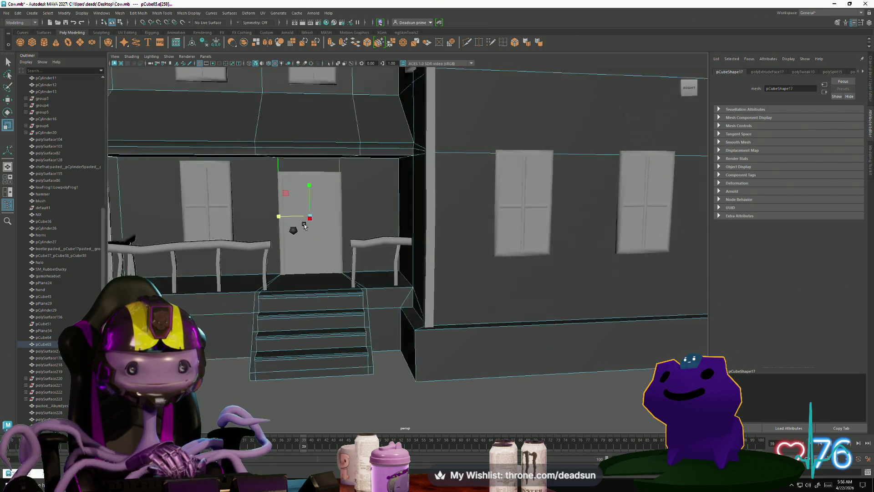
pyautogui.scroll(-2, 301, 218)
pyautogui.scroll(-2, 307, 232)
pyautogui.scroll(-2, 313, 250)
pyautogui.keyDown('alt'); pyautogui.moveTo(313, 249); pyautogui.dragTo(410, 287); pyautogui.keyUp('alt')
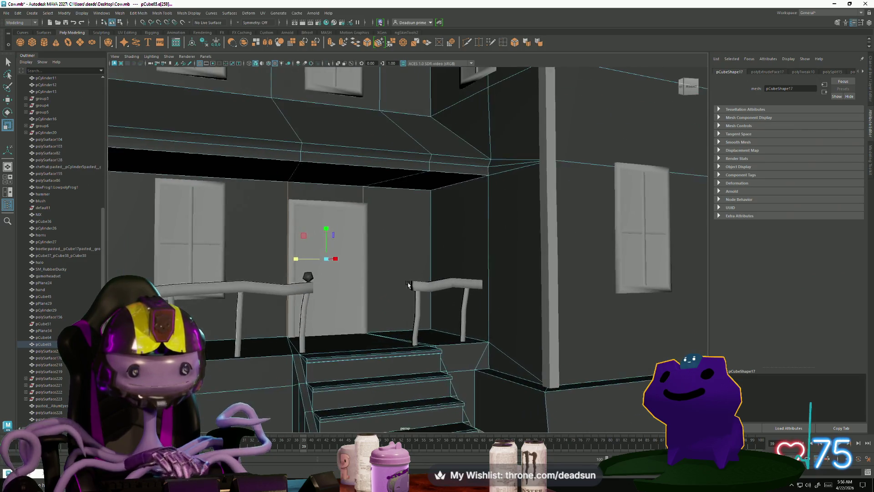
pyautogui.scroll(2, 400, 253)
pyautogui.keyDown('alt'); pyautogui.moveTo(401, 253); pyautogui.dragTo(400, 273); pyautogui.keyUp('alt')
pyautogui.scroll(2, 355, 275)
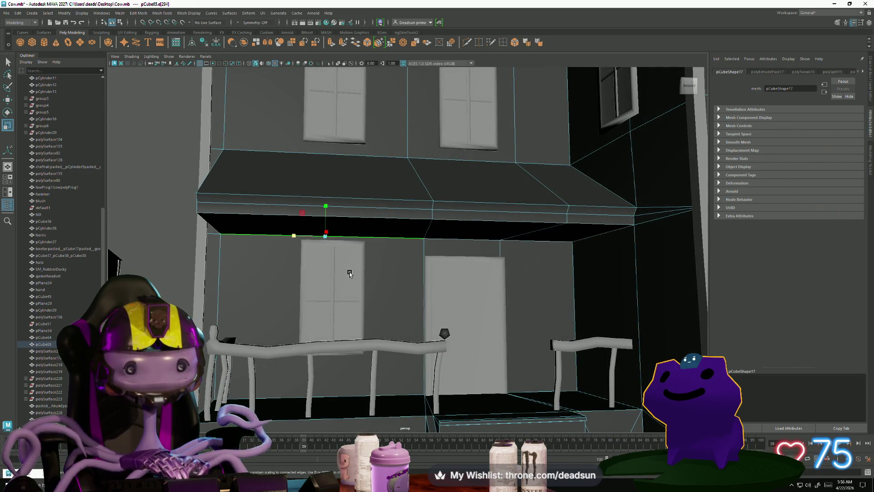
pyautogui.rightClick(349, 264)
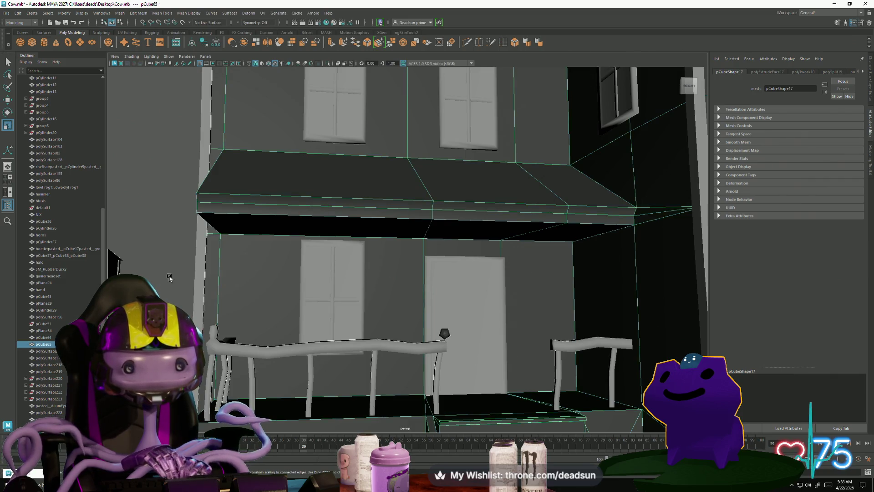
pyautogui.scroll(-2, 321, 287)
pyautogui.scroll(-2, 294, 298)
pyautogui.scroll(2, 294, 298)
pyautogui.scroll(1, 401, 293)
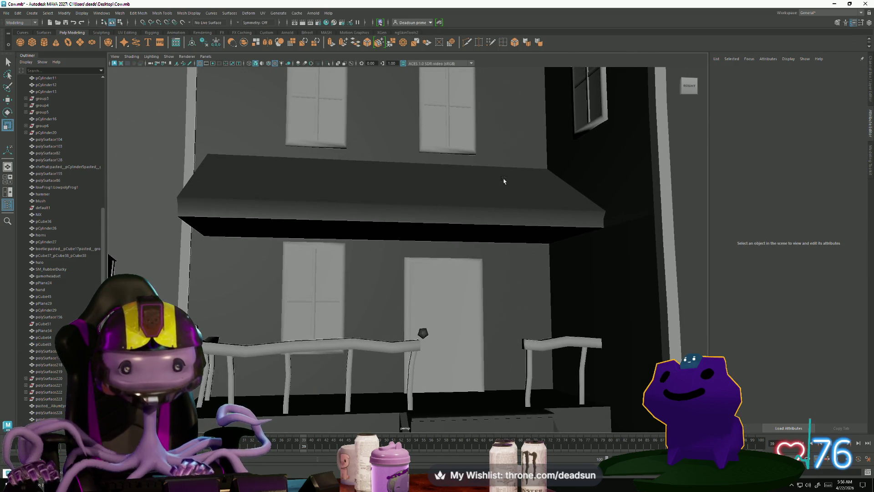
pyautogui.click(474, 261)
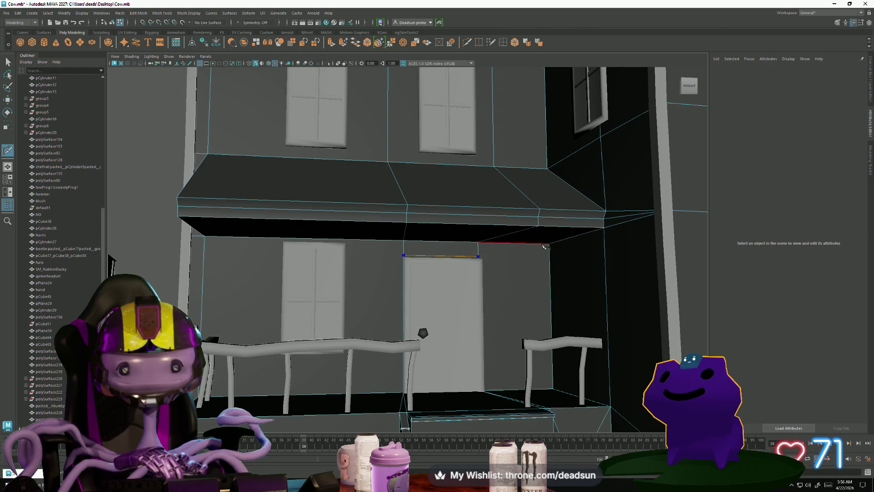
pyautogui.press('Return')
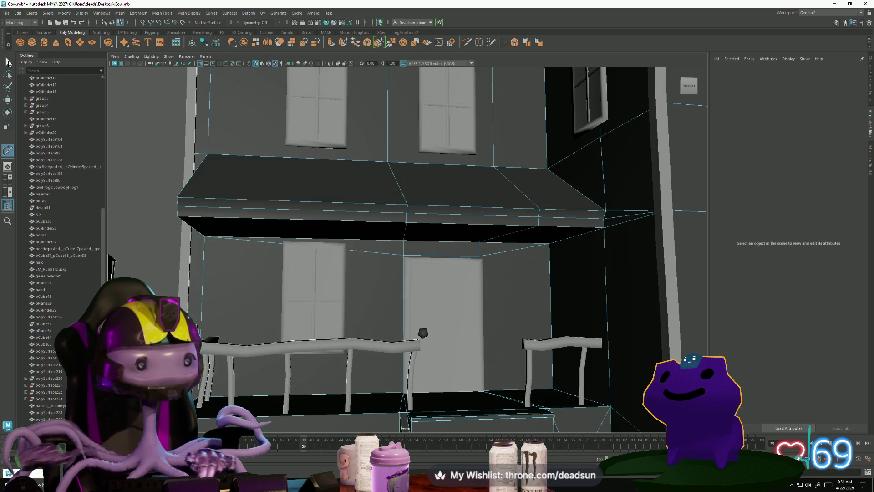
# Shift the new door-top edge and the door's left edge into alignment
pyautogui.click(453, 259)
pyautogui.press('w')
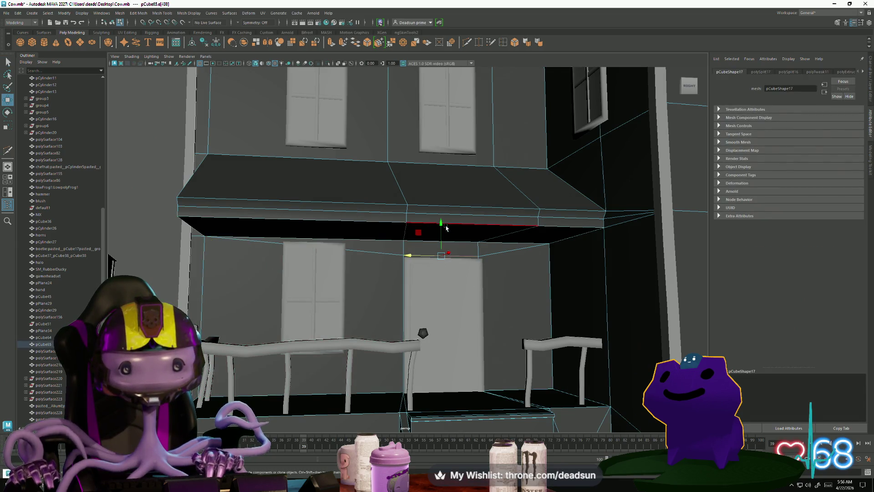
pyautogui.scroll(-2, 441, 229)
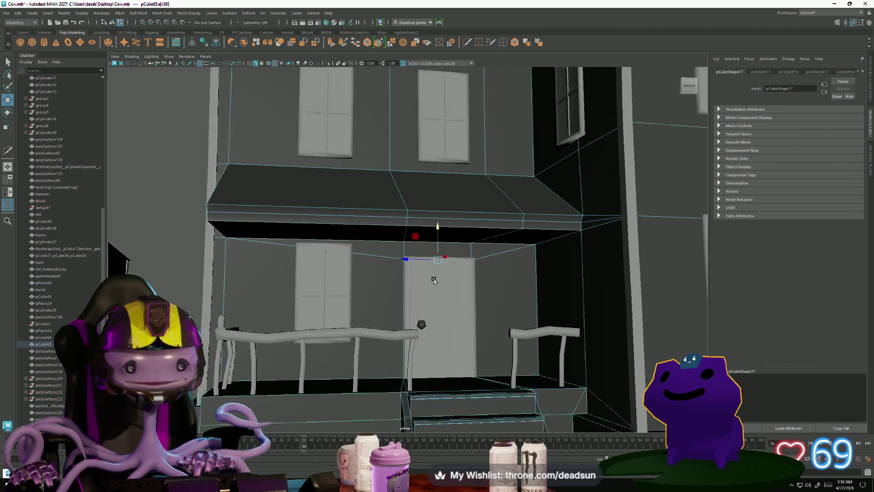
pyautogui.scroll(-2, 438, 230)
pyautogui.scroll(-2, 438, 231)
pyautogui.scroll(-2, 388, 271)
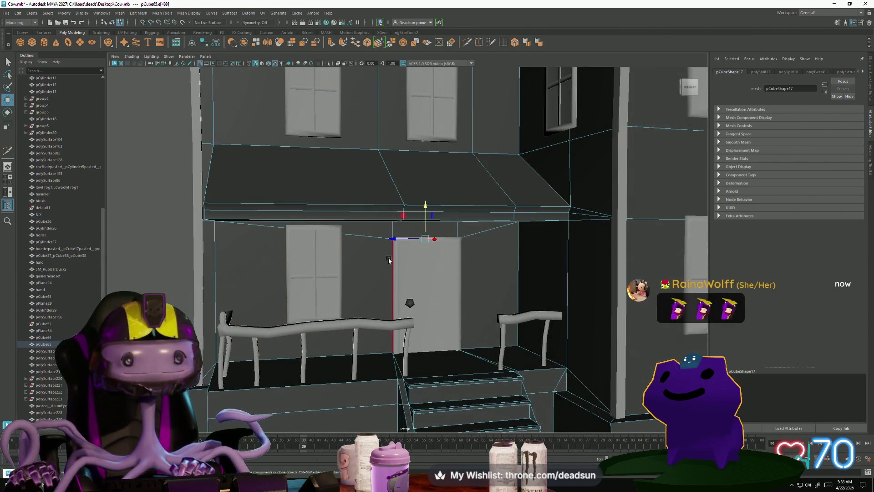
pyautogui.rightClick(391, 256)
pyautogui.click(391, 261)
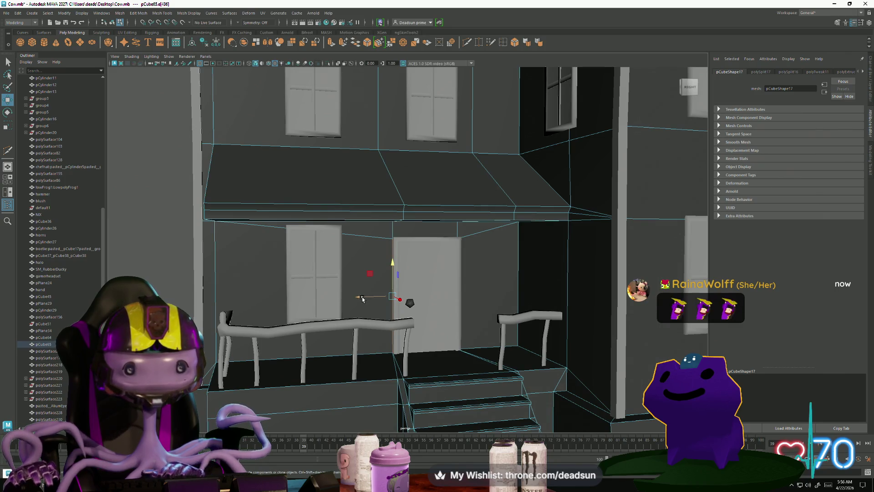
pyautogui.scroll(-5, 362, 297)
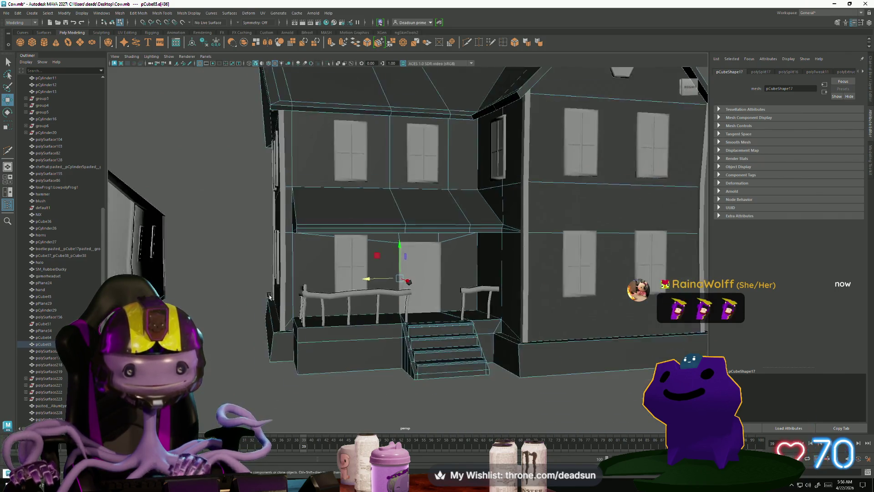
pyautogui.keyDown('alt'); pyautogui.moveTo(363, 297); pyautogui.dragTo(341, 291); pyautogui.keyUp('alt')
pyautogui.scroll(-2, 336, 287)
pyautogui.scroll(-2, 333, 286)
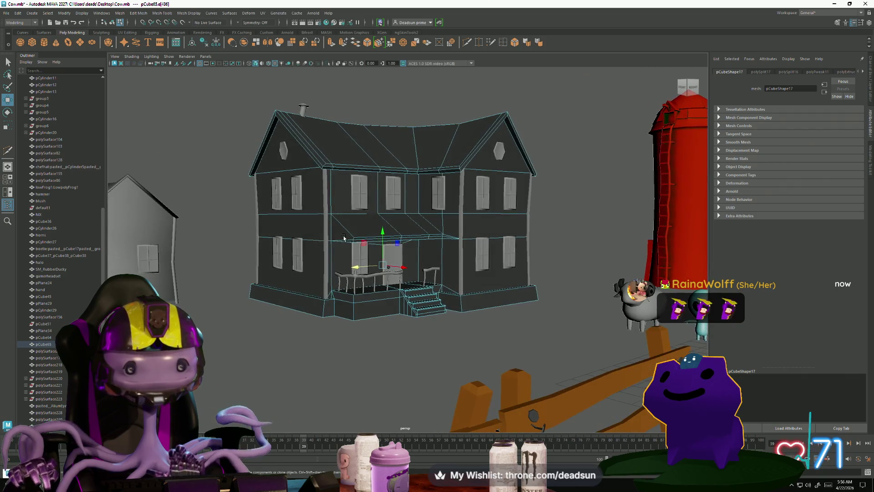
pyautogui.moveTo(332, 274); pyautogui.dragTo(322, 260, button='right')
pyautogui.moveTo(321, 300)
pyautogui.keyDown('alt'); pyautogui.mouseDown()
pyautogui.moveTo(311, 315)
pyautogui.moveTo(314, 301)
pyautogui.moveTo(318, 339)
pyautogui.moveTo(365, 331)
pyautogui.mouseUp(); pyautogui.keyUp('alt')
pyautogui.click(321, 287)
pyautogui.scroll(-4, 318, 339)
pyautogui.scroll(2, 342, 337)
pyautogui.scroll(2, 365, 331)
pyautogui.scroll(3, 365, 331)
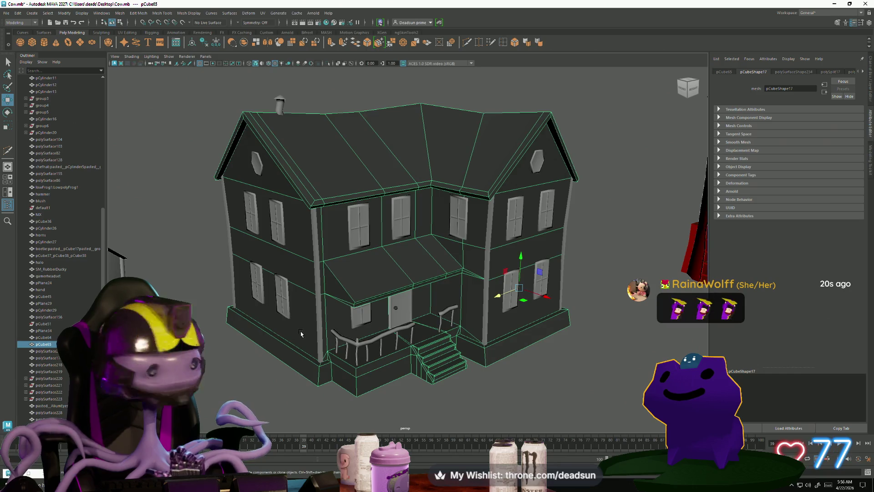
pyautogui.scroll(2, 301, 334)
pyautogui.scroll(2, 287, 308)
pyautogui.scroll(2, 278, 287)
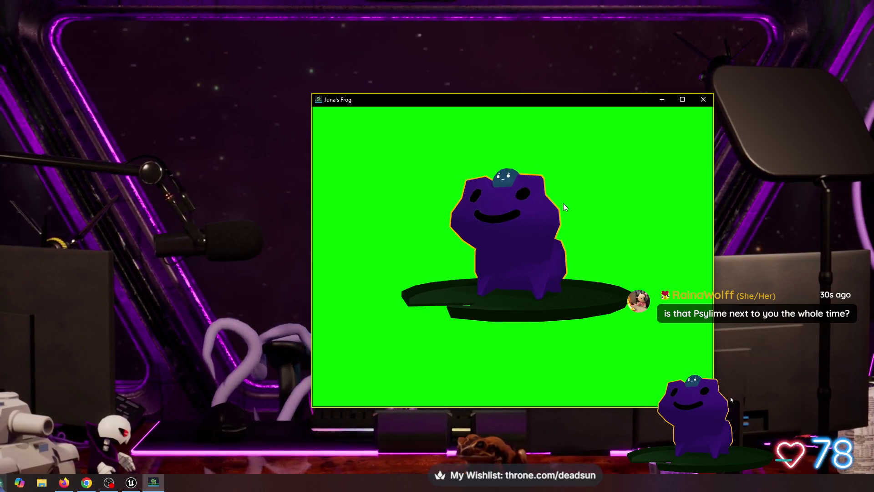
# Start the frog pond scene, reposition the window and pat the frog for hearts
pyautogui.press('g')
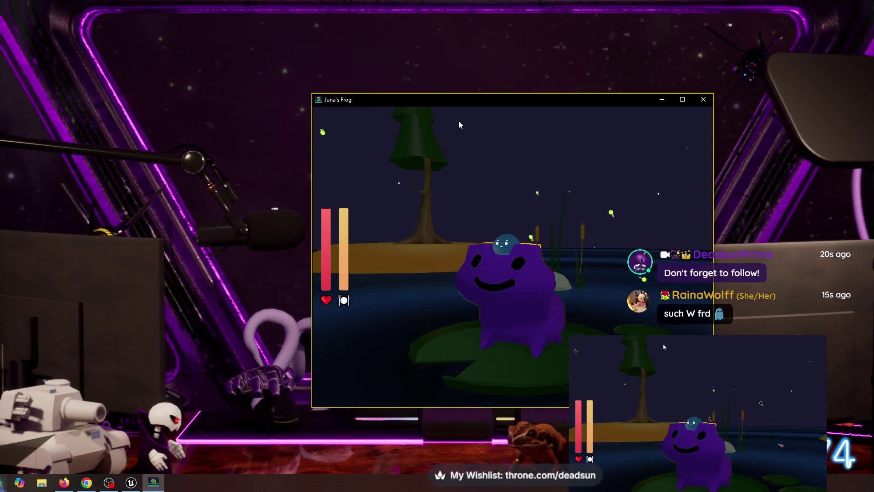
pyautogui.moveTo(486, 102); pyautogui.dragTo(432, 88)
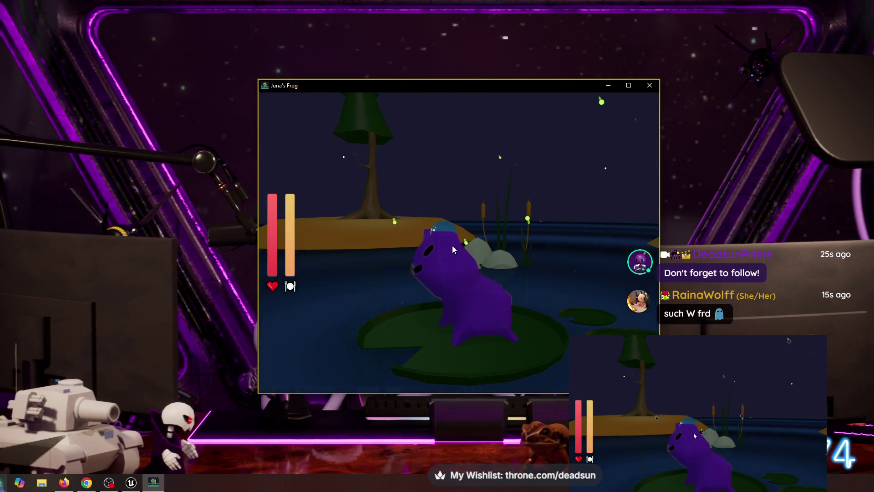
pyautogui.click(453, 245)
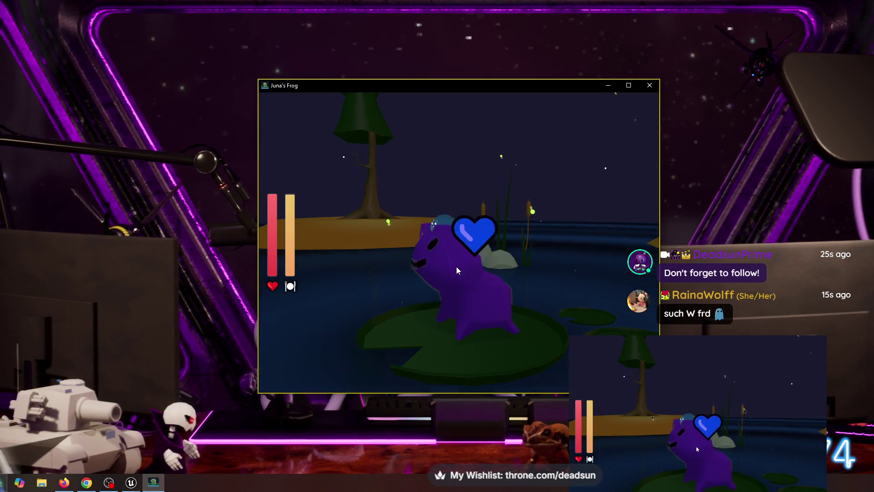
pyautogui.click(466, 291)
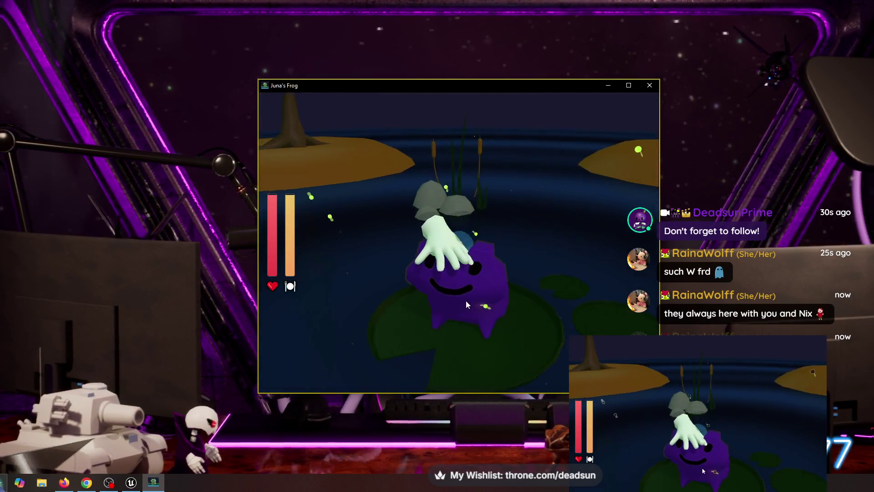
pyautogui.click(474, 289)
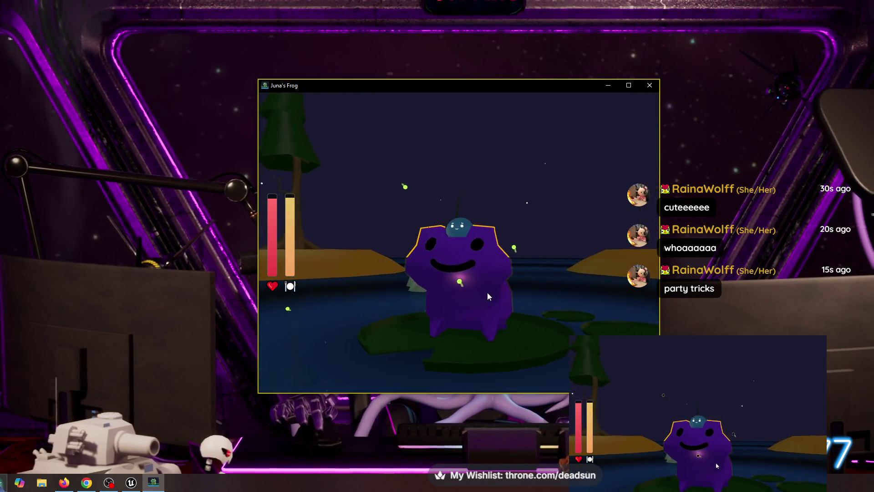
pyautogui.click(487, 292)
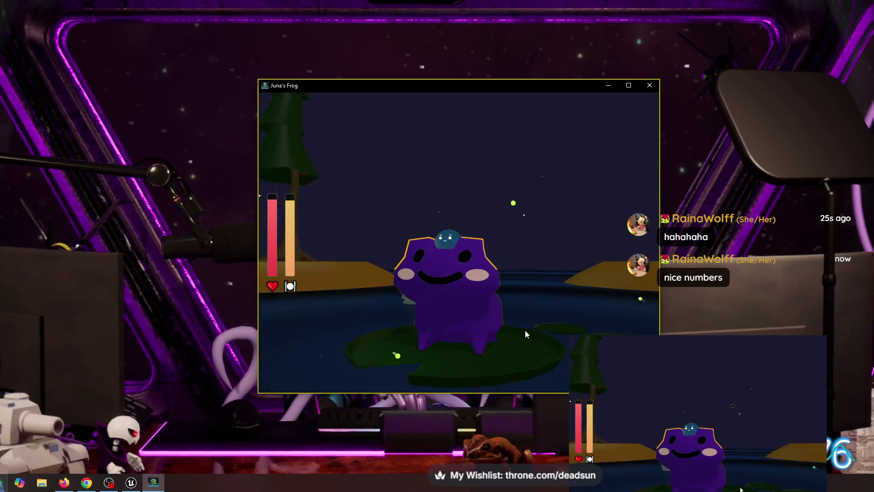
# Shift the frog's body hue through teal to a light pink and check it
pyautogui.press('c')
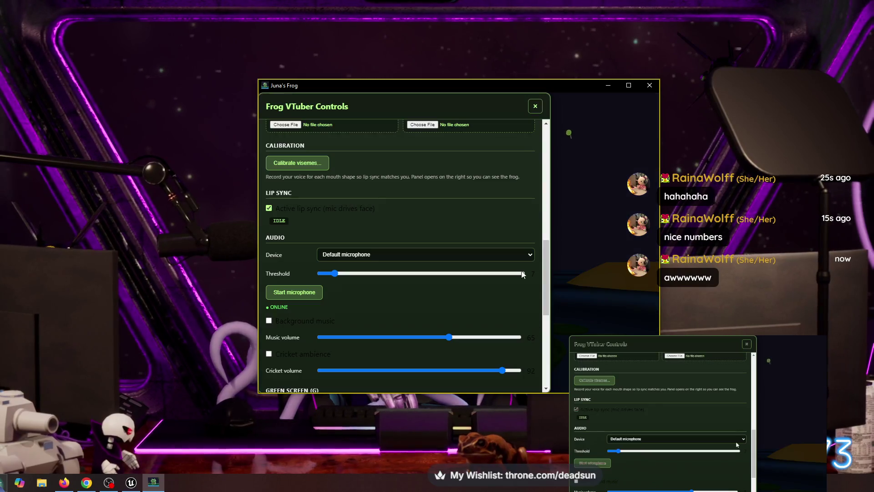
pyautogui.scroll(-5, 382, 219)
pyautogui.scroll(5, 386, 216)
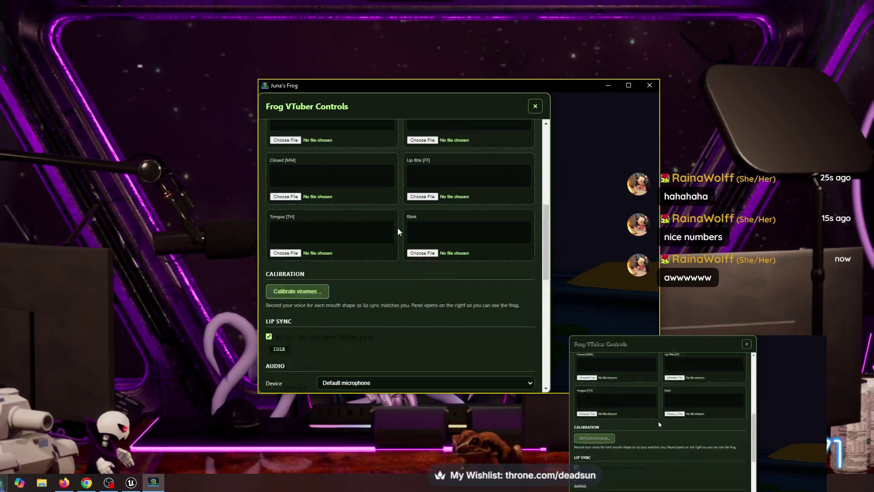
pyautogui.scroll(5, 398, 227)
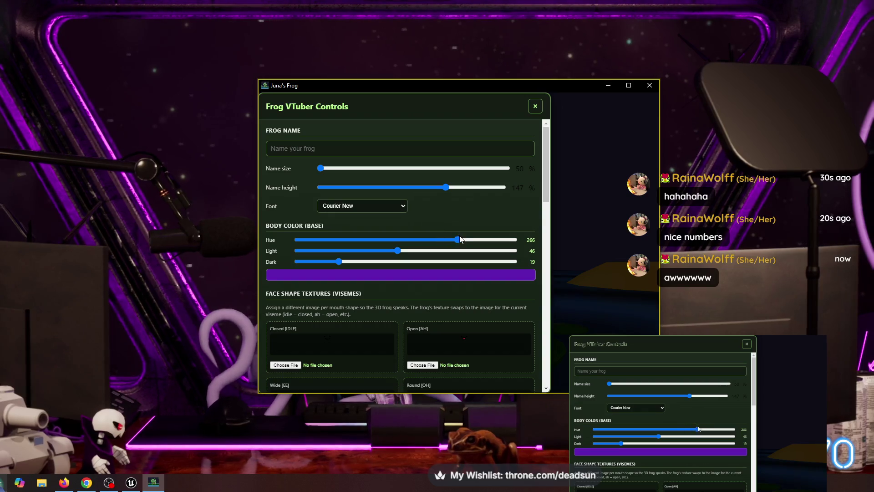
pyautogui.moveTo(458, 240); pyautogui.dragTo(327, 239)
pyautogui.click(534, 108)
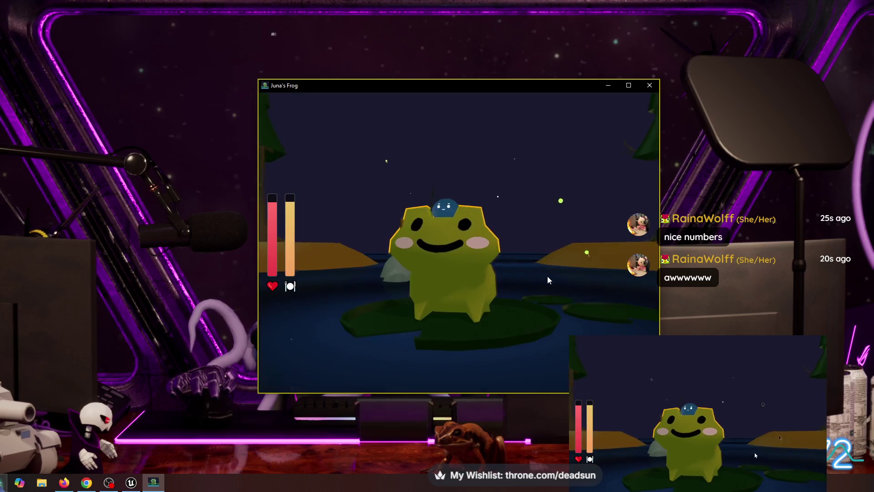
pyautogui.press('c')
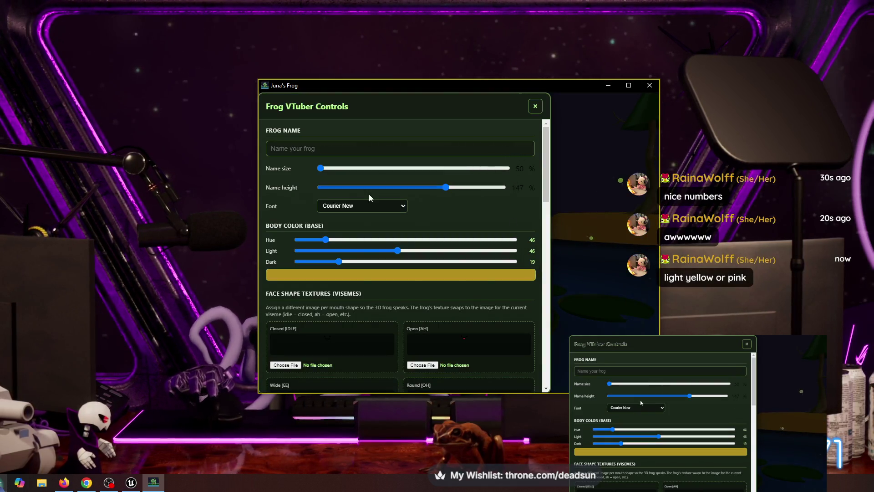
pyautogui.moveTo(325, 239); pyautogui.dragTo(475, 242)
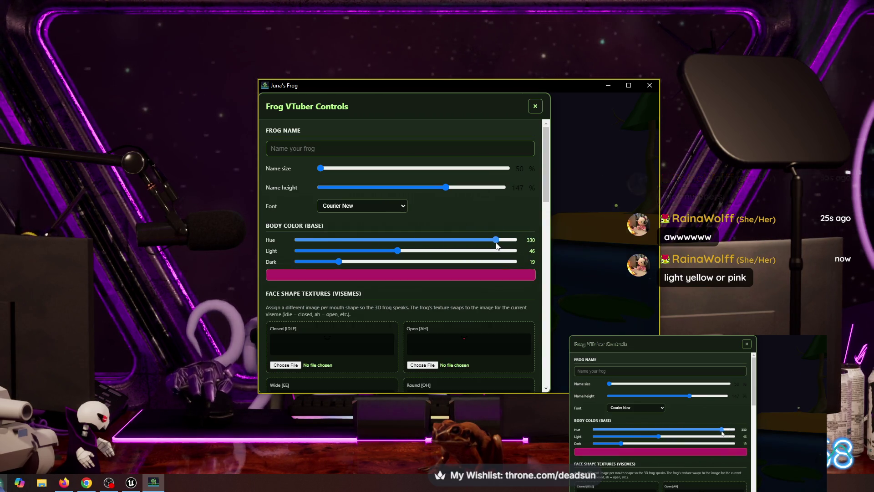
pyautogui.moveTo(395, 254)
pyautogui.mouseDown()
pyautogui.moveTo(377, 253)
pyautogui.moveTo(490, 253)
pyautogui.mouseUp()
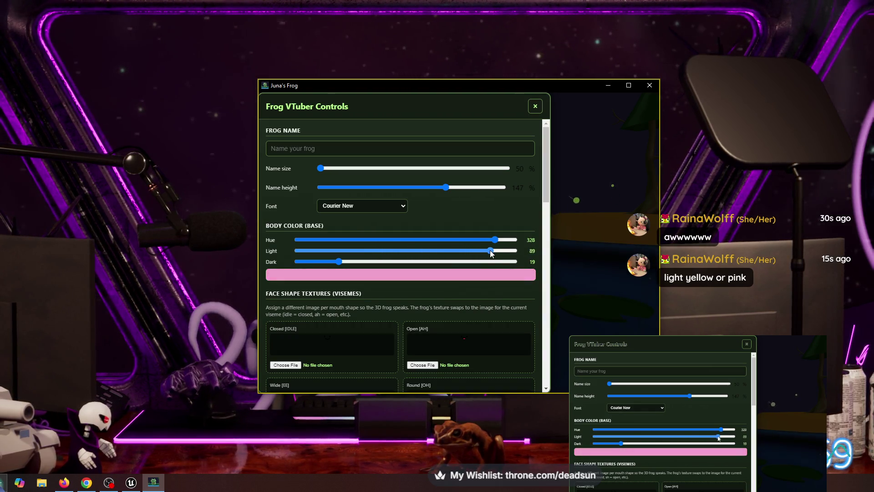
pyautogui.click(536, 106)
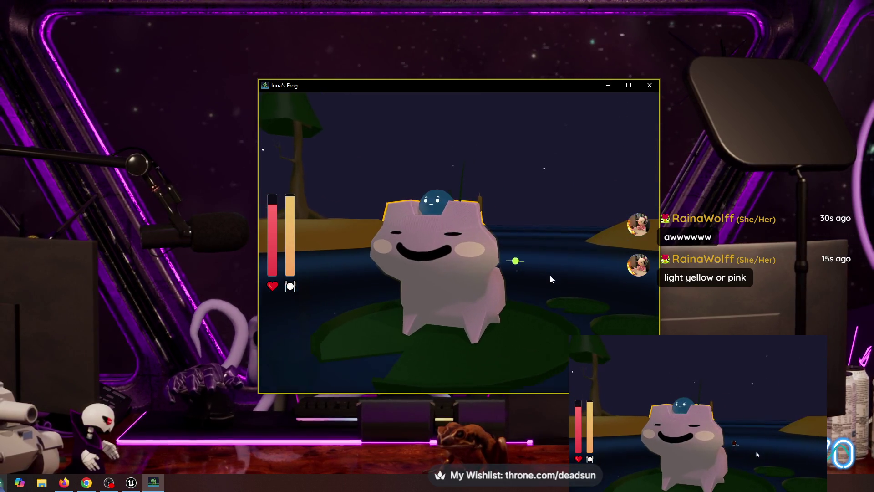
# Recolour the frog's body to a deeper yellow and reopen the controls
pyautogui.moveTo(540, 334)
pyautogui.mouseDown()
pyautogui.moveTo(580, 332)
pyautogui.moveTo(531, 332)
pyautogui.moveTo(538, 339)
pyautogui.mouseUp()
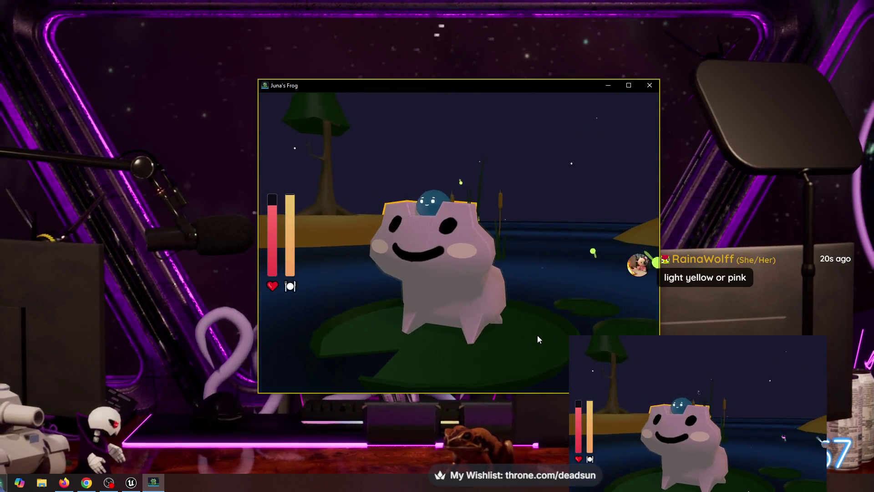
pyautogui.press('Escape')
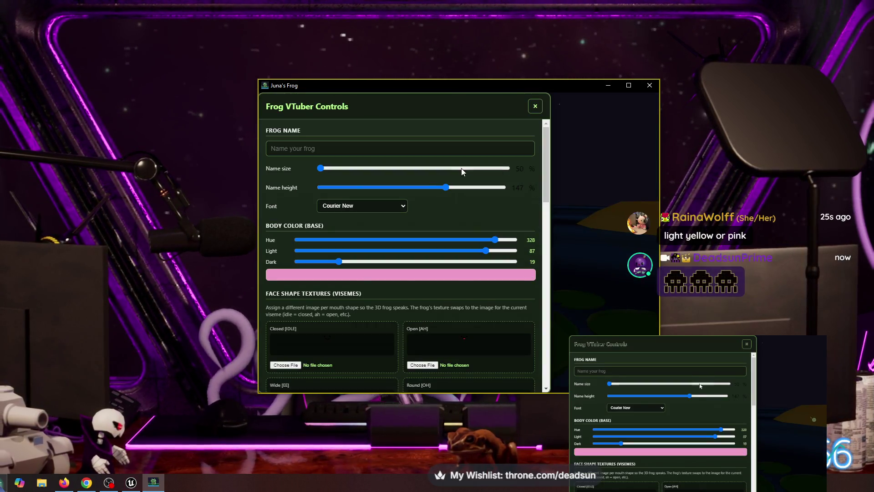
pyautogui.moveTo(496, 240)
pyautogui.mouseDown()
pyautogui.moveTo(336, 241)
pyautogui.moveTo(329, 249)
pyautogui.mouseUp()
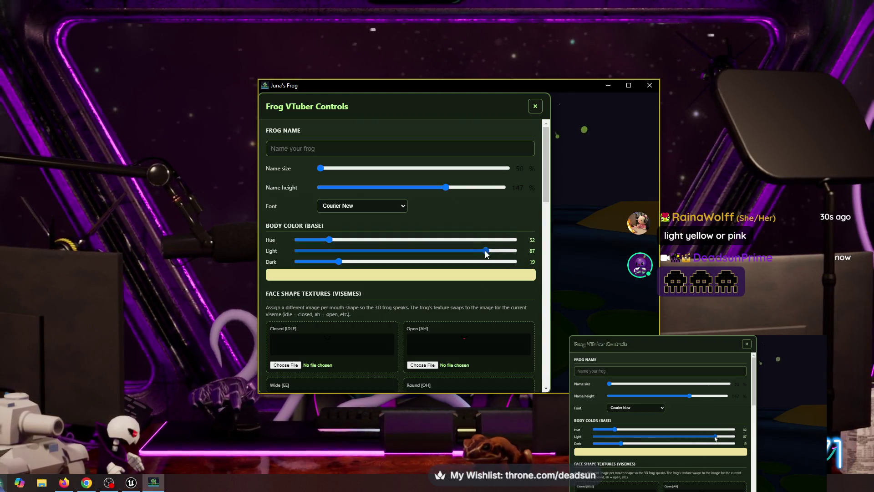
pyautogui.moveTo(486, 254)
pyautogui.mouseDown()
pyautogui.moveTo(395, 252)
pyautogui.moveTo(424, 254)
pyautogui.mouseUp()
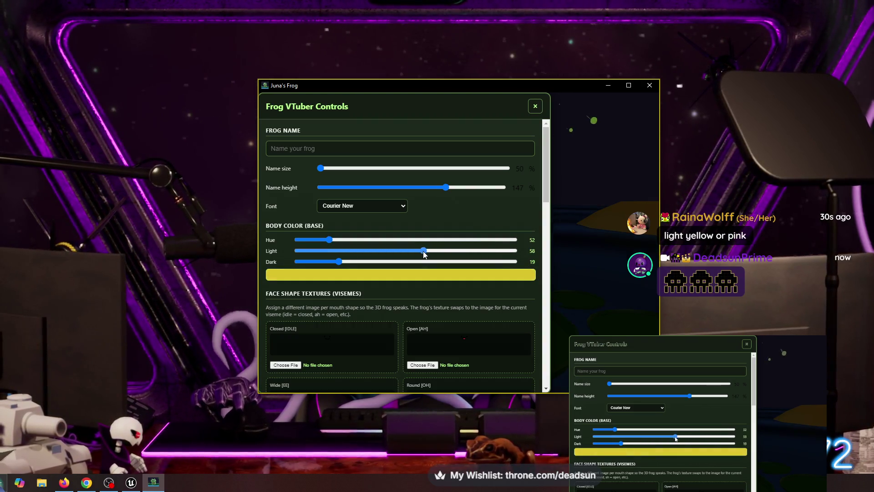
pyautogui.click(535, 107)
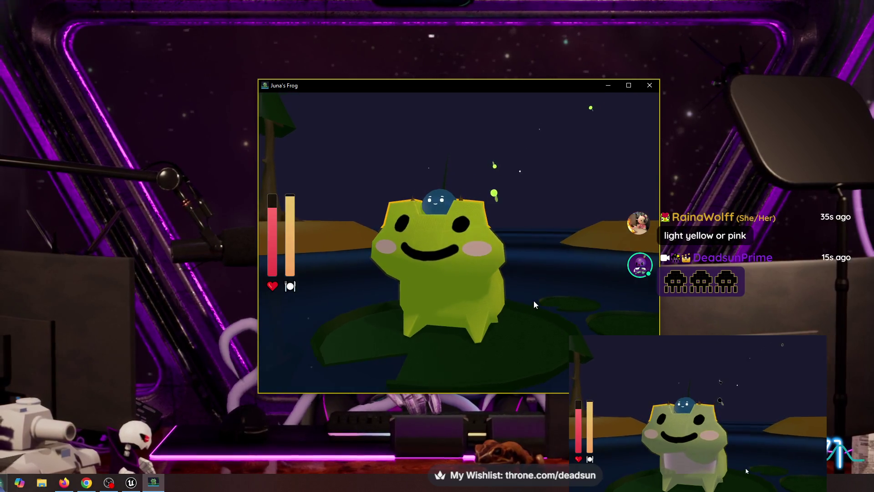
pyautogui.press('Tab')
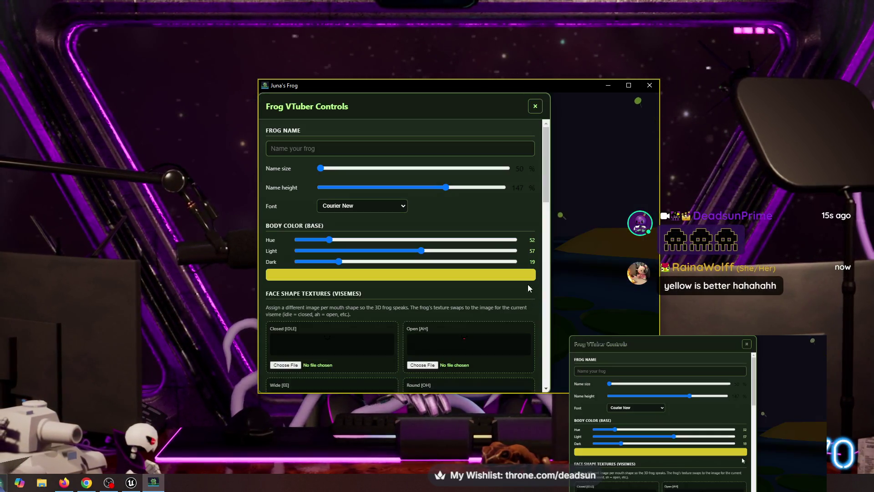
pyautogui.scroll(-5, 440, 307)
pyautogui.scroll(-5, 440, 307)
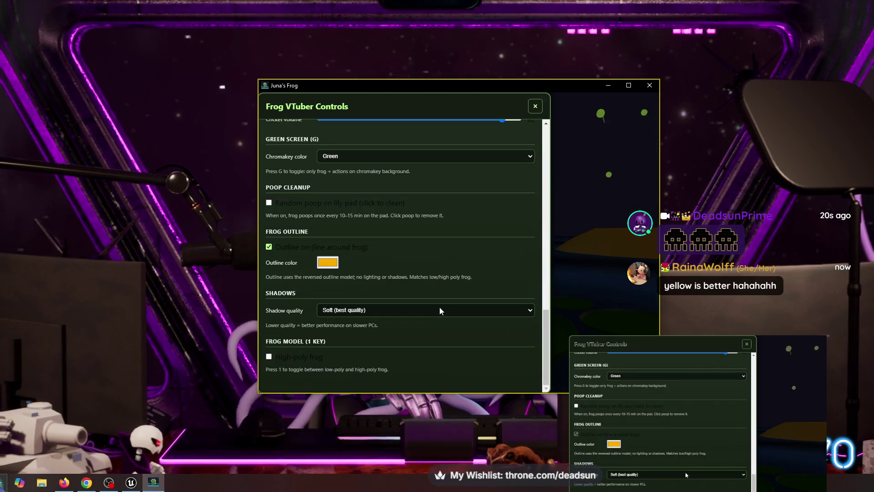
# Set the frog's outline colour to dark blue and return to the scene
pyautogui.click(325, 266)
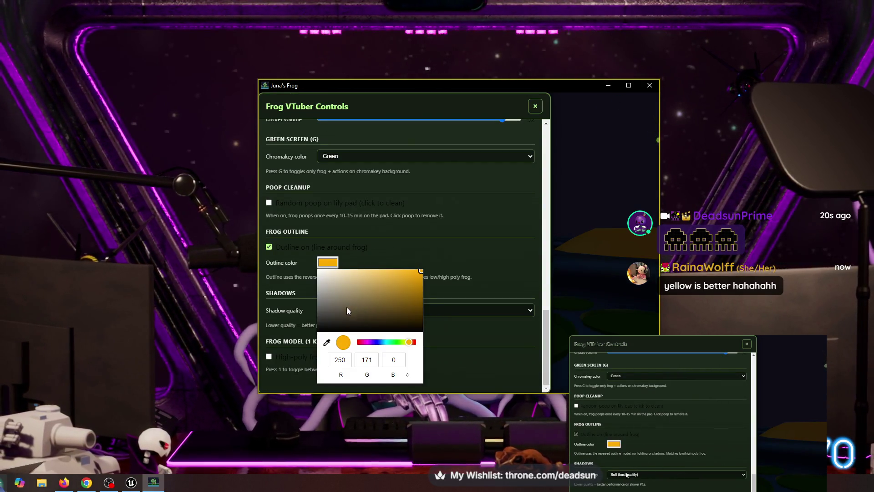
pyautogui.click(366, 341)
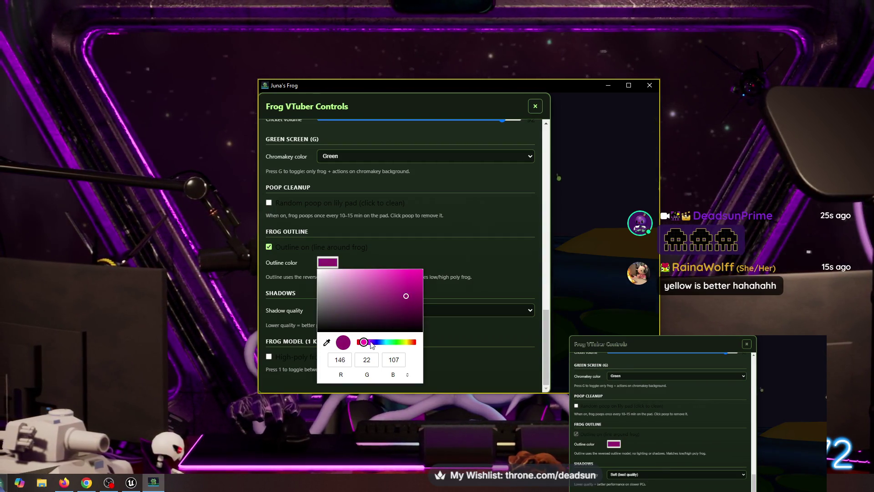
pyautogui.moveTo(364, 343); pyautogui.dragTo(381, 345)
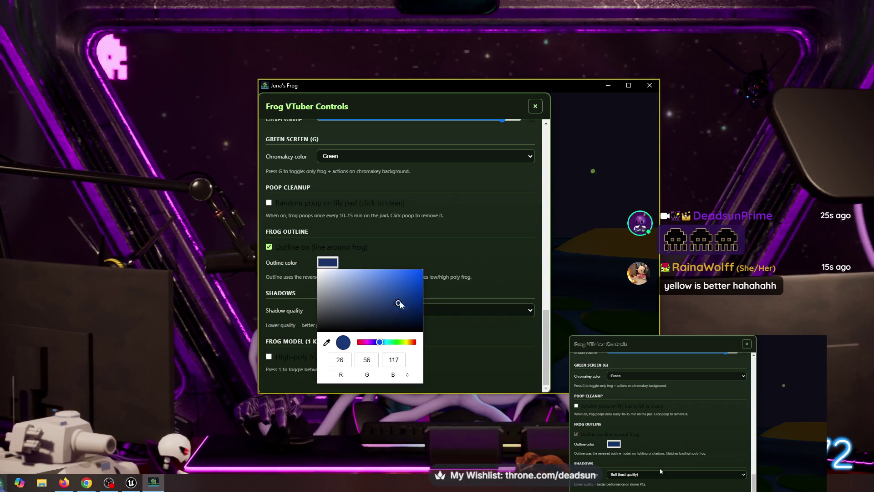
pyautogui.click(533, 105)
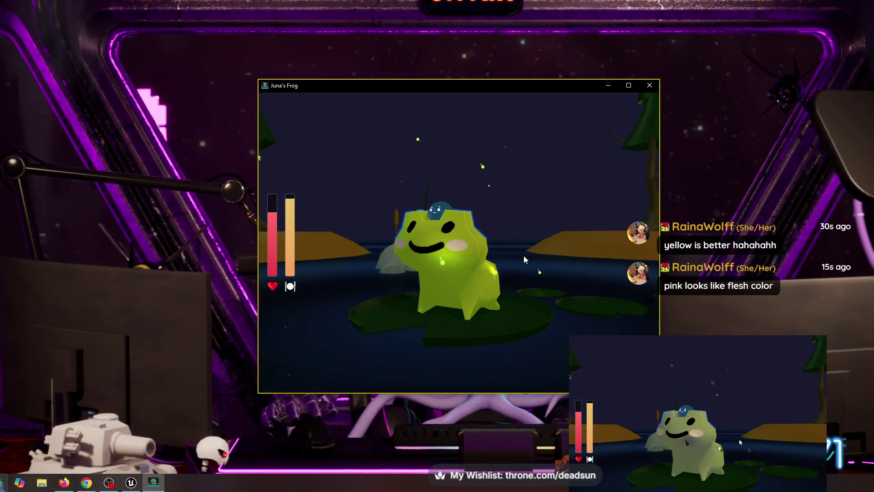
# Show the island and pop a string of hearts out of the frog
pyautogui.moveTo(523, 255)
pyautogui.mouseDown()
pyautogui.moveTo(504, 277)
pyautogui.moveTo(424, 267)
pyautogui.moveTo(571, 260)
pyautogui.moveTo(592, 268)
pyautogui.moveTo(548, 251)
pyautogui.moveTo(546, 229)
pyautogui.mouseUp()
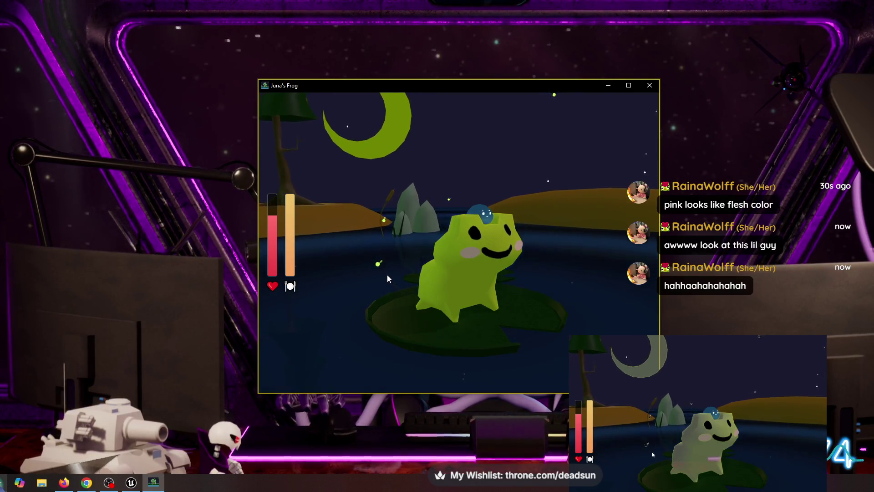
pyautogui.click(478, 263)
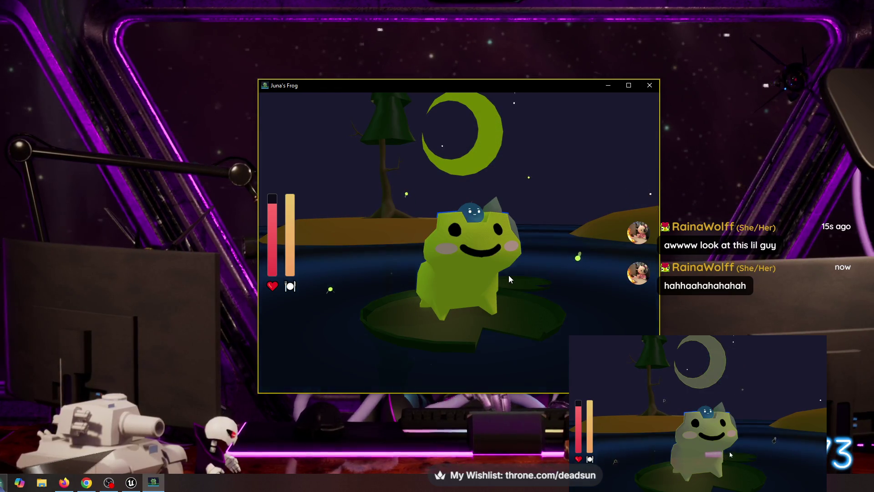
pyautogui.click(476, 280)
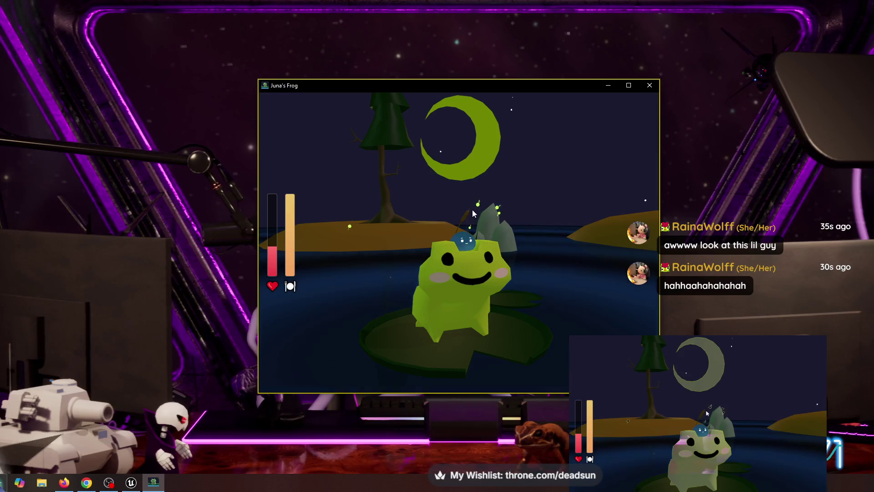
pyautogui.click(471, 273)
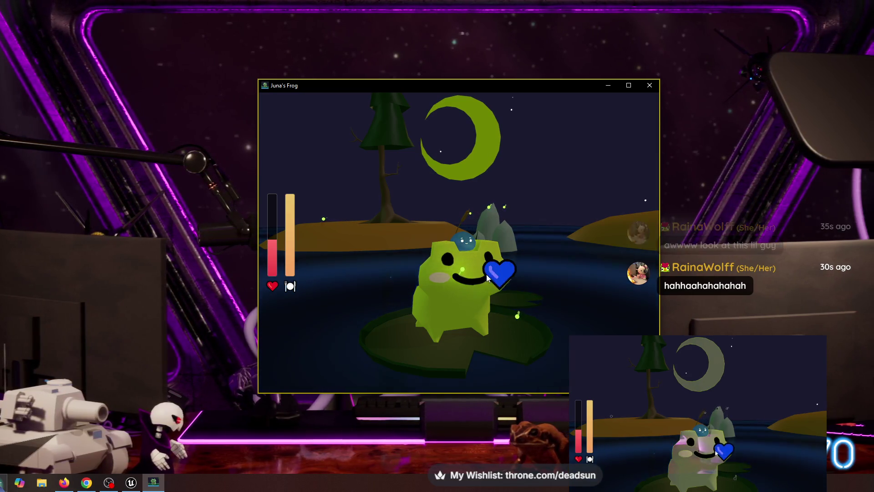
pyautogui.click(458, 301)
pyautogui.click(448, 318)
pyautogui.click(458, 277)
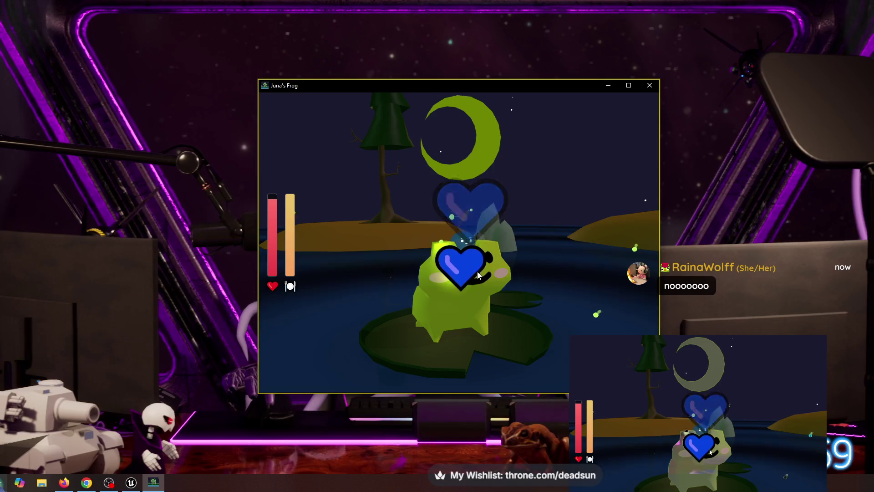
# Switch the scene to the green-screen background and hide the game window
pyautogui.click(565, 332)
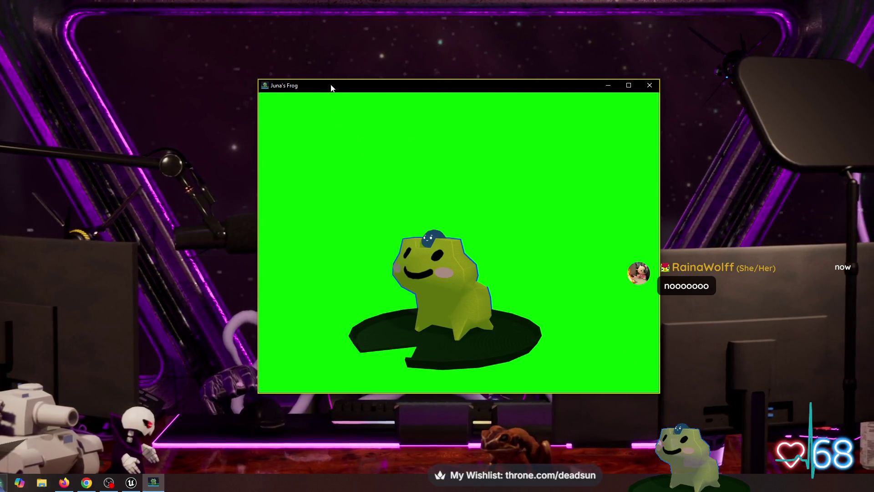
pyautogui.hotkey('alt', 'F4')
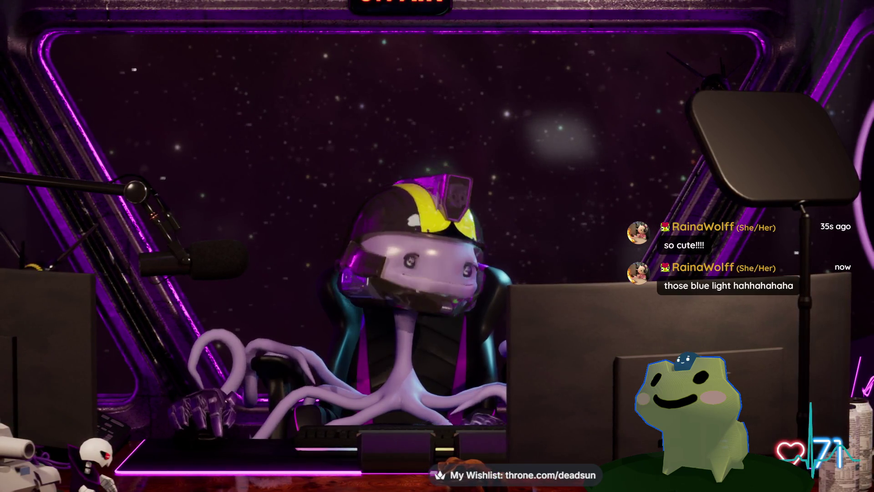
# Bring up Heart Candy, set its chromakey background to magenta, and hide it again
pyautogui.hotkey('alt', 'Tab')
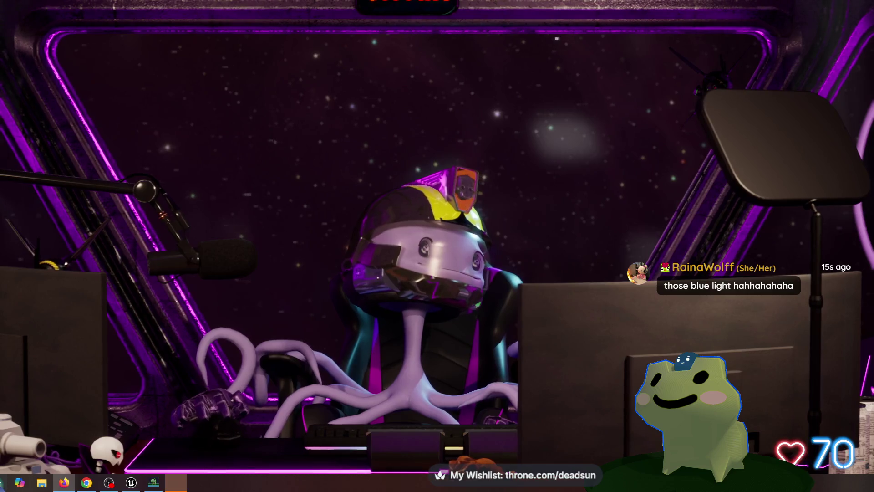
pyautogui.click(175, 483)
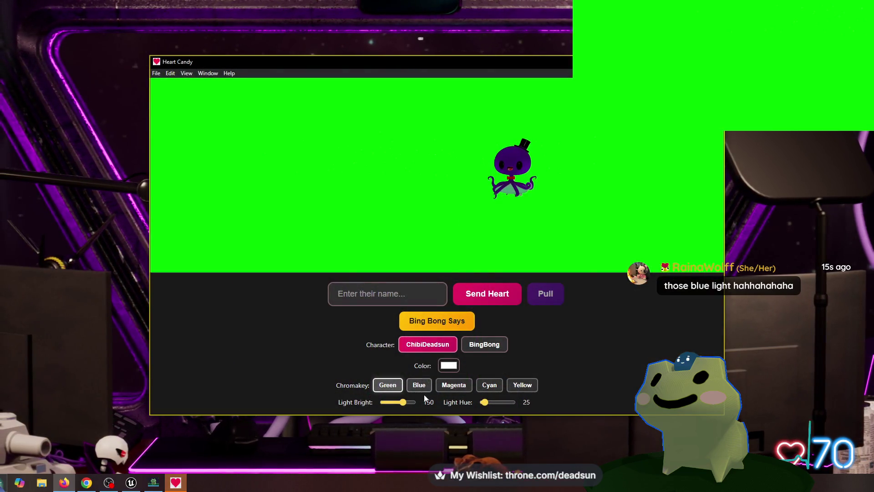
pyautogui.click(451, 387)
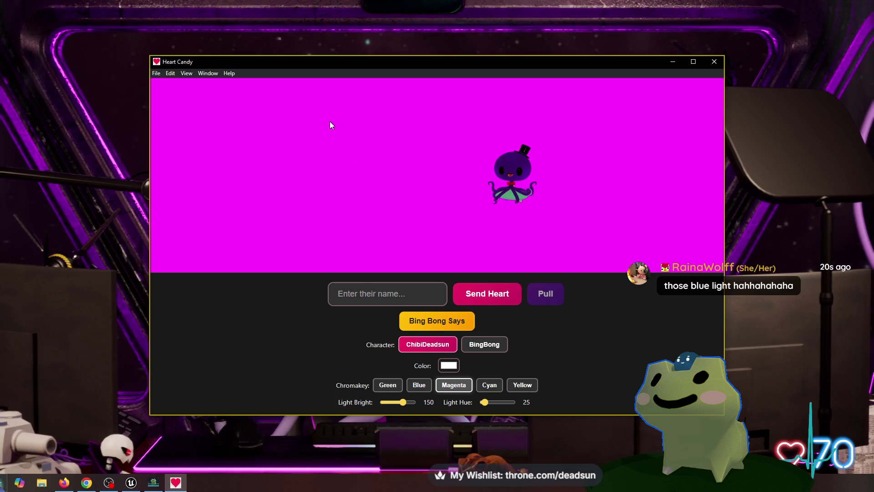
pyautogui.hotkey('alt', 'Tab')
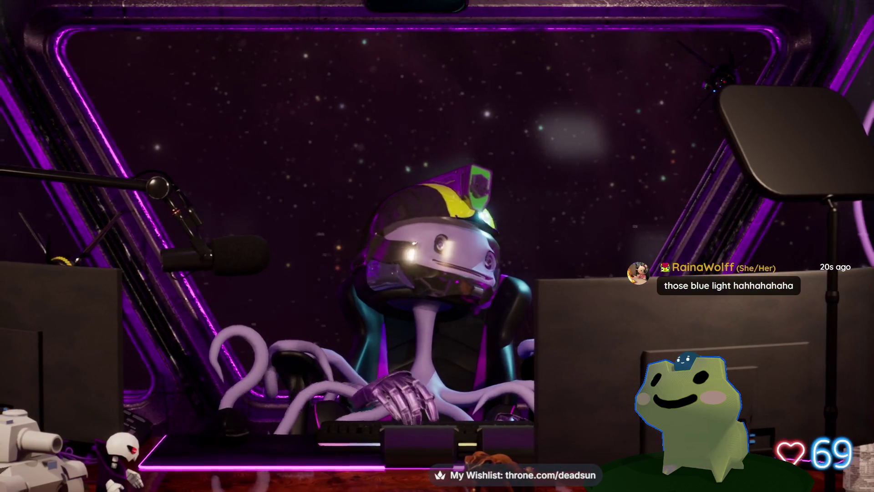
# Bring up the Juna's Frog window and close it, returning to the Maya farmhouse
pyautogui.hotkey('alt', 'Tab')
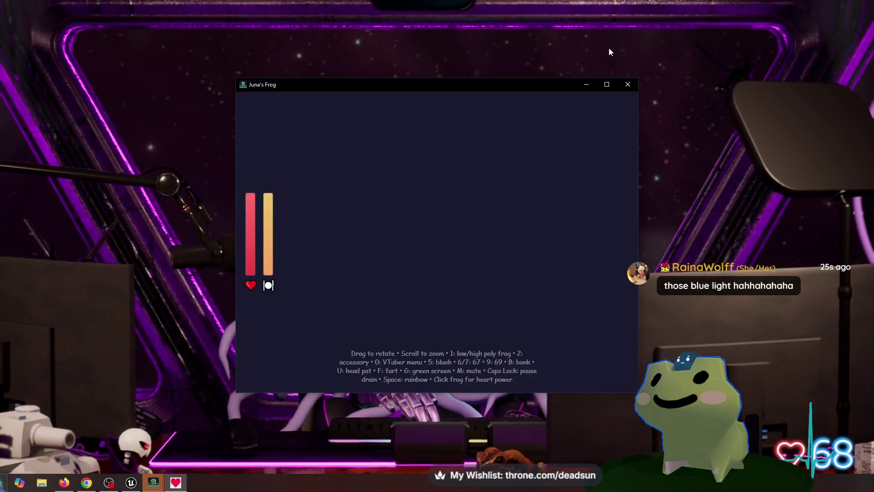
pyautogui.click(628, 83)
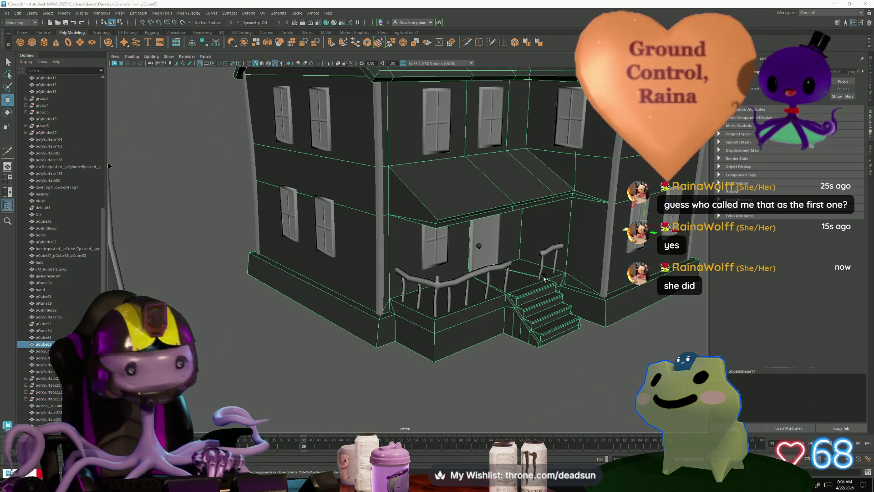
pyautogui.scroll(2, 503, 352)
pyautogui.scroll(2, 478, 362)
pyautogui.scroll(2, 457, 372)
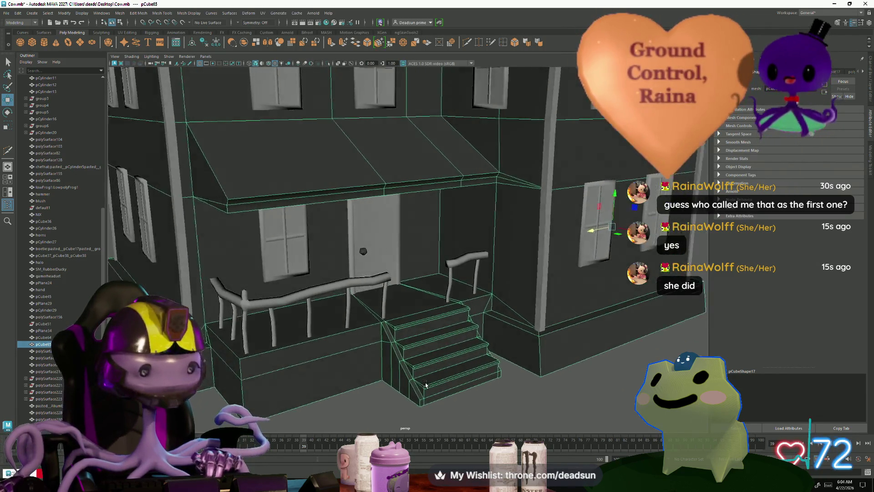
pyautogui.scroll(2, 436, 384)
pyautogui.scroll(-4, 435, 383)
pyautogui.scroll(3, 423, 385)
pyautogui.scroll(2, 409, 384)
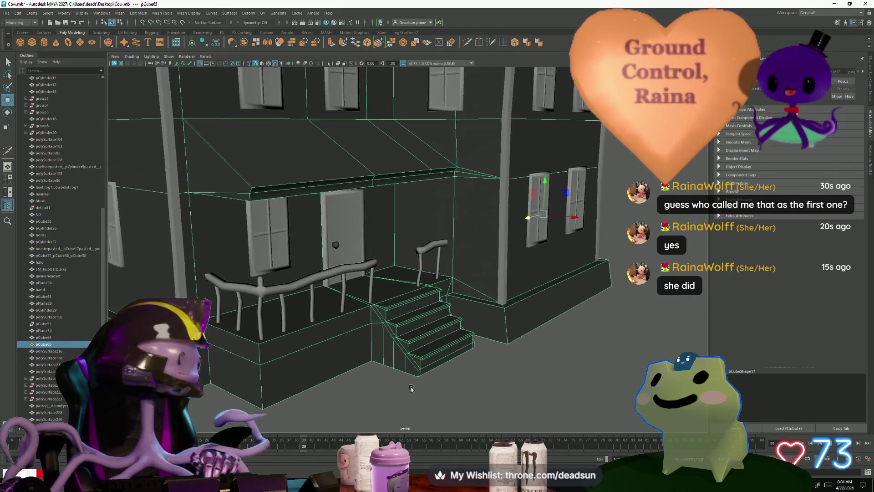
pyautogui.scroll(2, 396, 385)
pyautogui.scroll(-4, 389, 385)
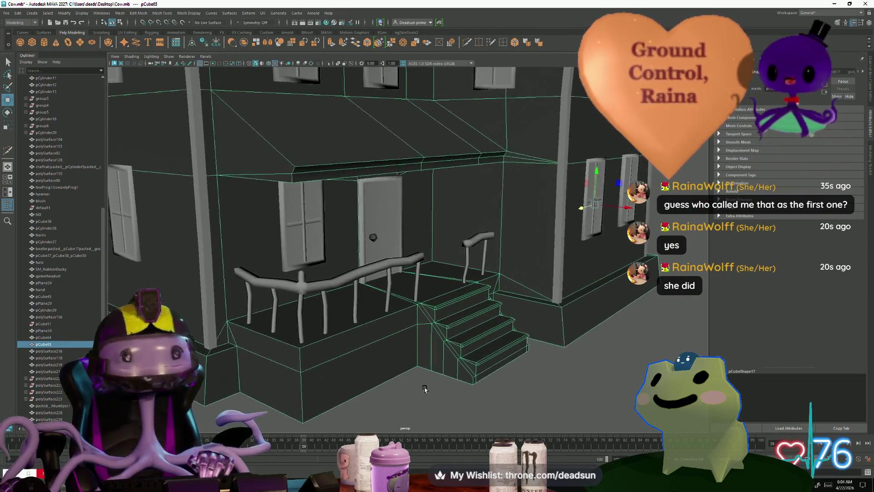
pyautogui.scroll(4, 413, 381)
pyautogui.scroll(-3, 417, 382)
# Select the thin vertical corner trim pieces on the farmhouse walls, viewing from several sides
pyautogui.keyDown('alt'); pyautogui.moveTo(417, 375); pyautogui.dragTo(342, 348); pyautogui.keyUp('alt')
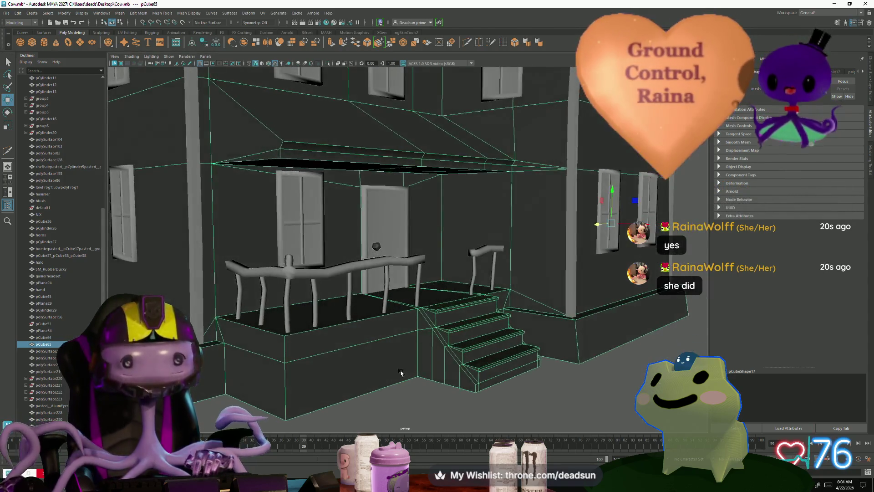
pyautogui.scroll(-3, 298, 333)
pyautogui.scroll(3, 298, 333)
pyautogui.scroll(2, 299, 342)
pyautogui.scroll(-2, 298, 348)
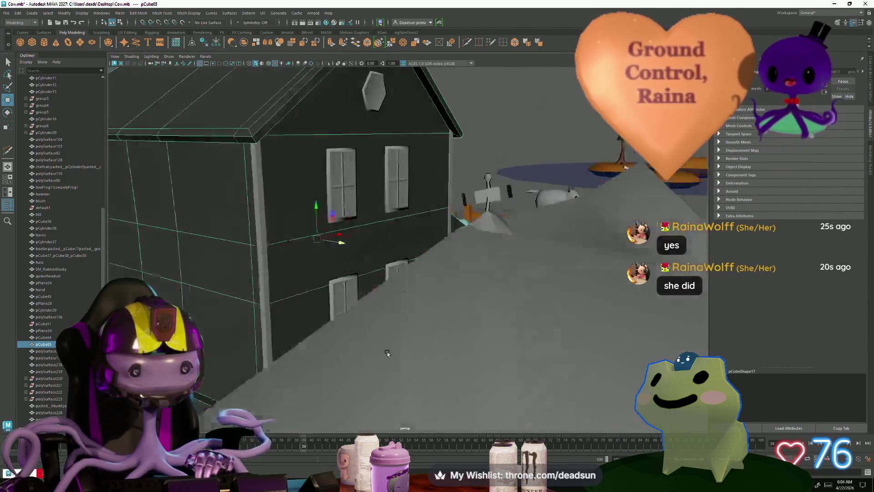
pyautogui.scroll(-2, 299, 355)
pyautogui.moveTo(299, 354)
pyautogui.keyDown('alt'); pyautogui.mouseDown()
pyautogui.moveTo(321, 309)
pyautogui.moveTo(349, 324)
pyautogui.moveTo(354, 302)
pyautogui.moveTo(377, 352)
pyautogui.mouseUp(); pyautogui.keyUp('alt')
pyautogui.scroll(1, 349, 324)
pyautogui.scroll(-3, 350, 334)
pyautogui.scroll(1, 353, 346)
pyautogui.click(502, 281)
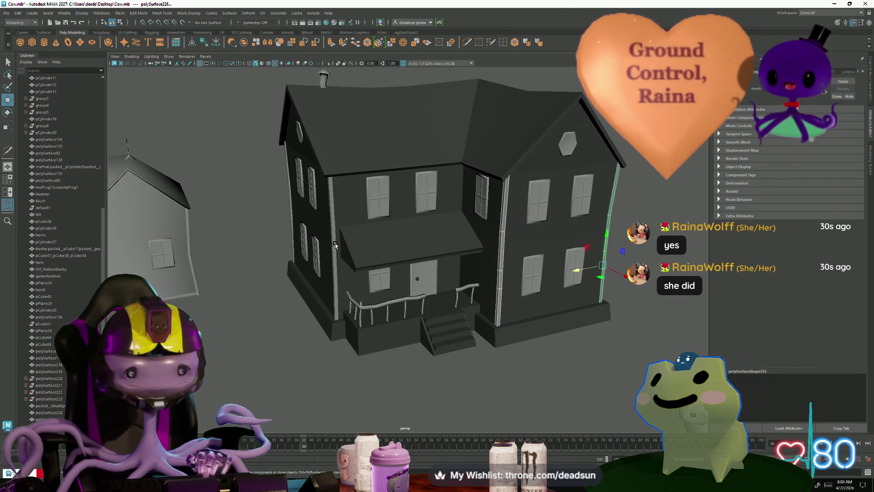
pyautogui.keyDown('alt'); pyautogui.moveTo(281, 212); pyautogui.dragTo(291, 284); pyautogui.keyUp('alt')
pyautogui.scroll(4, 290, 283)
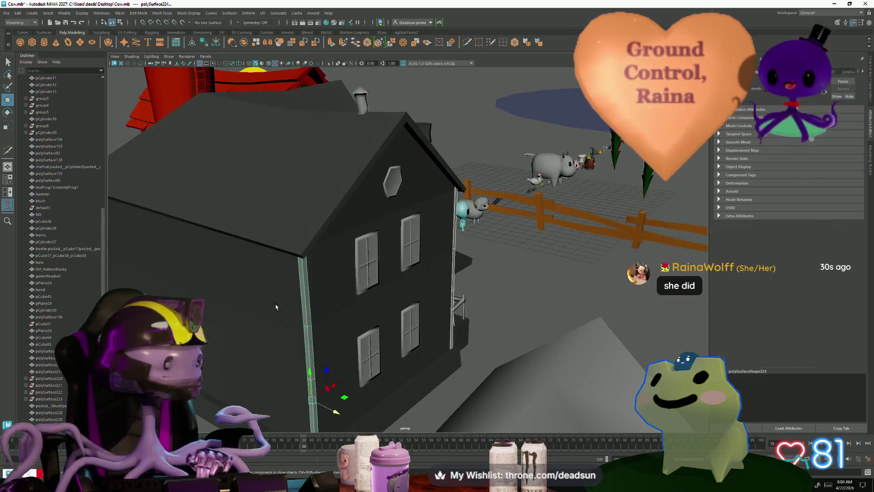
pyautogui.keyDown('alt'); pyautogui.moveTo(394, 295); pyautogui.dragTo(390, 268); pyautogui.keyUp('alt')
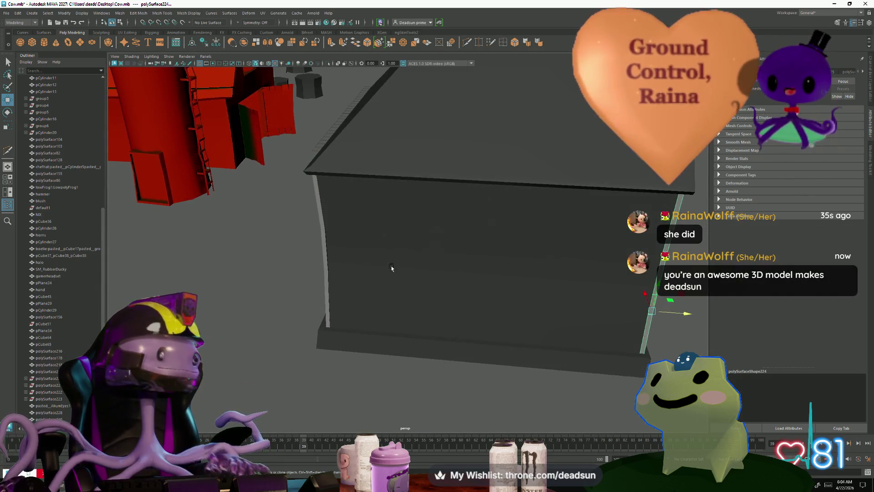
pyautogui.click(330, 259)
pyautogui.moveTo(332, 280)
pyautogui.keyDown('alt'); pyautogui.mouseDown()
pyautogui.moveTo(313, 302)
pyautogui.moveTo(323, 325)
pyautogui.moveTo(297, 329)
pyautogui.mouseUp(); pyautogui.keyUp('alt')
pyautogui.scroll(-5, 314, 302)
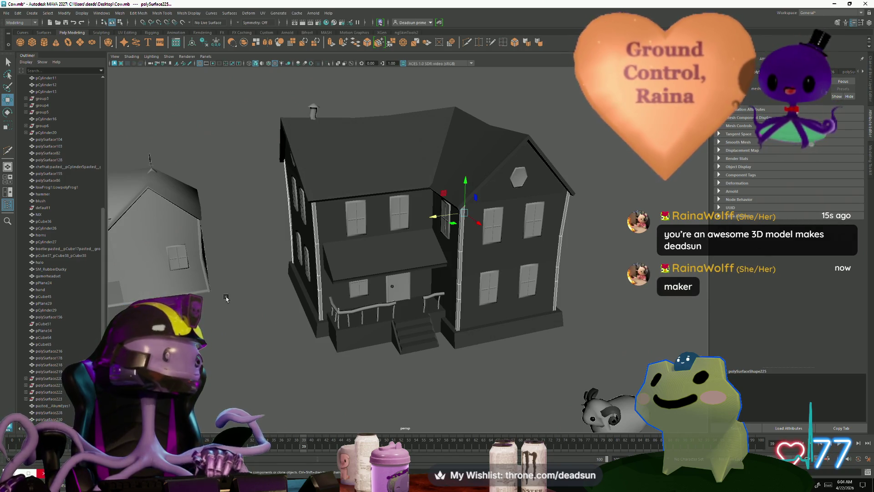
# Combine the selected corner trims into one mesh via Mesh > Combine, then clear the selection
pyautogui.click(120, 13)
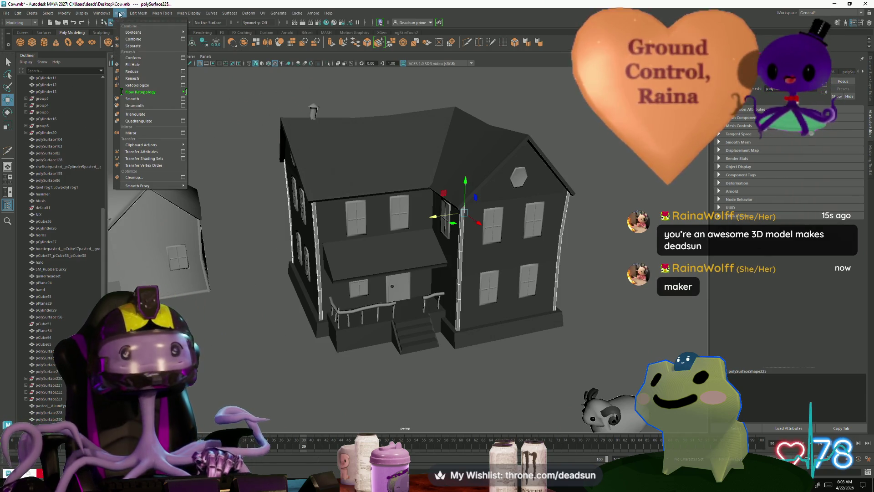
pyautogui.click(133, 39)
pyautogui.click(8, 13)
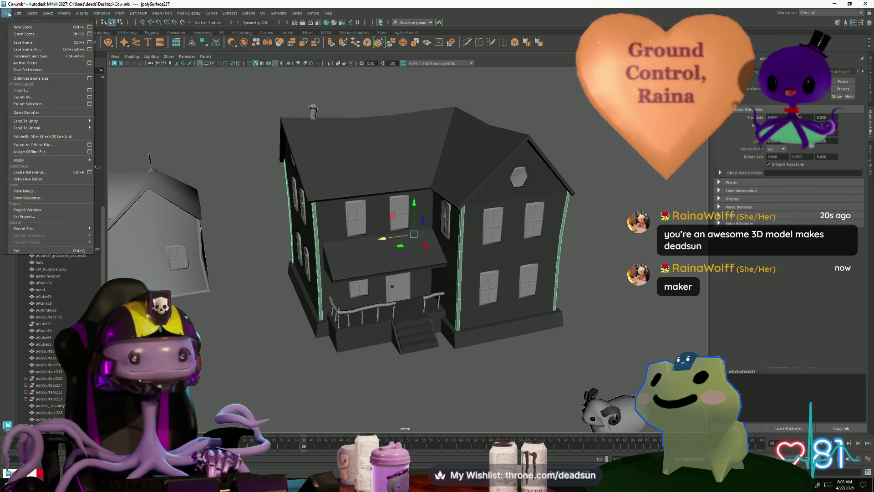
pyautogui.click(226, 287)
pyautogui.moveTo(266, 294)
pyautogui.keyDown('alt'); pyautogui.mouseDown()
pyautogui.moveTo(309, 311)
pyautogui.moveTo(340, 253)
pyautogui.mouseUp(); pyautogui.keyUp('alt')
pyautogui.click(308, 311)
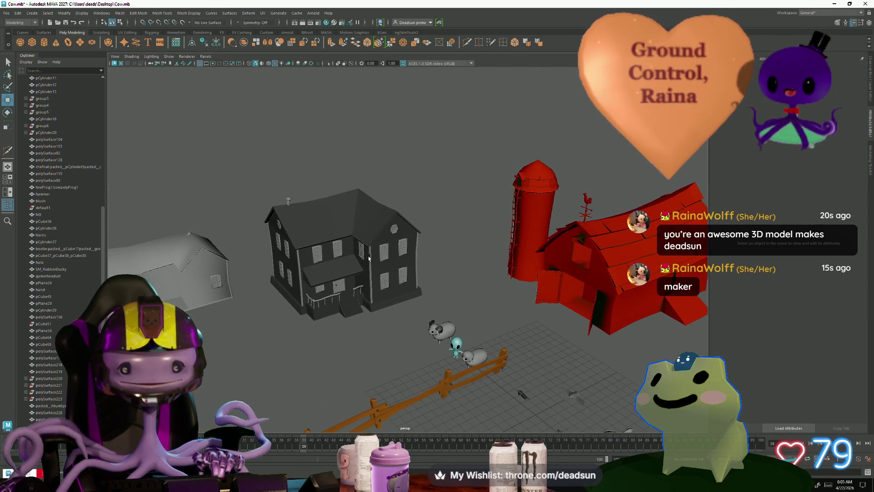
pyautogui.scroll(2, 369, 258)
pyautogui.scroll(1, 389, 258)
pyautogui.scroll(2, 411, 255)
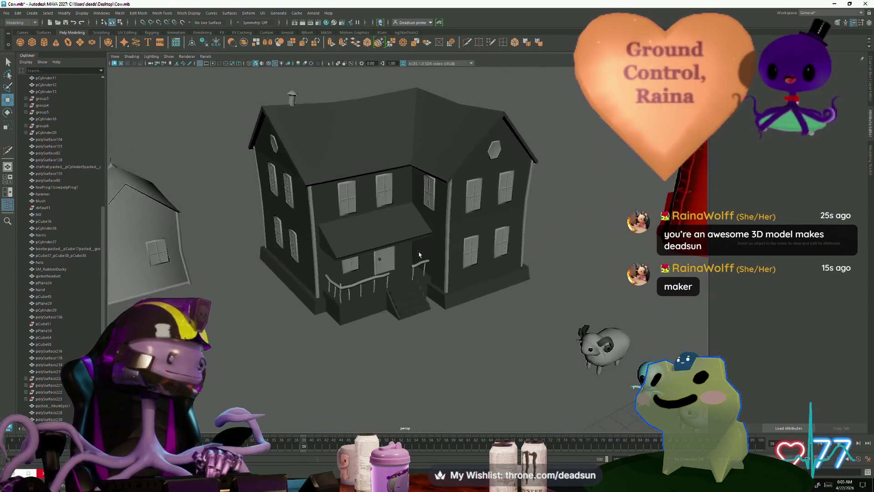
pyautogui.scroll(2, 419, 255)
pyautogui.scroll(2, 415, 287)
pyautogui.scroll(1, 412, 322)
pyautogui.scroll(2, 407, 354)
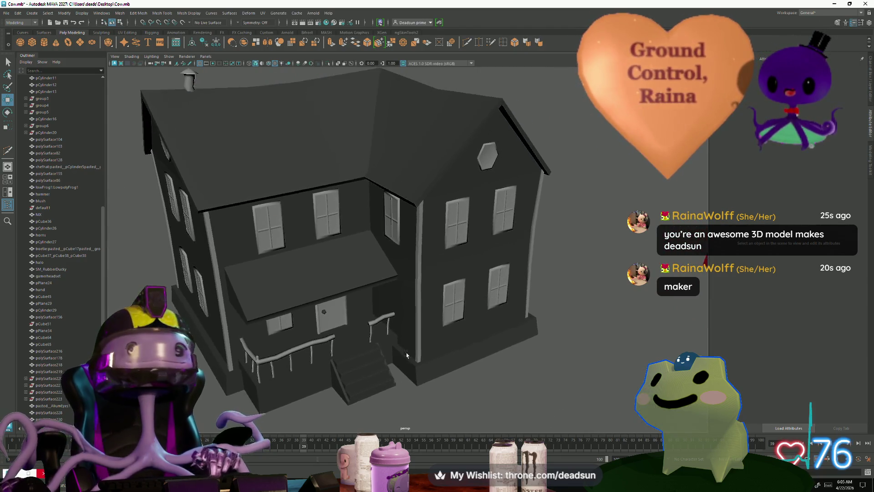
pyautogui.keyDown('alt'); pyautogui.moveTo(406, 355); pyautogui.dragTo(241, 248); pyautogui.keyUp('alt')
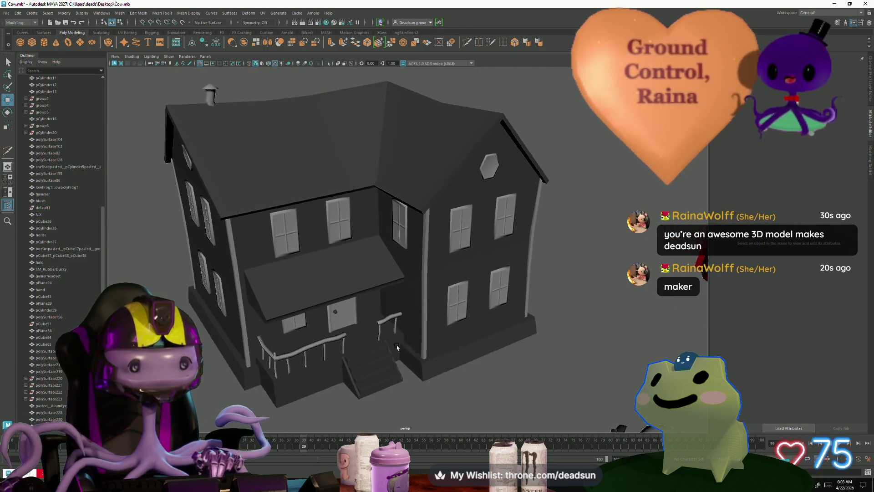
# Move the combined corner trim off the house to the left and reselect the house body
pyautogui.click(242, 249)
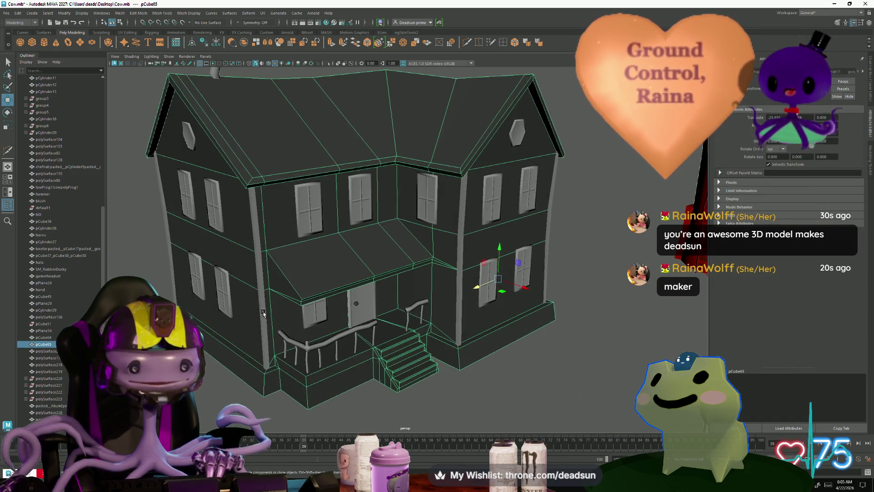
pyautogui.scroll(2, 273, 273)
pyautogui.scroll(3, 318, 311)
pyautogui.scroll(-4, 319, 311)
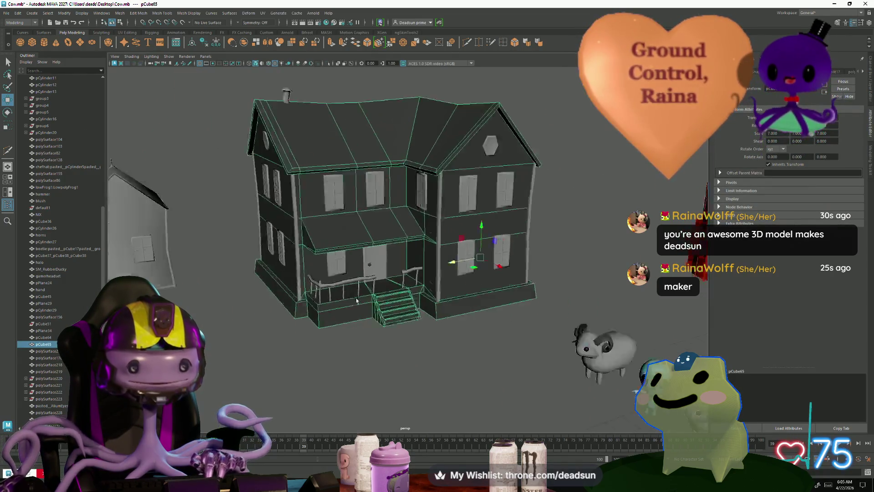
pyautogui.scroll(-1, 423, 291)
pyautogui.click(313, 230)
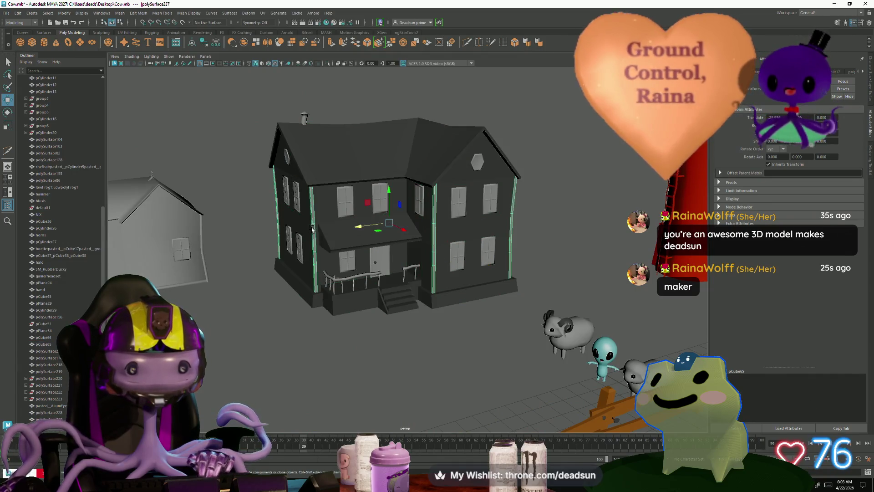
pyautogui.moveTo(312, 229)
pyautogui.keyDown('alt'); pyautogui.mouseDown()
pyautogui.moveTo(369, 287)
pyautogui.moveTo(362, 255)
pyautogui.mouseUp(); pyautogui.keyUp('alt')
pyautogui.scroll(2, 389, 300)
pyautogui.scroll(2, 389, 300)
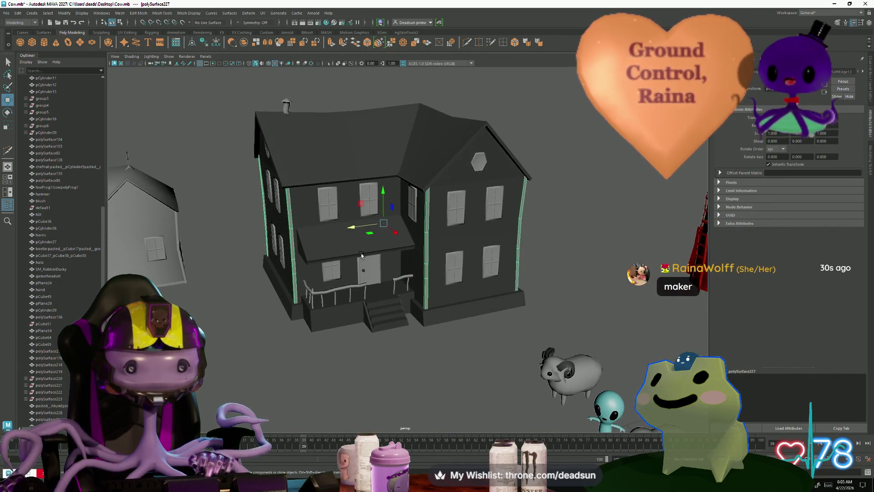
pyautogui.moveTo(355, 226)
pyautogui.mouseDown()
pyautogui.moveTo(306, 205)
pyautogui.moveTo(324, 268)
pyautogui.moveTo(305, 303)
pyautogui.mouseUp()
pyautogui.click(305, 204)
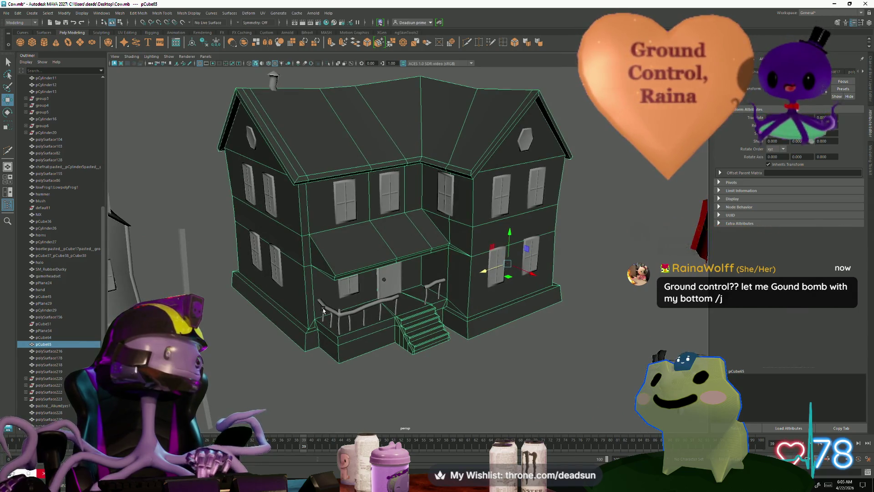
pyautogui.keyDown('alt'); pyautogui.moveTo(305, 303); pyautogui.dragTo(298, 301); pyautogui.keyUp('alt')
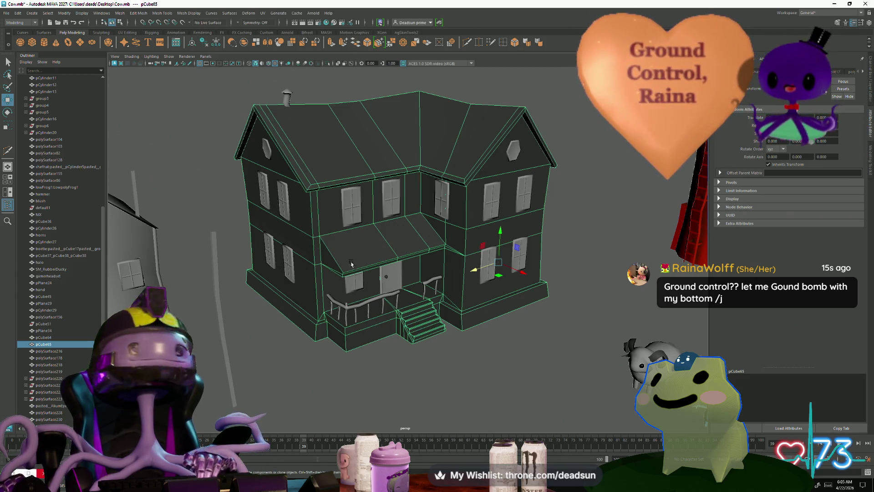
# Inspect the porch, front wall and left facade of the house from closer angles
pyautogui.moveTo(351, 264)
pyautogui.keyDown('alt'); pyautogui.mouseDown(button='right')
pyautogui.moveTo(467, 281)
pyautogui.moveTo(372, 313)
pyautogui.moveTo(338, 341)
pyautogui.mouseUp(button='right'); pyautogui.keyUp('alt')
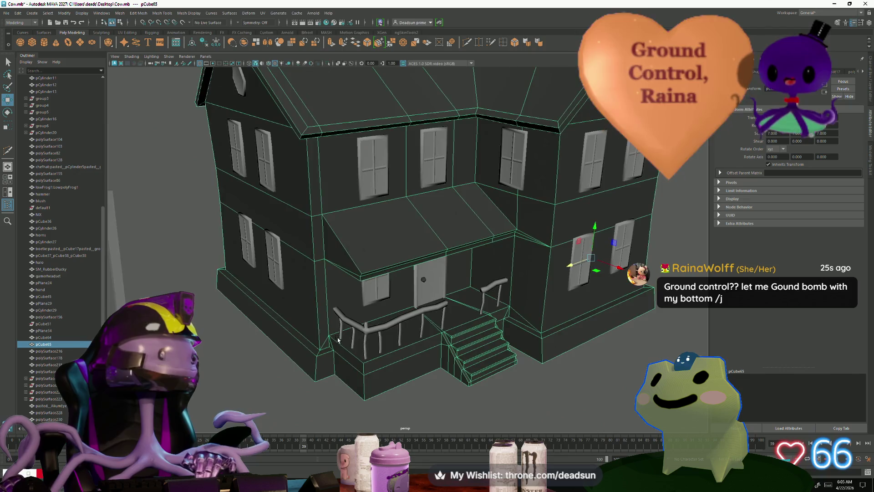
pyautogui.keyDown('alt'); pyautogui.moveTo(337, 340); pyautogui.dragTo(291, 333, button='middle'); pyautogui.keyUp('alt')
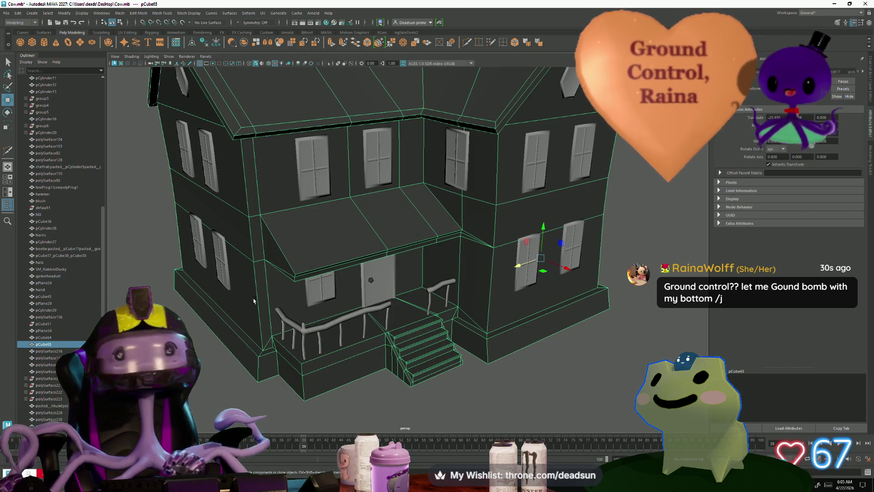
pyautogui.keyDown('alt'); pyautogui.moveTo(257, 288); pyautogui.dragTo(263, 284, button='right'); pyautogui.keyUp('alt')
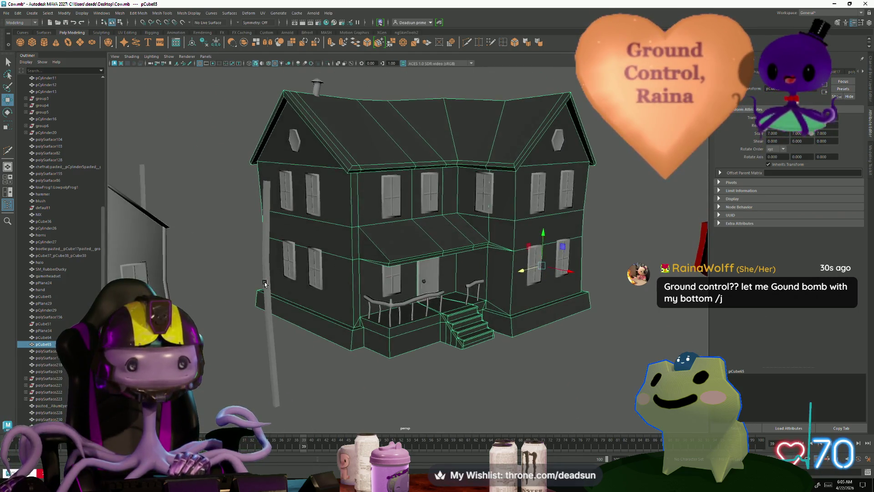
pyautogui.keyDown('alt'); pyautogui.moveTo(264, 283); pyautogui.dragTo(276, 290); pyautogui.keyUp('alt')
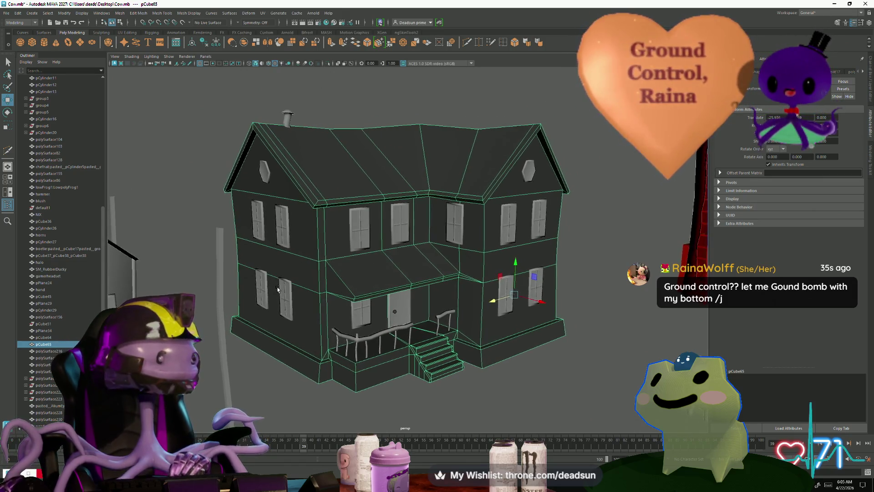
pyautogui.keyDown('alt'); pyautogui.moveTo(276, 291); pyautogui.dragTo(300, 344, button='right'); pyautogui.keyUp('alt')
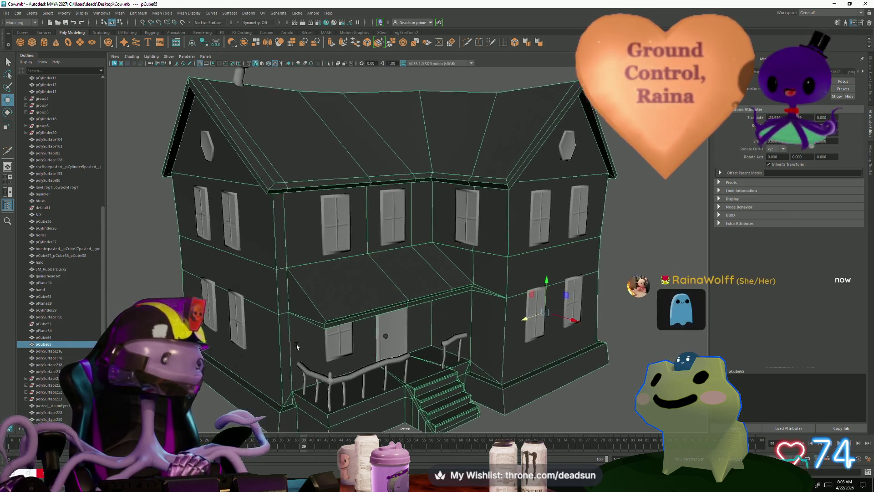
pyautogui.keyDown('alt'); pyautogui.moveTo(300, 344); pyautogui.dragTo(266, 132); pyautogui.keyUp('alt')
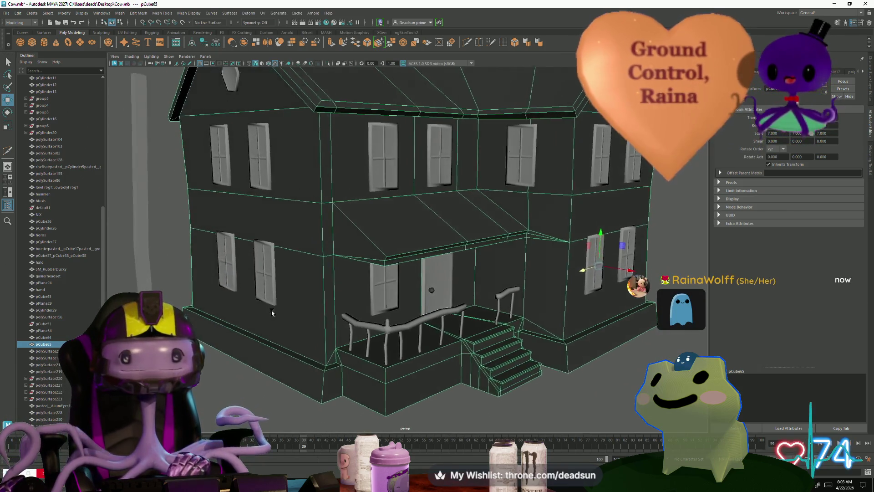
# Set Insert Edge Loop to multiple loops (about 7) and insert siding loops across the house walls
pyautogui.doubleClick(503, 42)
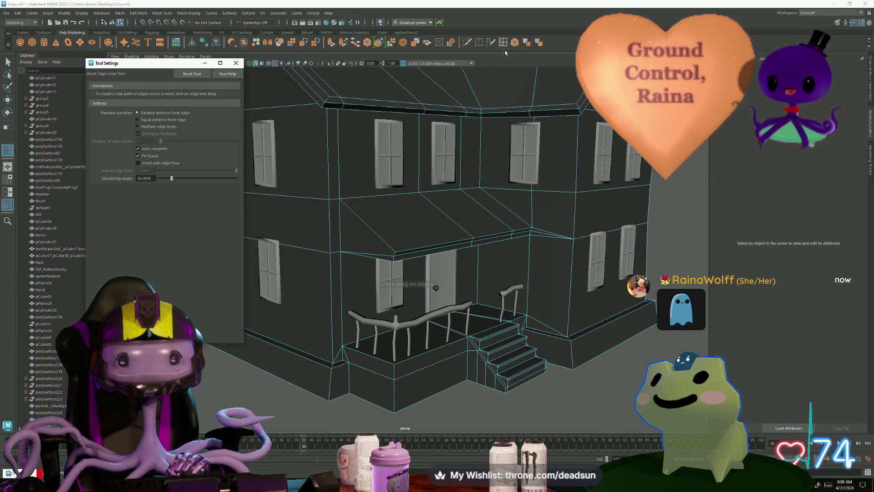
pyautogui.click(137, 127)
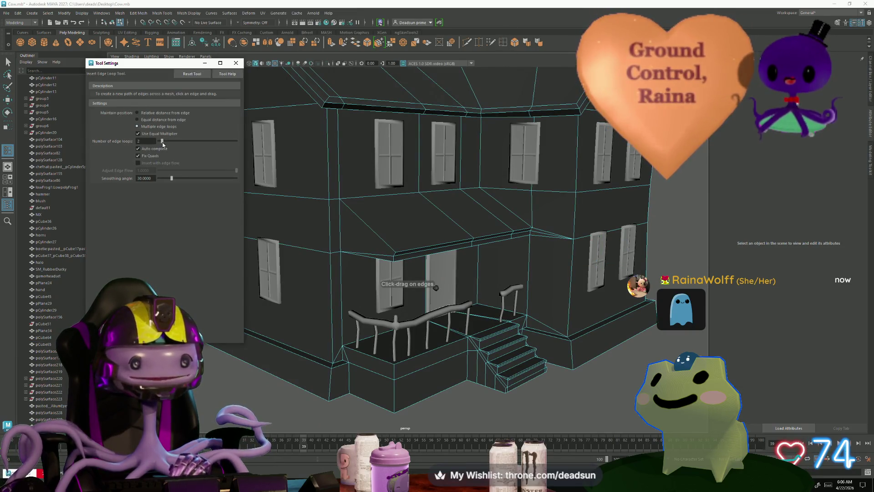
pyautogui.moveTo(170, 145); pyautogui.dragTo(171, 147)
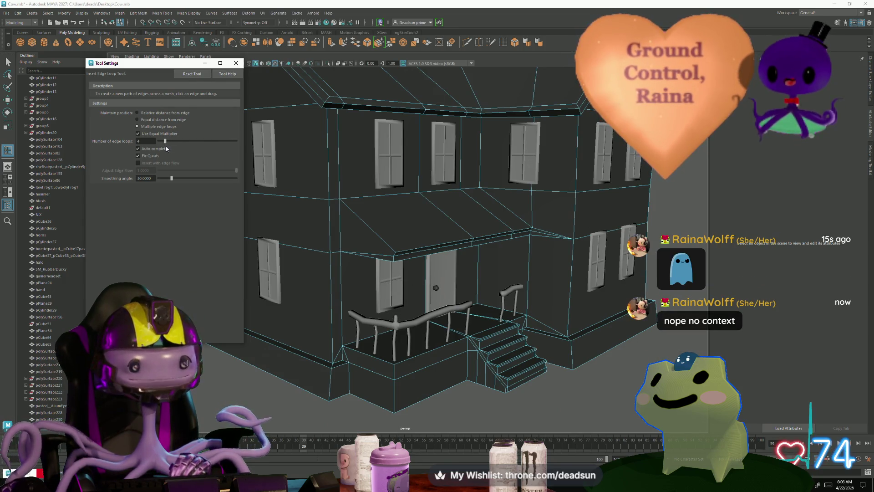
pyautogui.moveTo(170, 150); pyautogui.dragTo(169, 149)
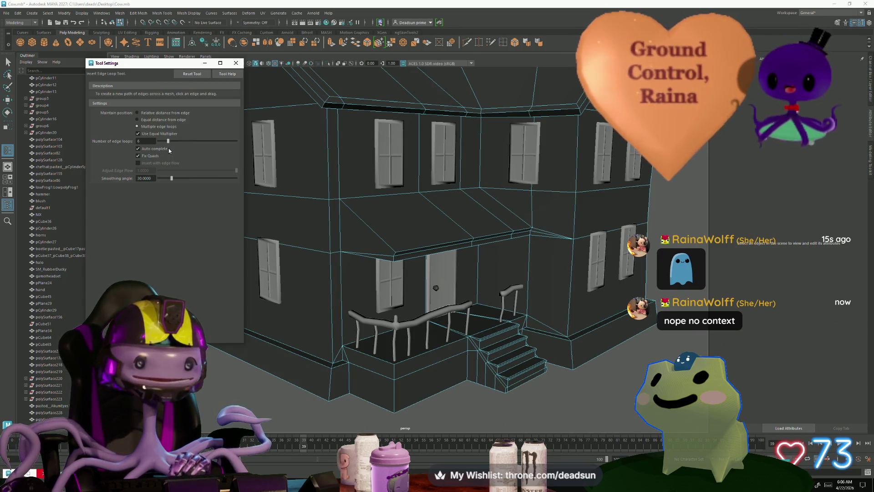
pyautogui.click(332, 321)
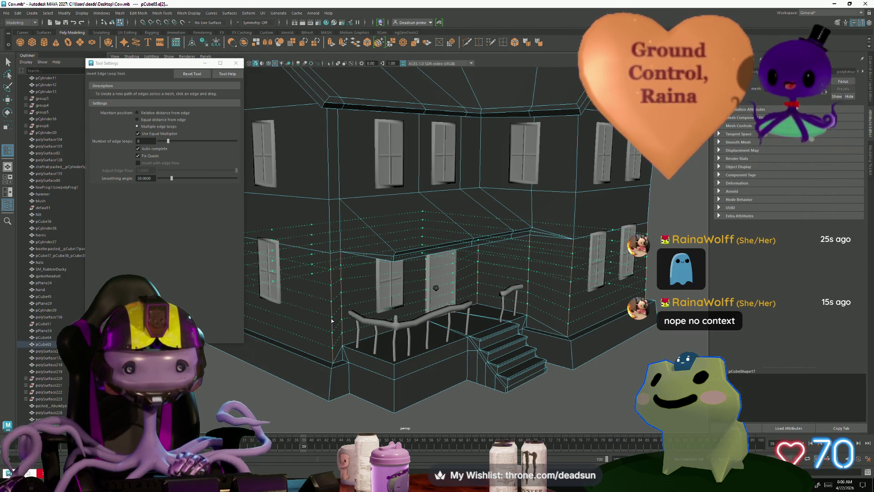
pyautogui.scroll(-5, 333, 321)
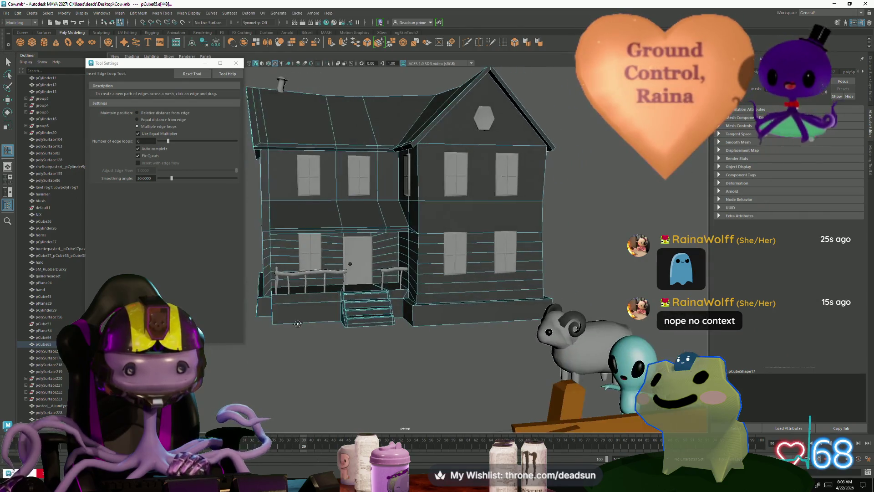
# Place another siding loop across the walls after checking the front, then close the tool settings
pyautogui.moveTo(332, 321)
pyautogui.keyDown('alt'); pyautogui.mouseDown()
pyautogui.moveTo(309, 323)
pyautogui.moveTo(321, 321)
pyautogui.mouseUp(); pyautogui.keyUp('alt')
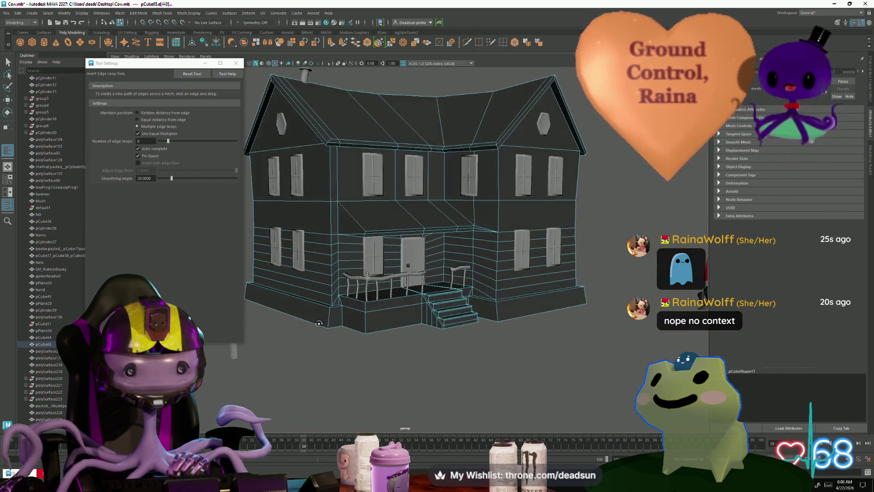
pyautogui.keyDown('alt'); pyautogui.moveTo(321, 322); pyautogui.dragTo(413, 342, button='right'); pyautogui.keyUp('alt')
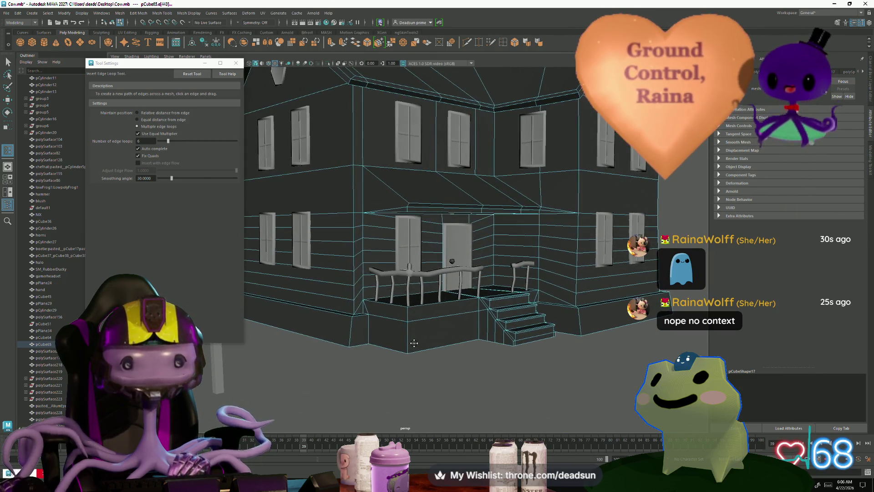
pyautogui.keyDown('alt'); pyautogui.moveTo(413, 342); pyautogui.dragTo(416, 346, button='right'); pyautogui.keyUp('alt')
pyautogui.keyDown('alt'); pyautogui.moveTo(415, 345); pyautogui.dragTo(394, 323); pyautogui.keyUp('alt')
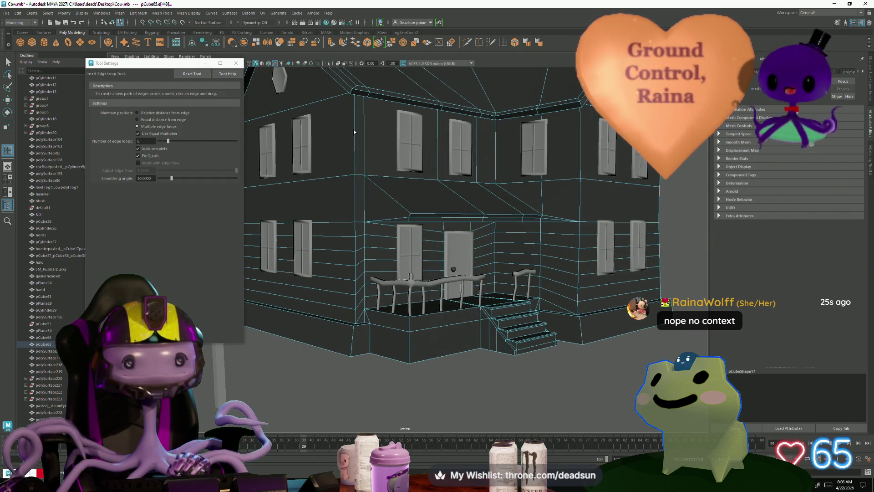
pyautogui.keyDown('alt'); pyautogui.moveTo(356, 132); pyautogui.dragTo(406, 252); pyautogui.keyUp('alt')
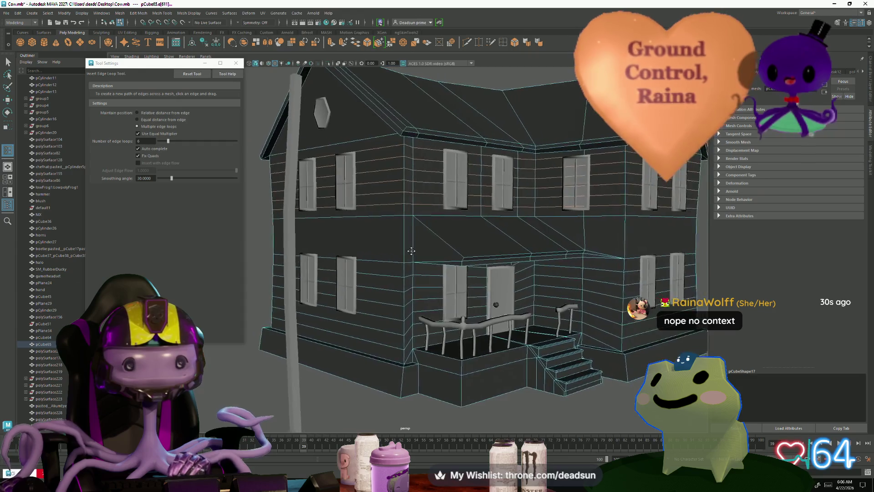
pyautogui.click(403, 225)
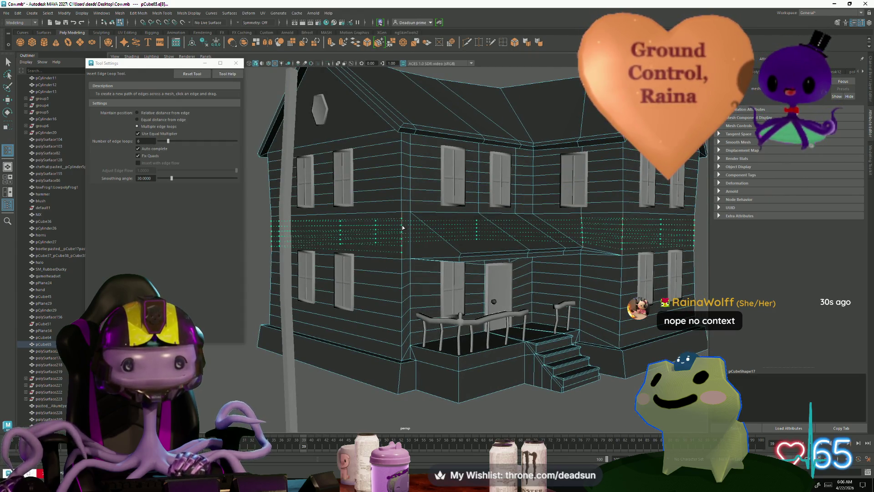
pyautogui.keyDown('alt'); pyautogui.moveTo(402, 227); pyautogui.dragTo(428, 283, button='middle'); pyautogui.keyUp('alt')
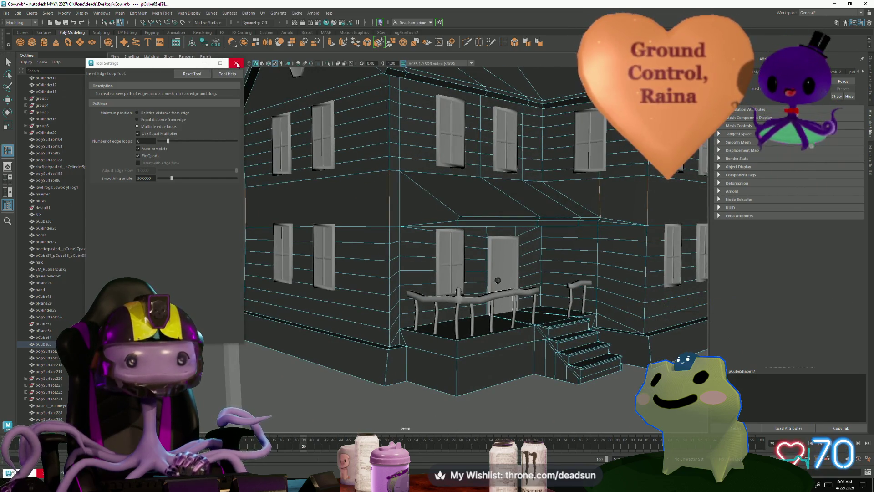
pyautogui.click(236, 64)
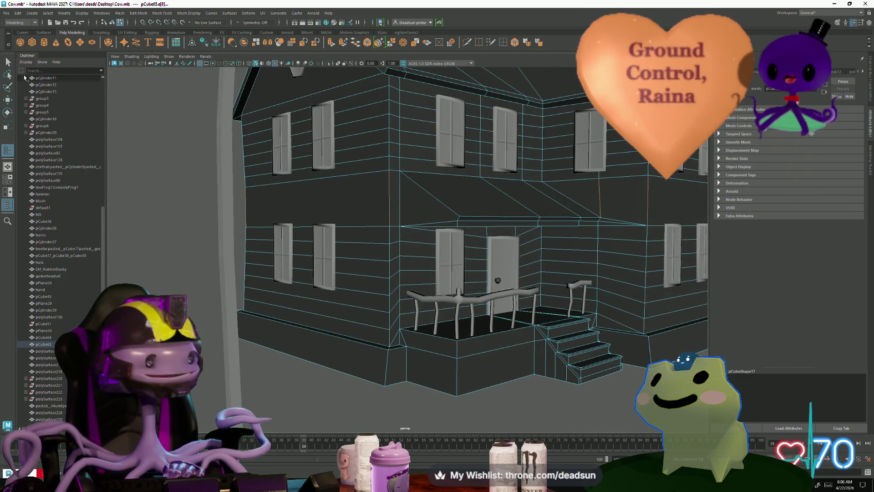
# Shift siding edges on the left wall downward to adjust their spacing
pyautogui.moveTo(335, 273); pyautogui.dragTo(332, 253, button='right')
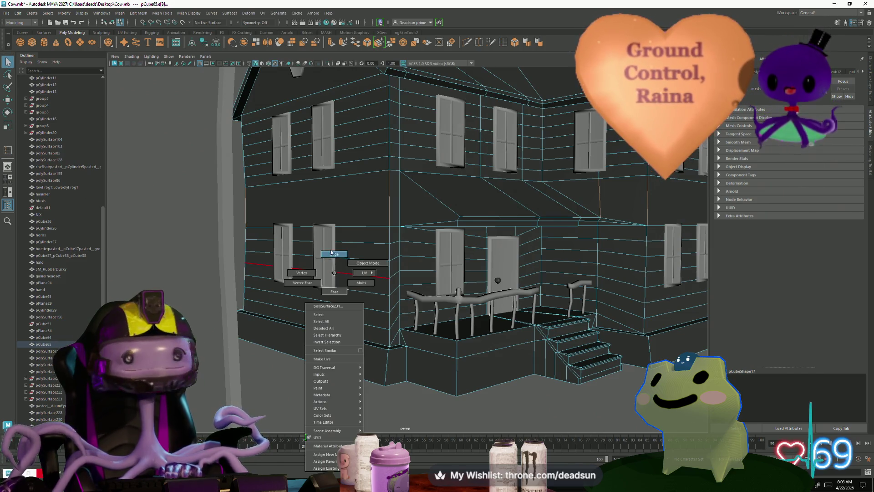
pyautogui.click(369, 320)
pyautogui.press('r')
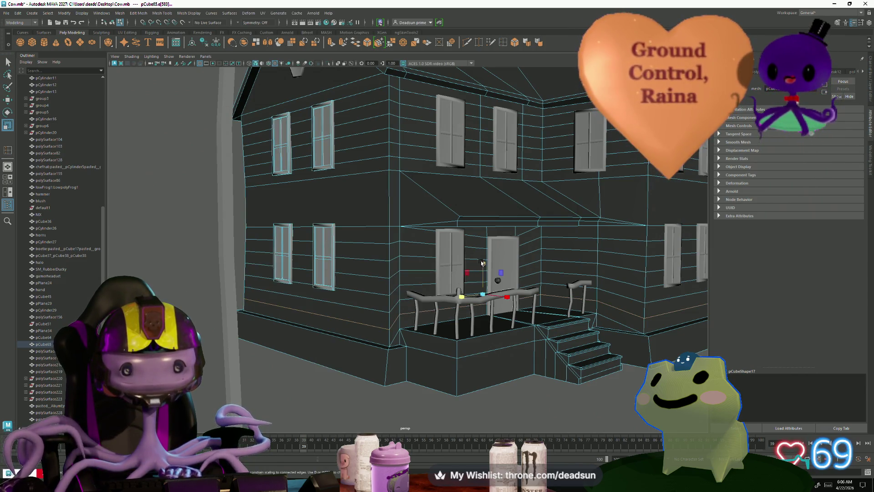
pyautogui.moveTo(483, 263); pyautogui.dragTo(489, 313)
pyautogui.click(361, 312)
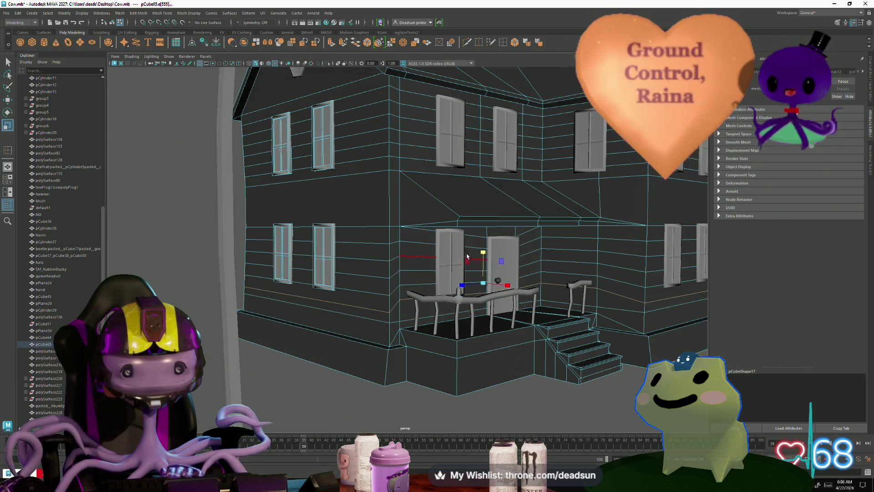
pyautogui.moveTo(483, 254); pyautogui.dragTo(469, 348)
pyautogui.keyDown('shift'); pyautogui.click(372, 292); pyautogui.keyUp('shift')
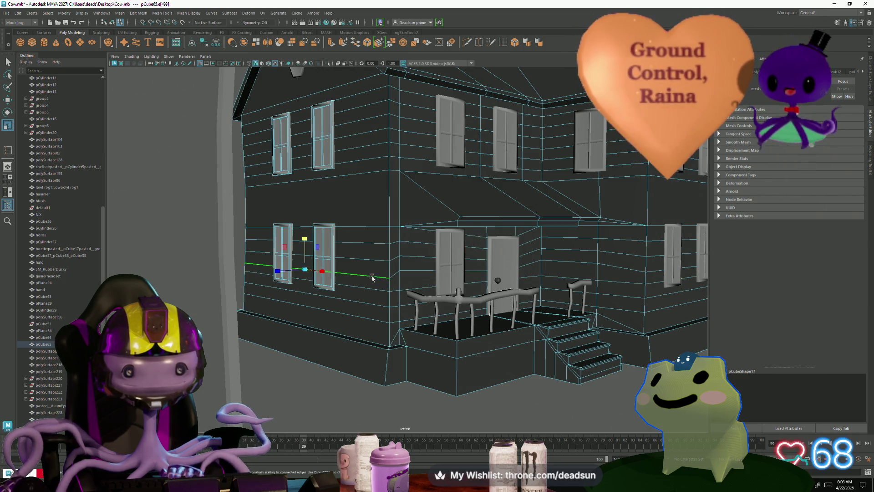
# Lower the siding edge beside the front door to line up with it
pyautogui.click(471, 235)
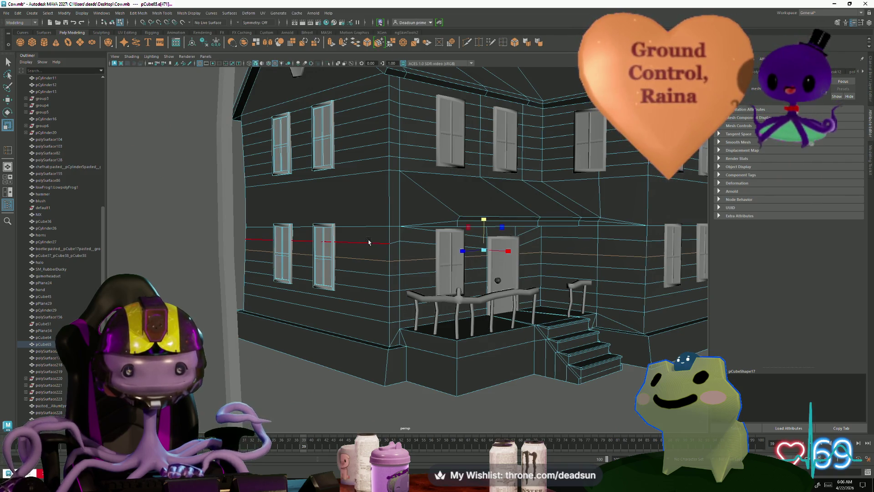
pyautogui.moveTo(487, 209); pyautogui.dragTo(472, 245)
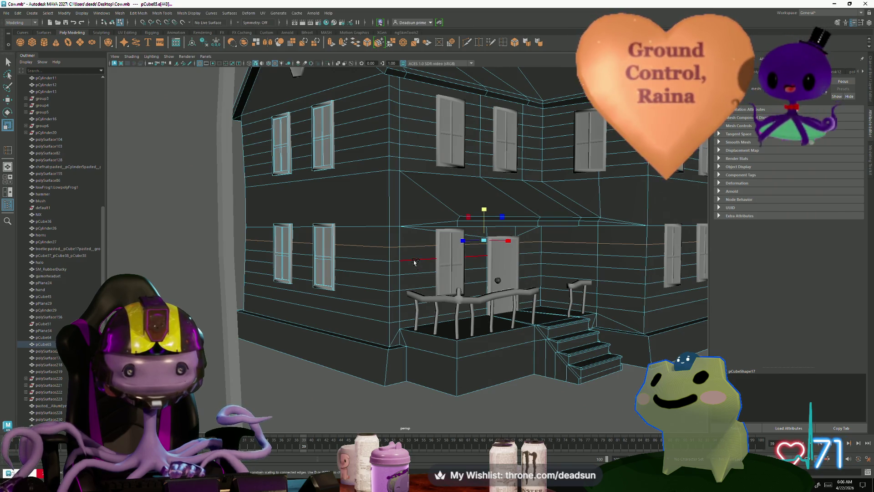
pyautogui.moveTo(414, 262); pyautogui.dragTo(411, 319, button='middle')
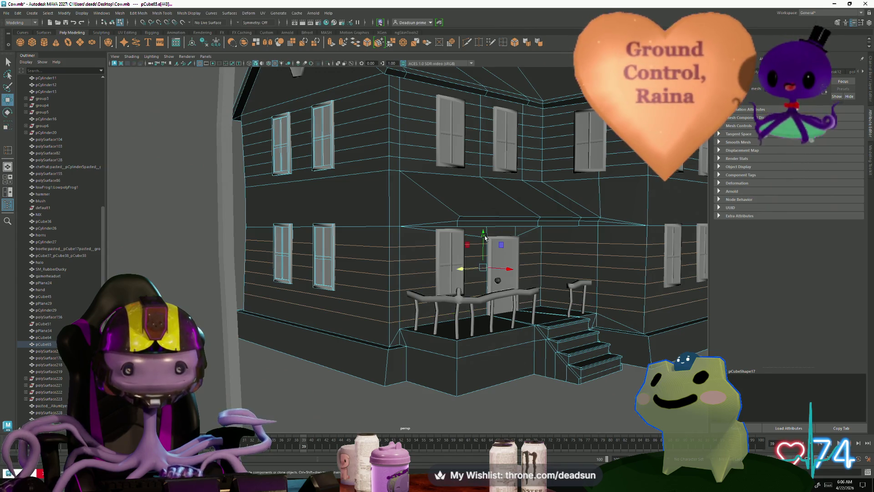
pyautogui.press('r')
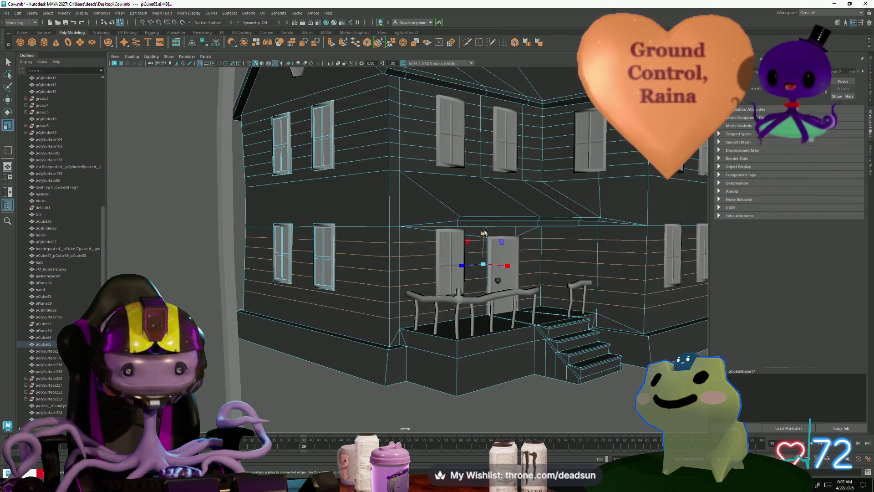
pyautogui.press('Delete')
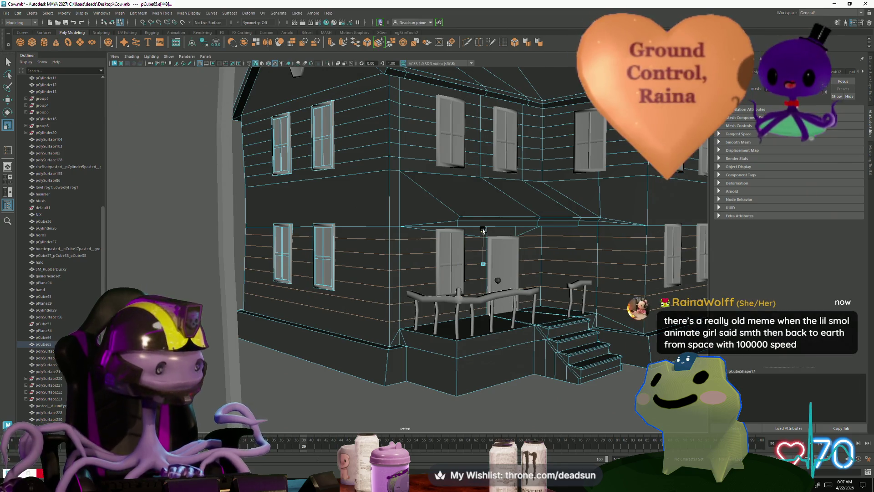
pyautogui.press('w')
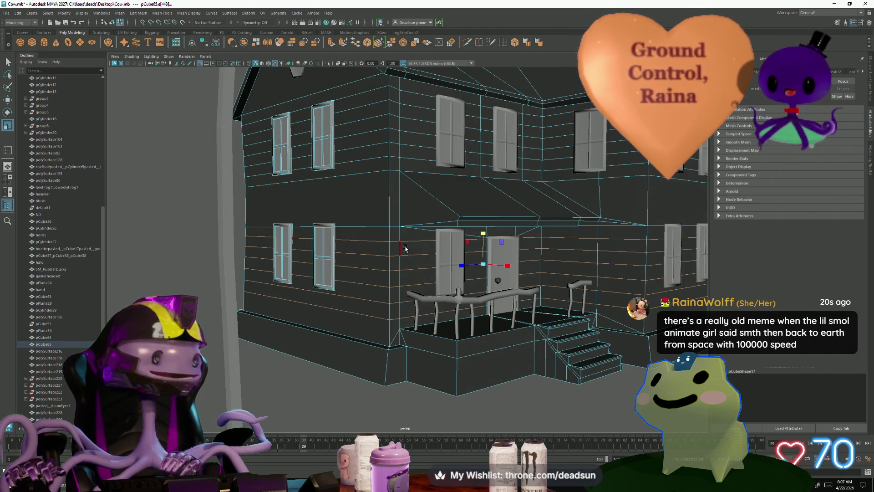
pyautogui.press('w')
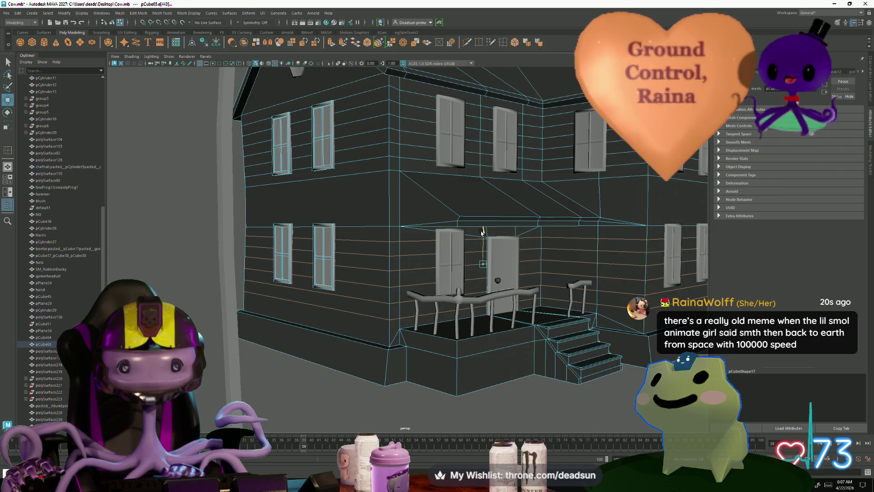
# Inspect the siding from above, pick the edge near the roof trim and step down to the next siding loop
pyautogui.moveTo(482, 233)
pyautogui.keyDown('alt'); pyautogui.mouseDown()
pyautogui.moveTo(507, 313)
pyautogui.moveTo(468, 315)
pyautogui.mouseUp(); pyautogui.keyUp('alt')
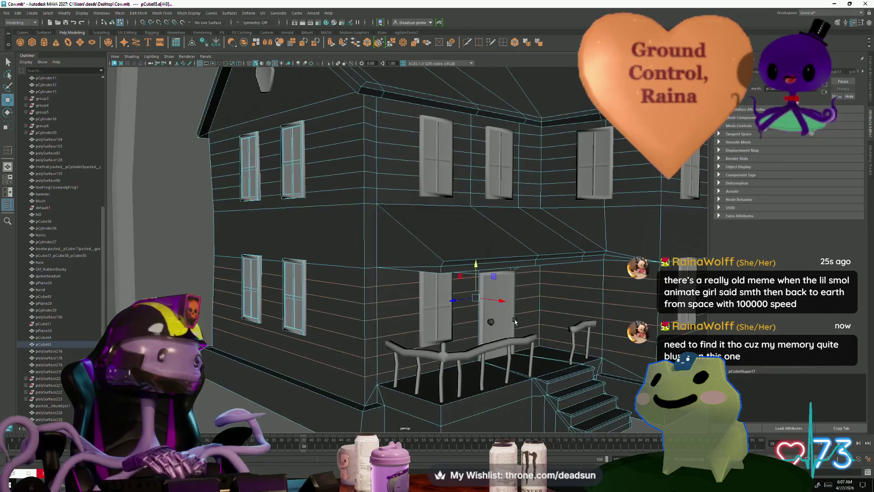
pyautogui.keyDown('alt'); pyautogui.moveTo(468, 315); pyautogui.dragTo(501, 333, button='right'); pyautogui.keyUp('alt')
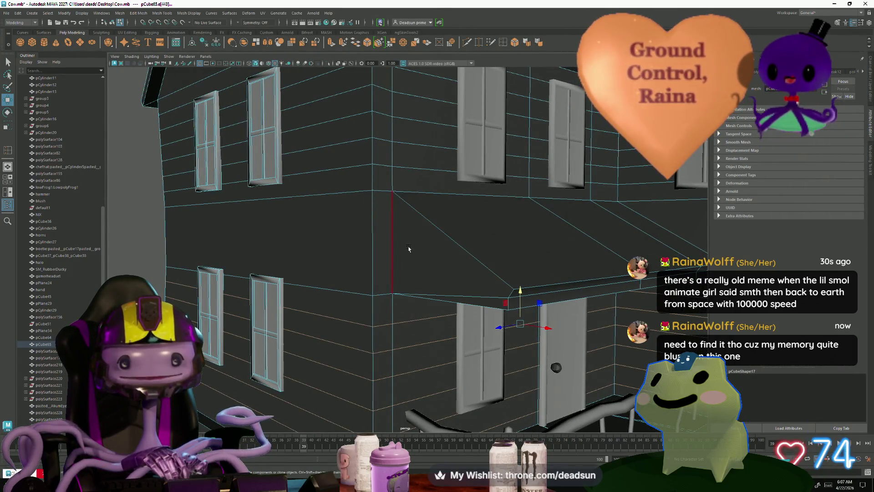
pyautogui.scroll(-5, 447, 266)
pyautogui.keyDown('alt'); pyautogui.moveTo(446, 267); pyautogui.dragTo(392, 292); pyautogui.keyUp('alt')
pyautogui.scroll(4, 403, 293)
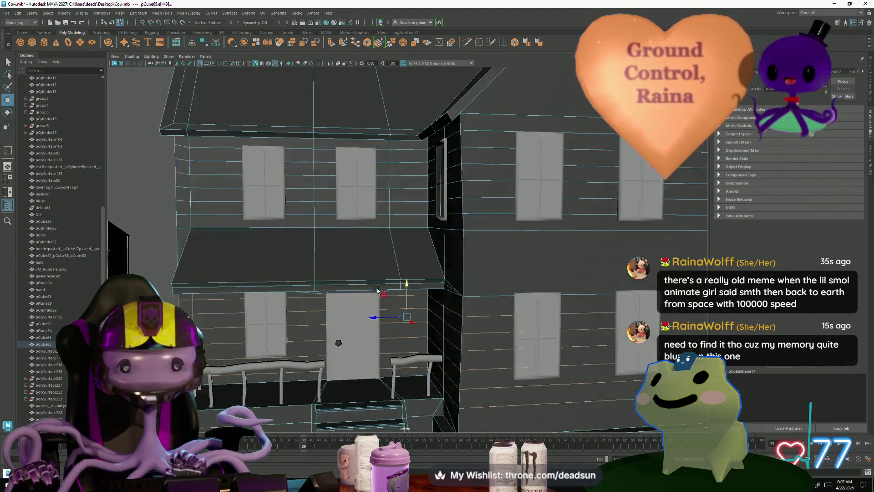
pyautogui.scroll(-4, 391, 293)
pyautogui.keyDown('alt'); pyautogui.moveTo(391, 293); pyautogui.dragTo(406, 292); pyautogui.keyUp('alt')
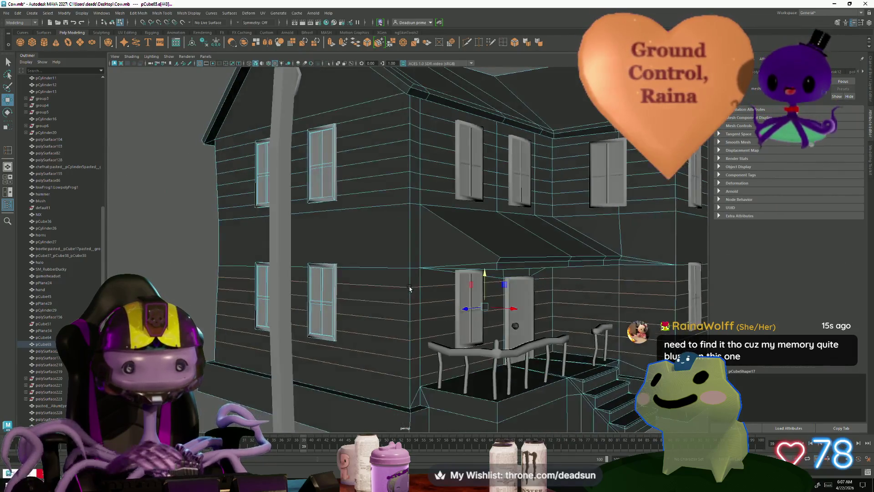
pyautogui.scroll(3, 406, 292)
pyautogui.click(480, 131)
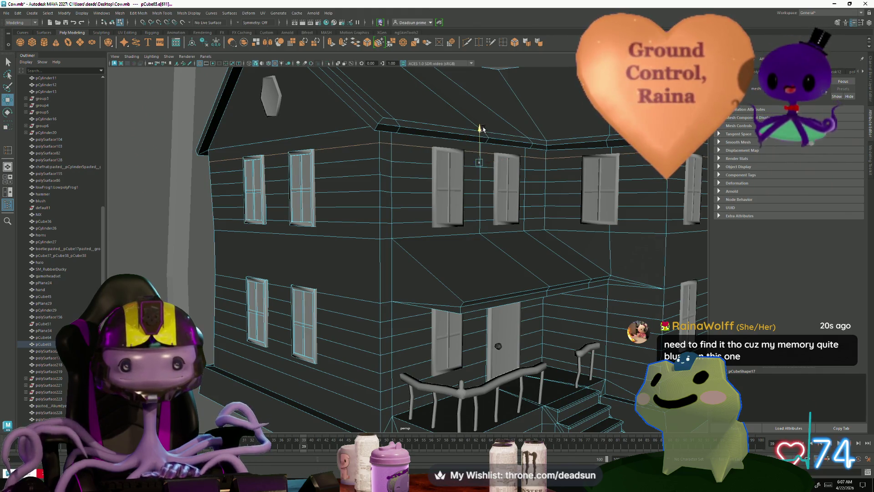
pyautogui.press('q')
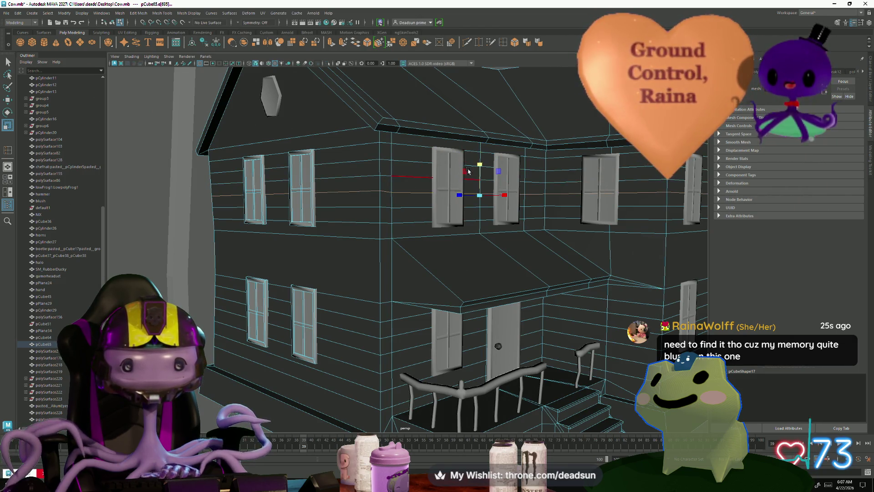
pyautogui.press('Down')
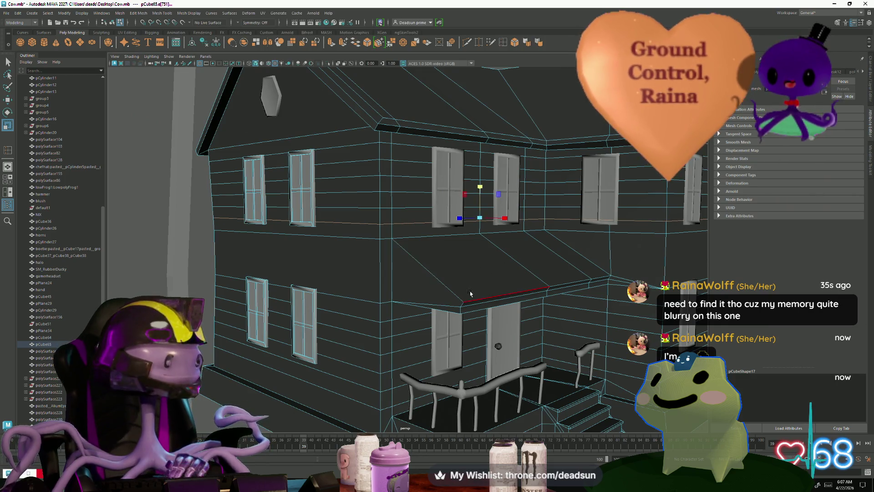
pyautogui.scroll(2, 468, 209)
pyautogui.scroll(-3, 431, 324)
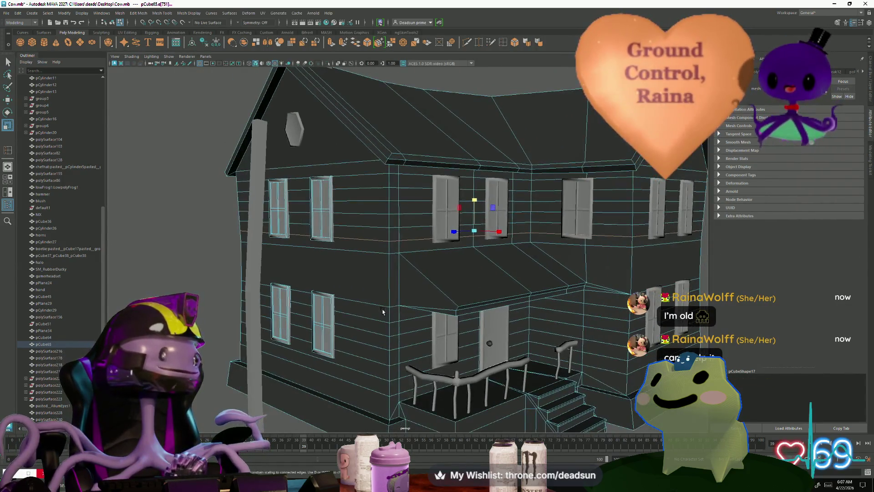
# Orbit past the hexagon-window gable around to the porch wall corner by the awning
pyautogui.keyDown('alt'); pyautogui.moveTo(431, 325); pyautogui.dragTo(322, 315); pyautogui.keyUp('alt')
pyautogui.scroll(3, 360, 312)
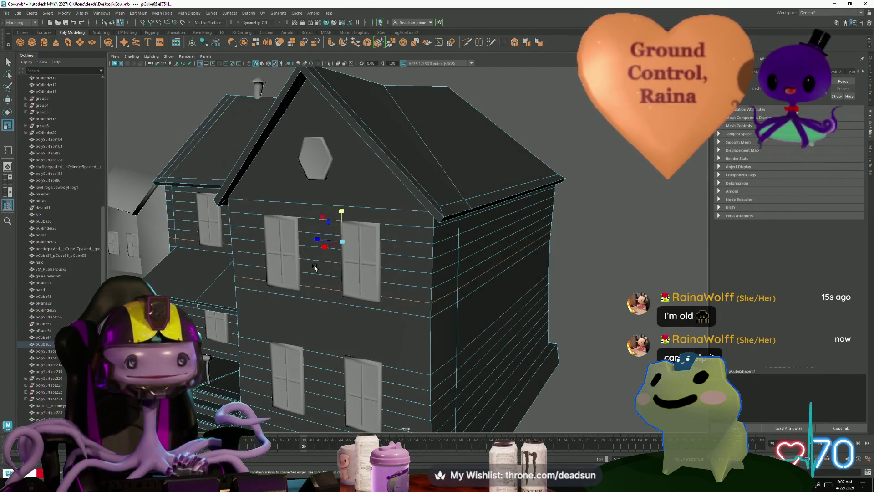
pyautogui.keyDown('alt'); pyautogui.moveTo(314, 268); pyautogui.dragTo(353, 331); pyautogui.keyUp('alt')
pyautogui.scroll(3, 353, 332)
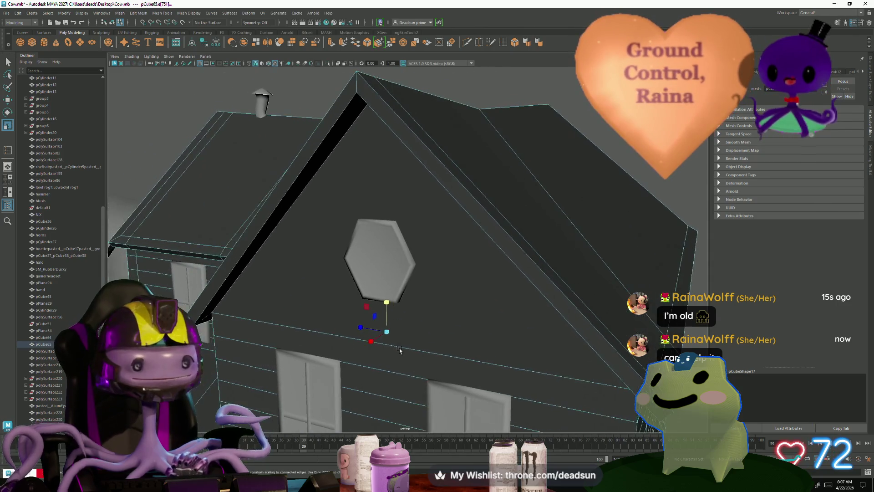
pyautogui.keyDown('alt'); pyautogui.moveTo(400, 351); pyautogui.dragTo(373, 335); pyautogui.keyUp('alt')
pyautogui.moveTo(308, 313)
pyautogui.keyDown('alt'); pyautogui.mouseDown()
pyautogui.moveTo(327, 349)
pyautogui.moveTo(319, 348)
pyautogui.mouseUp(); pyautogui.keyUp('alt')
pyautogui.scroll(2, 325, 343)
pyautogui.scroll(-2, 325, 343)
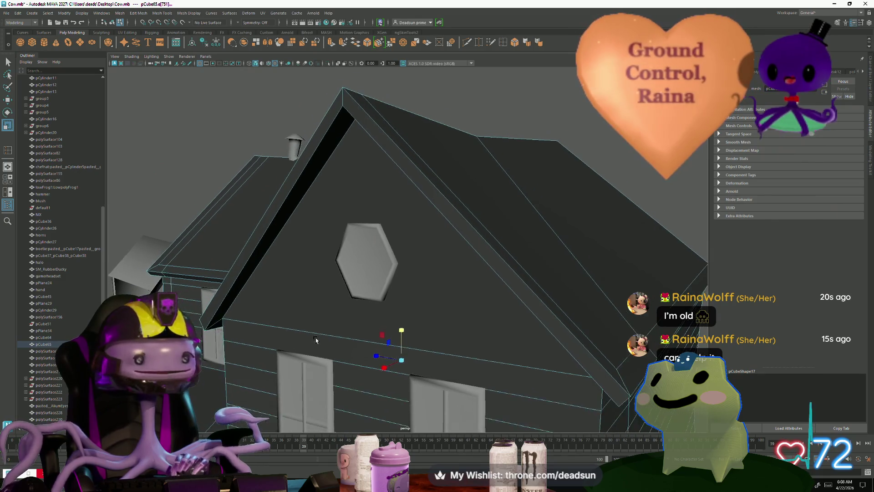
pyautogui.scroll(2, 338, 335)
pyautogui.scroll(-3, 339, 335)
pyautogui.keyDown('alt'); pyautogui.moveTo(370, 313); pyautogui.dragTo(383, 267); pyautogui.keyUp('alt')
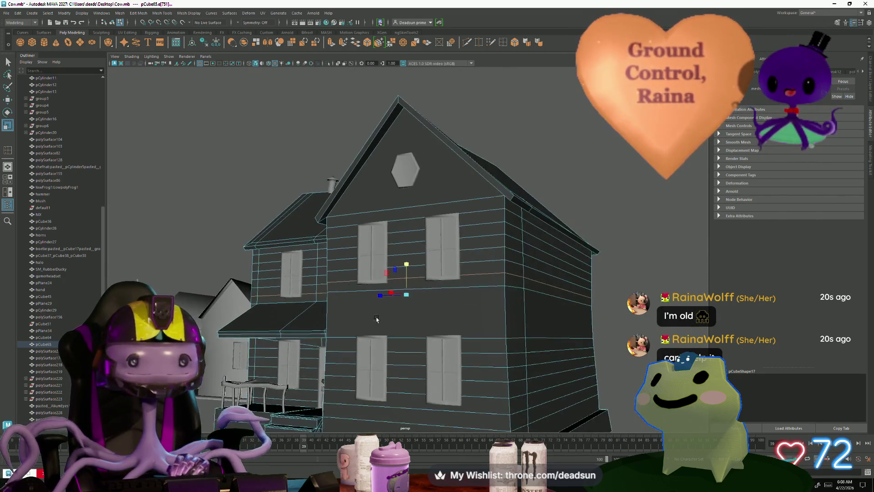
pyautogui.scroll(2, 385, 310)
pyautogui.scroll(1, 385, 309)
pyautogui.scroll(2, 385, 309)
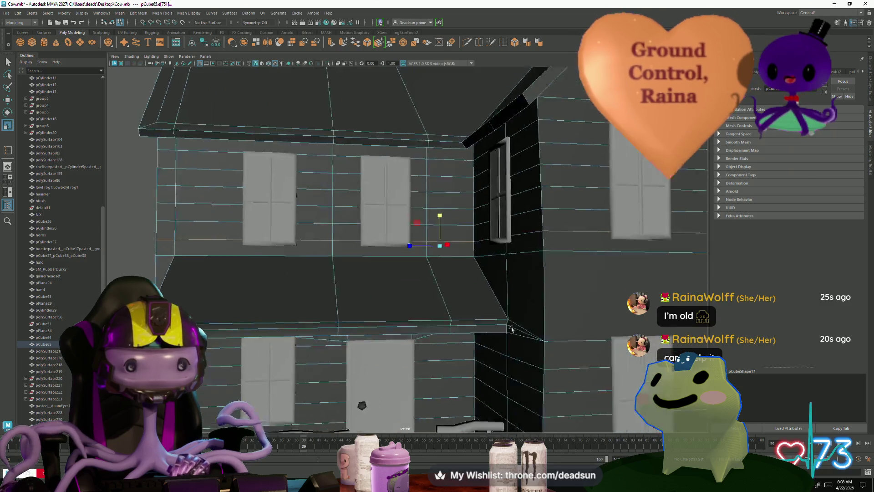
pyautogui.scroll(2, 386, 309)
pyautogui.moveTo(386, 309)
pyautogui.keyDown('alt'); pyautogui.mouseDown()
pyautogui.moveTo(469, 346)
pyautogui.moveTo(442, 338)
pyautogui.mouseUp(); pyautogui.keyUp('alt')
pyautogui.scroll(1, 449, 332)
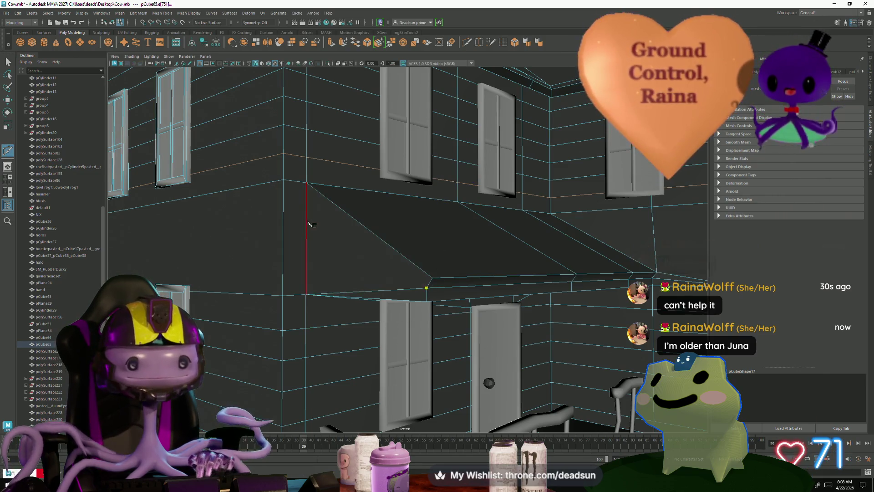
# Commit the Multi-Cut across the awning, return to the Select tool and dismiss a stray menu
pyautogui.press('Return')
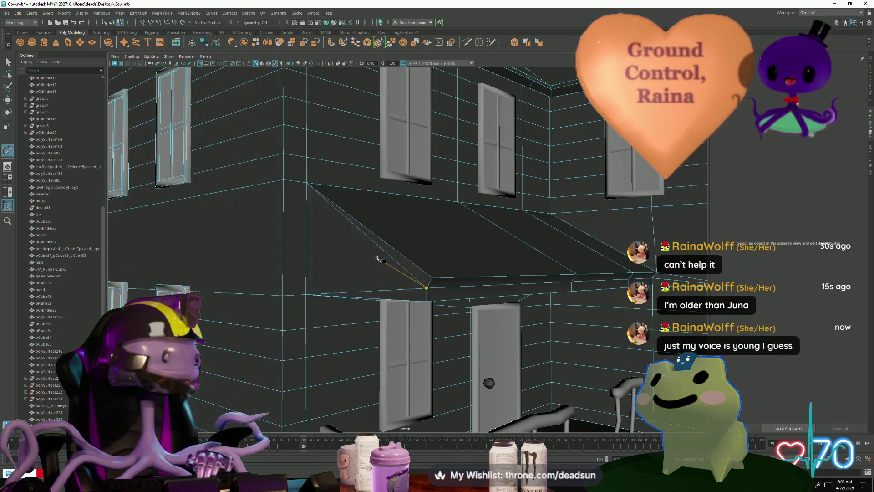
pyautogui.keyDown('alt'); pyautogui.moveTo(413, 312); pyautogui.dragTo(346, 249); pyautogui.keyUp('alt')
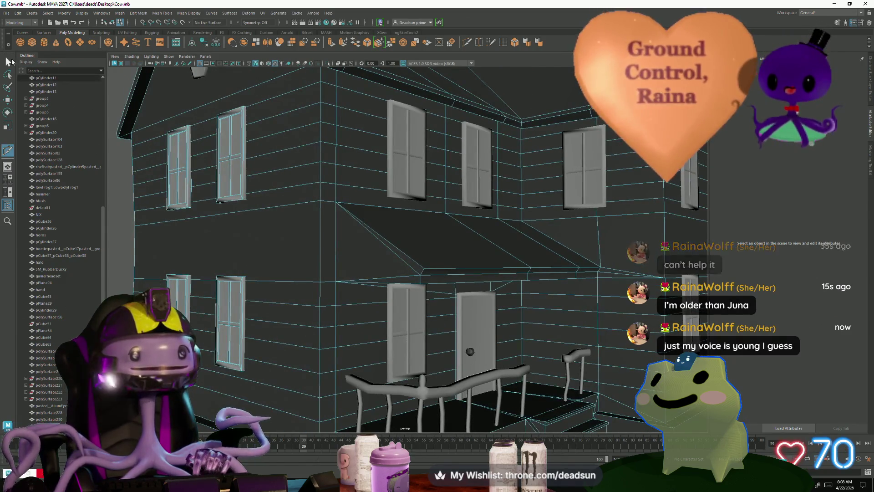
pyautogui.press('q')
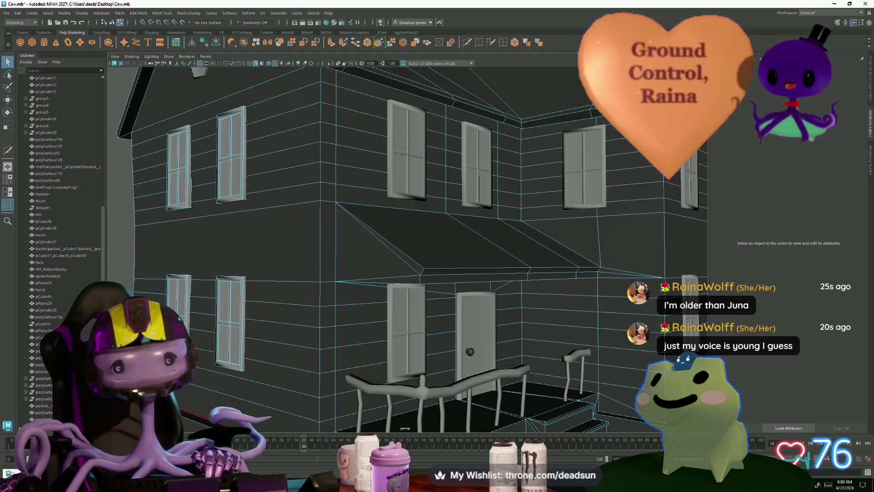
pyautogui.scroll(-5, 137, 209)
pyautogui.keyDown('alt'); pyautogui.moveTo(138, 209); pyautogui.dragTo(260, 347); pyautogui.keyUp('alt')
pyautogui.scroll(5, 260, 348)
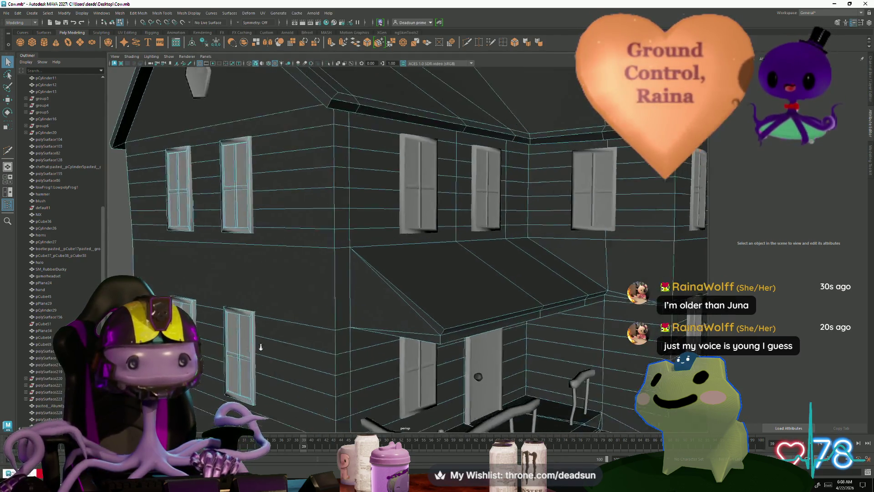
pyautogui.scroll(5, 260, 347)
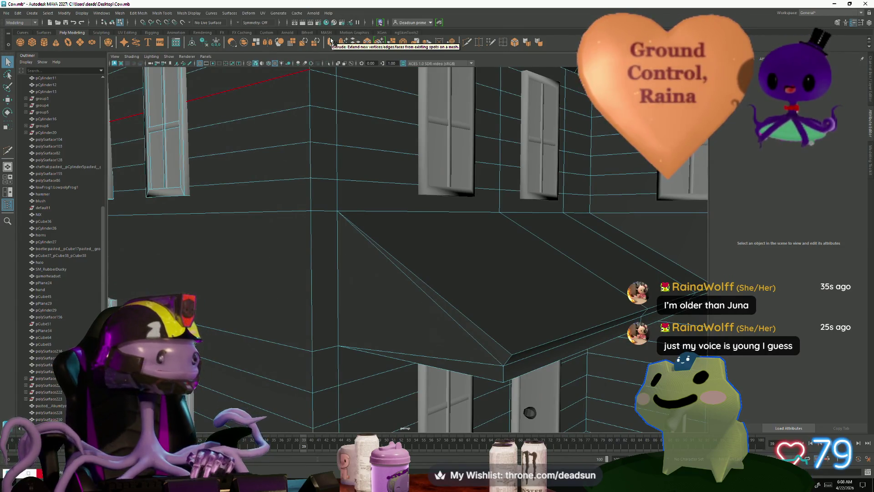
pyautogui.click(6, 12)
pyautogui.press('Escape')
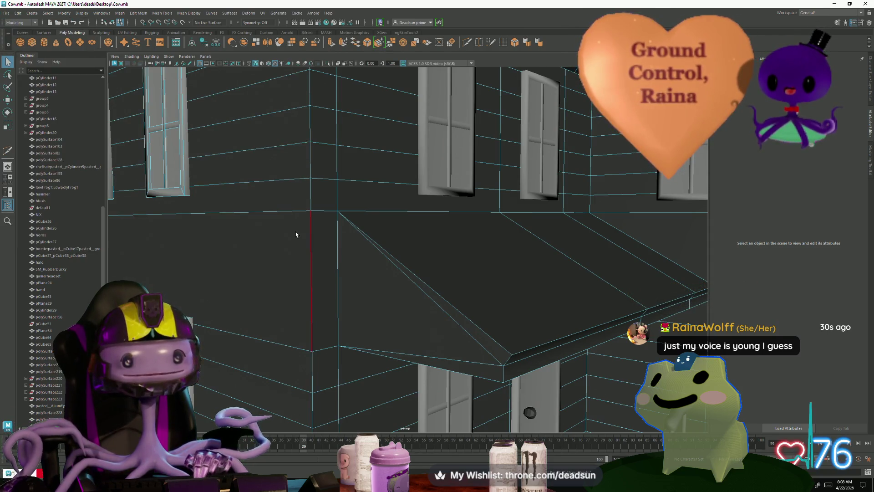
# Configure Insert Edge Loop for a single loop placed at a relative distance from the edge
pyautogui.doubleClick(493, 43)
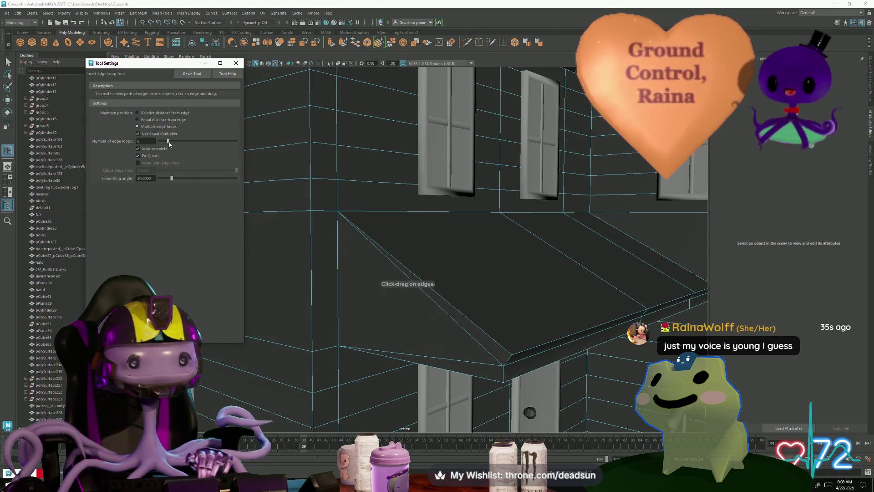
pyautogui.moveTo(169, 144); pyautogui.dragTo(162, 145)
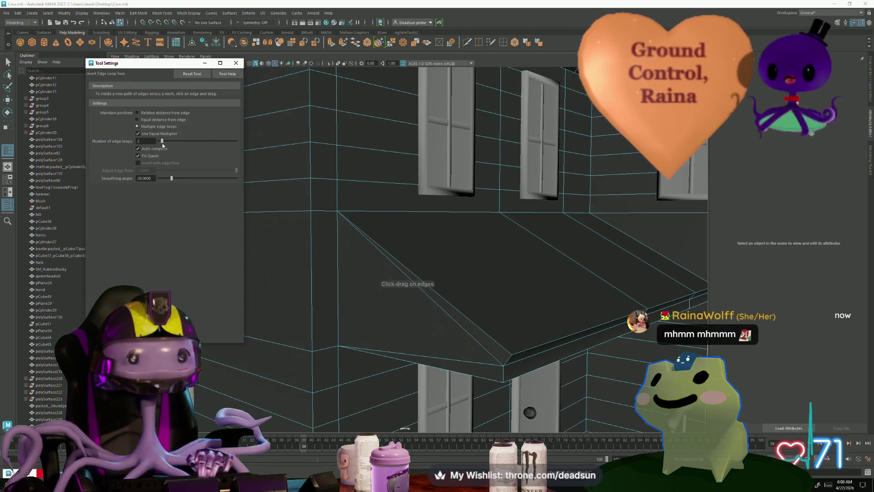
pyautogui.click(139, 112)
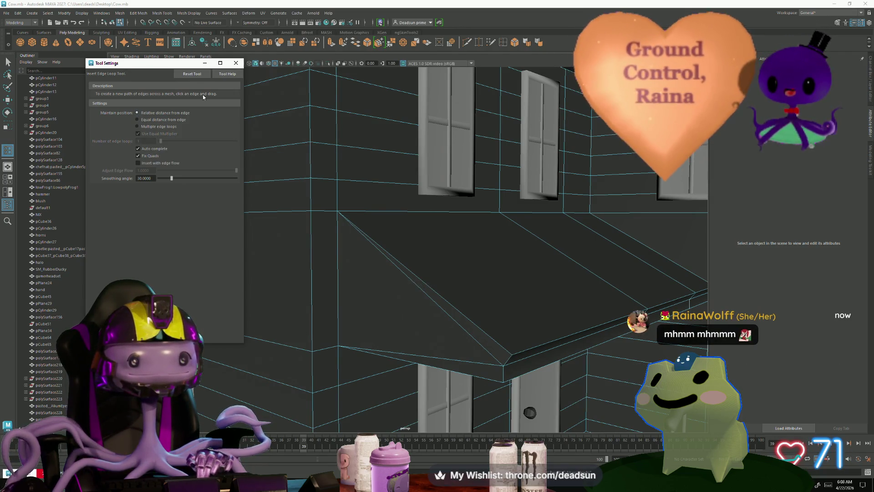
pyautogui.click(236, 63)
# Insert a horizontal edge loop across the side wall and select the new loop
pyautogui.moveTo(310, 229); pyautogui.dragTo(311, 236)
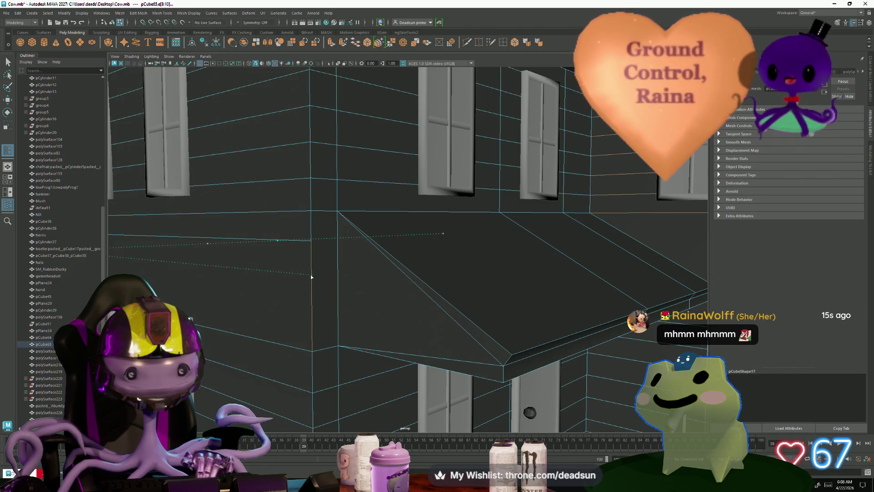
pyautogui.doubleClick(313, 308)
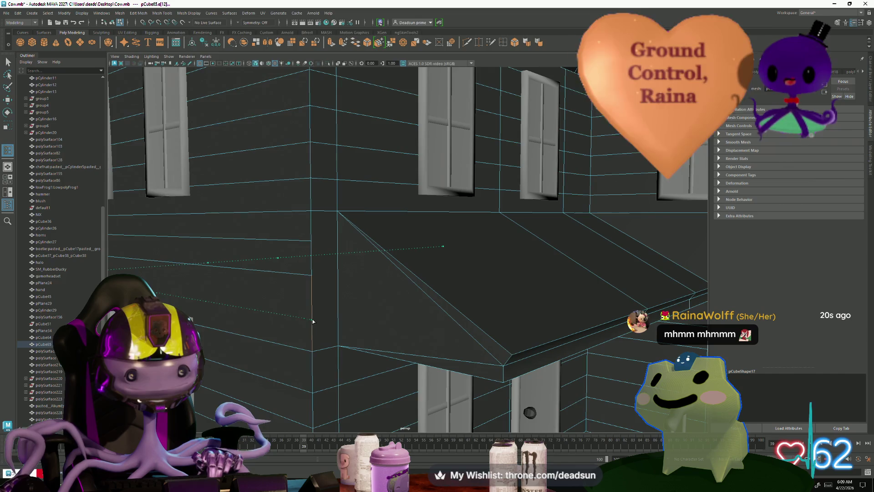
pyautogui.scroll(-5, 317, 321)
pyautogui.moveTo(259, 300)
pyautogui.keyDown('alt'); pyautogui.mouseDown()
pyautogui.moveTo(374, 296)
pyautogui.moveTo(362, 284)
pyautogui.moveTo(436, 279)
pyautogui.moveTo(636, 284)
pyautogui.mouseUp(); pyautogui.keyUp('alt')
pyautogui.scroll(5, 374, 296)
pyautogui.scroll(-5, 375, 296)
pyautogui.scroll(5, 362, 283)
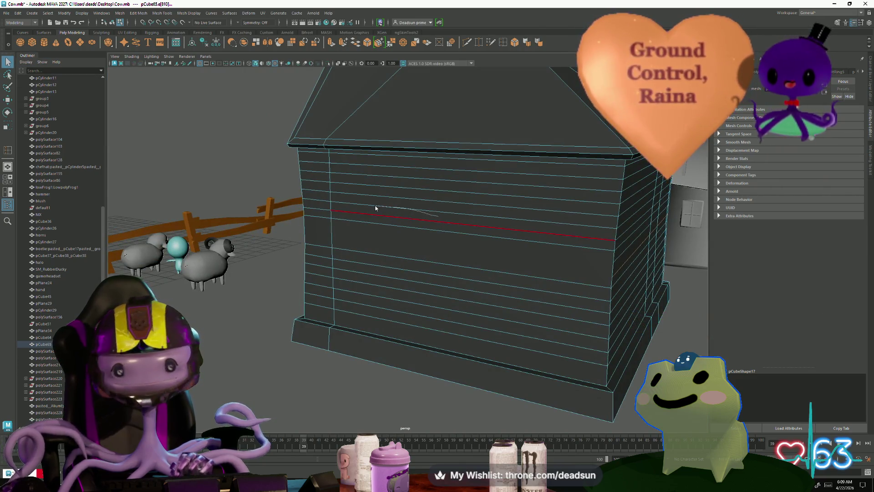
# Insert another horizontal siding loop on the left upper wall of the house
pyautogui.moveTo(375, 208); pyautogui.dragTo(427, 234, button='right')
pyautogui.moveTo(428, 234)
pyautogui.keyDown('alt'); pyautogui.mouseDown()
pyautogui.moveTo(372, 250)
pyautogui.moveTo(367, 238)
pyautogui.moveTo(494, 239)
pyautogui.mouseUp(); pyautogui.keyUp('alt')
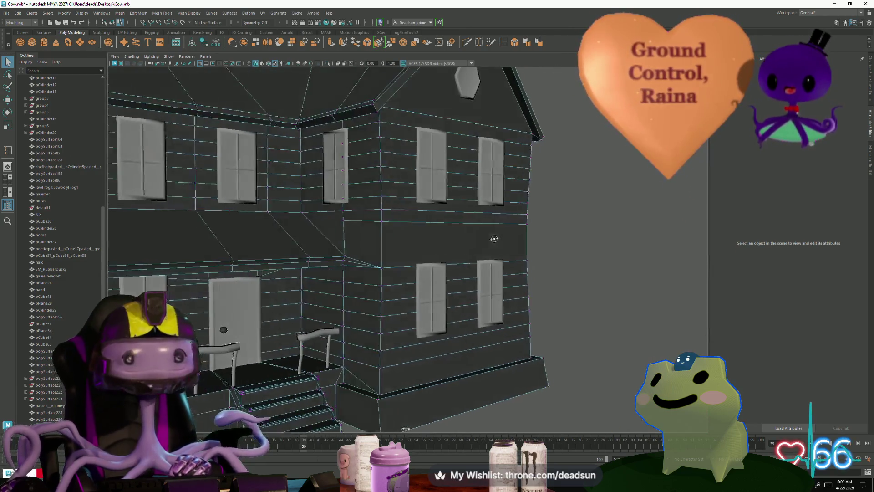
pyautogui.moveTo(494, 238)
pyautogui.keyDown('alt'); pyautogui.mouseDown()
pyautogui.moveTo(378, 225)
pyautogui.moveTo(430, 235)
pyautogui.mouseUp(); pyautogui.keyUp('alt')
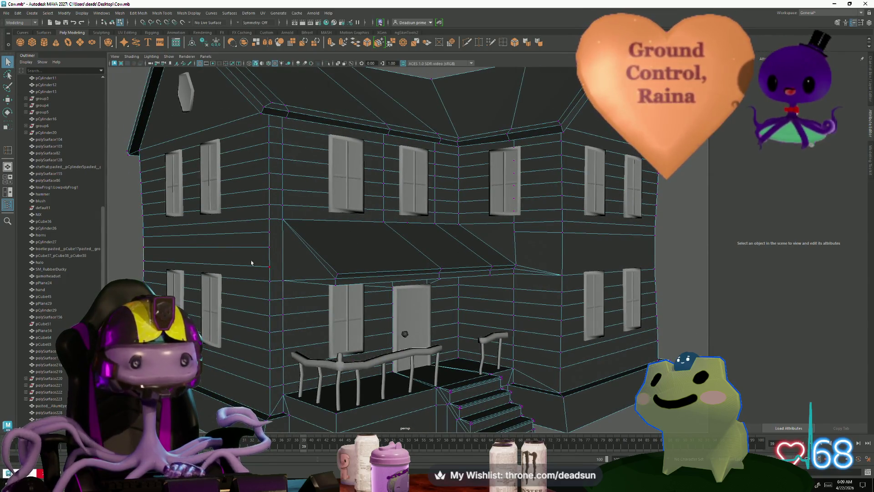
pyautogui.moveTo(244, 238); pyautogui.dragTo(248, 235, button='right')
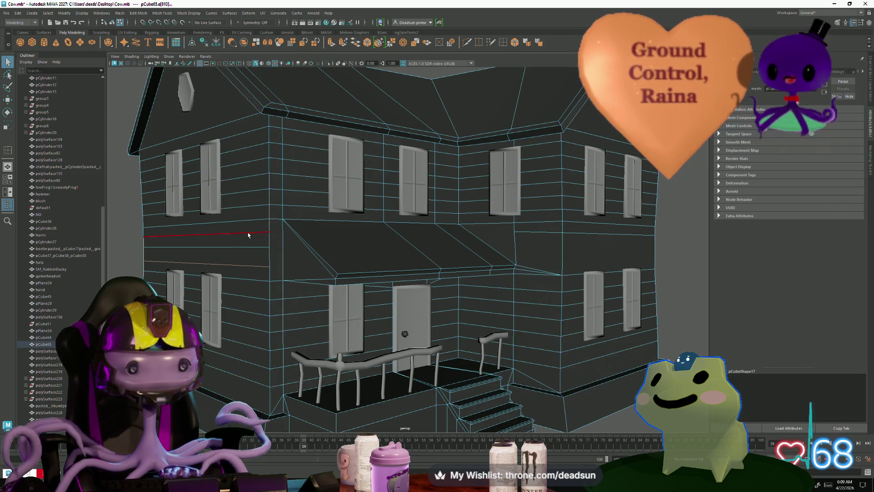
pyautogui.keyDown('ctrl'); pyautogui.click(278, 227); pyautogui.keyUp('ctrl')
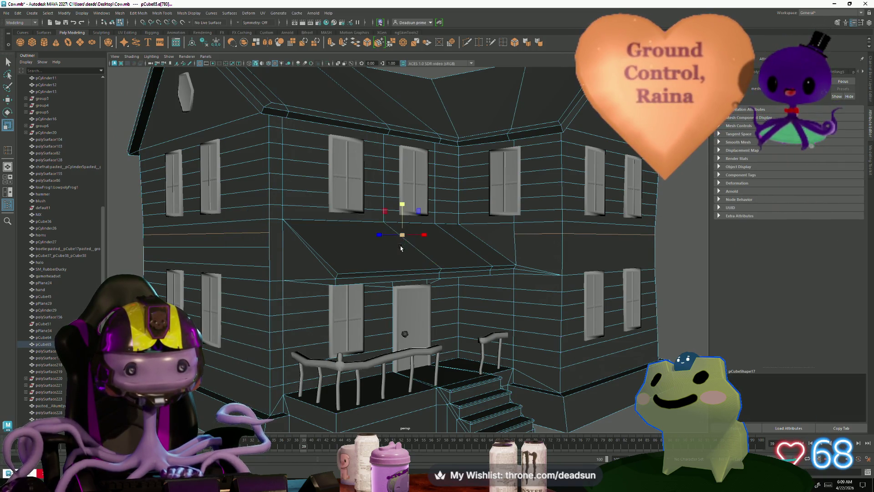
pyautogui.keyDown('alt'); pyautogui.moveTo(304, 257); pyautogui.dragTo(243, 269); pyautogui.keyUp('alt')
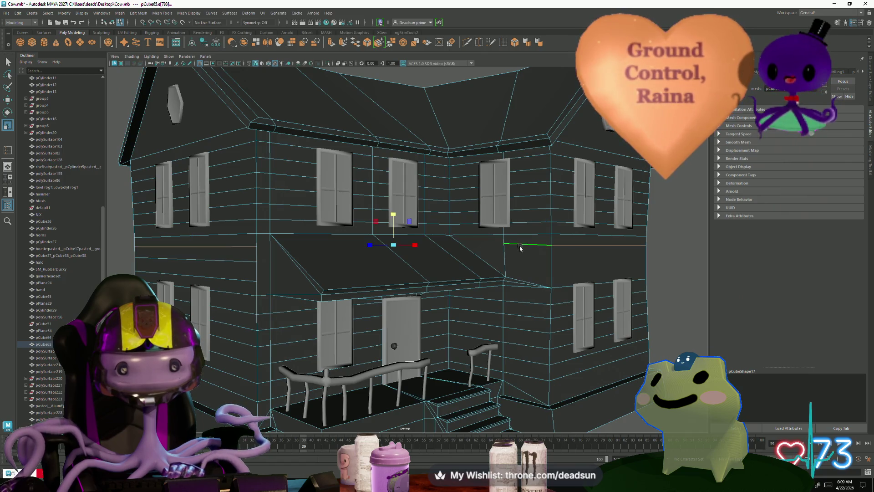
# Select the left wall siding edge and ready it for moving while checking the front wall
pyautogui.moveTo(393, 214); pyautogui.dragTo(396, 269)
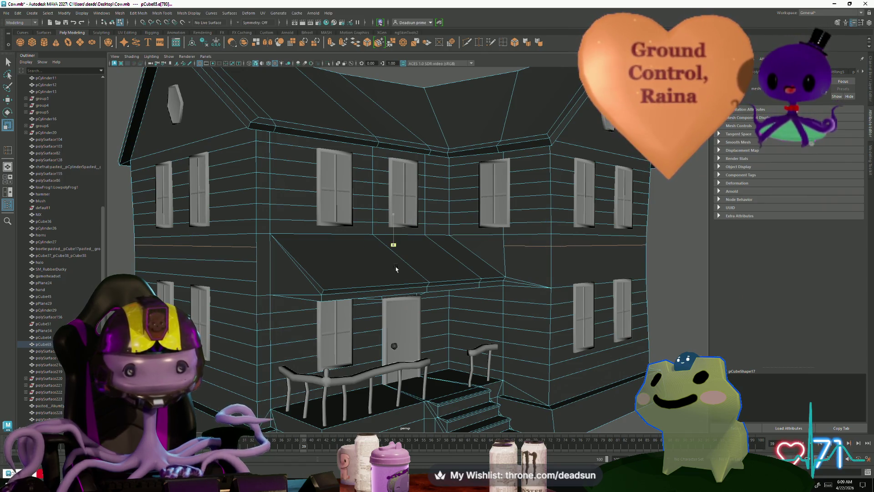
pyautogui.click(227, 235)
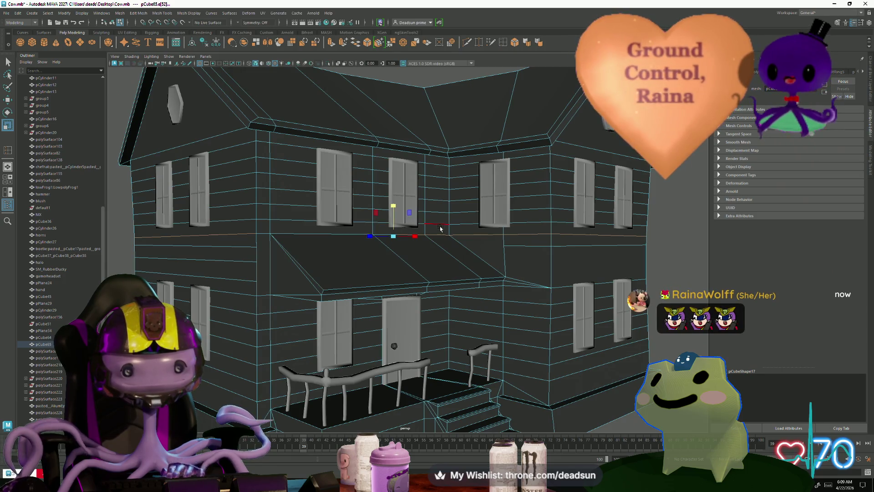
pyautogui.keyDown('alt'); pyautogui.moveTo(438, 238); pyautogui.dragTo(351, 250); pyautogui.keyUp('alt')
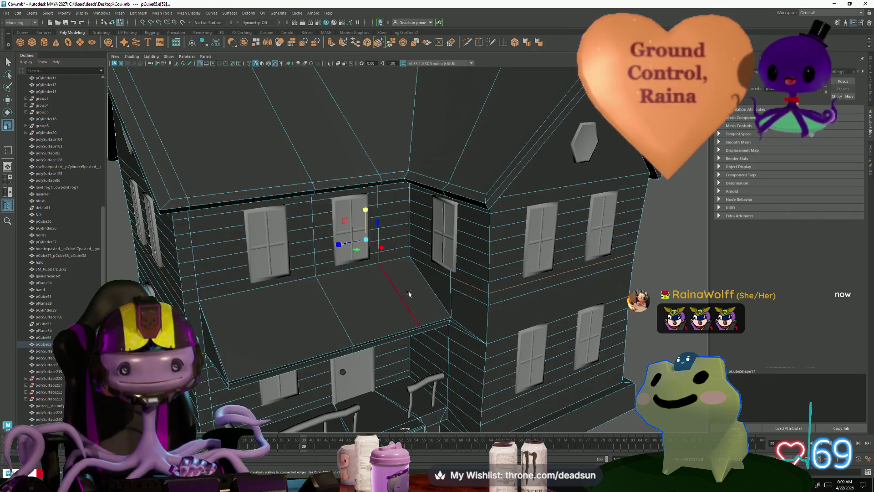
pyautogui.moveTo(408, 293)
pyautogui.keyDown('alt'); pyautogui.mouseDown()
pyautogui.moveTo(281, 263)
pyautogui.moveTo(291, 262)
pyautogui.mouseUp(); pyautogui.keyUp('alt')
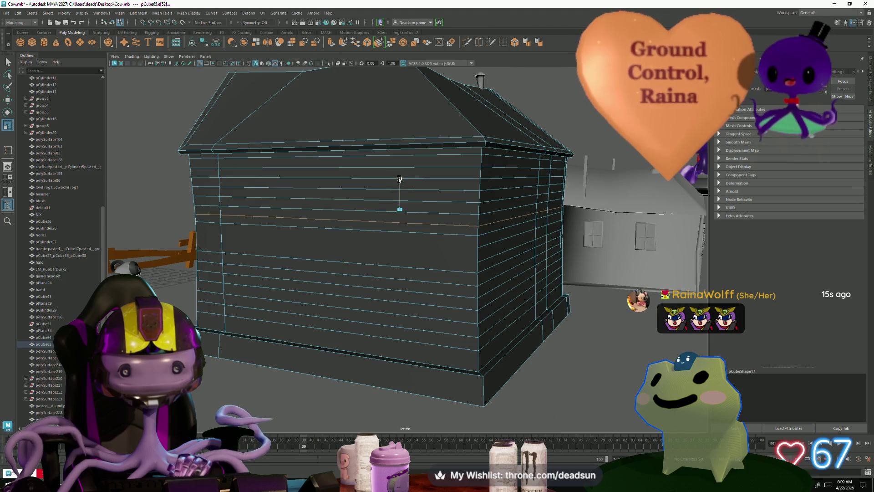
pyautogui.moveTo(393, 253)
pyautogui.keyDown('alt'); pyautogui.mouseDown()
pyautogui.moveTo(470, 262)
pyautogui.moveTo(213, 217)
pyautogui.moveTo(468, 265)
pyautogui.moveTo(464, 297)
pyautogui.mouseUp(); pyautogui.keyUp('alt')
pyautogui.scroll(2, 214, 218)
pyautogui.scroll(2, 213, 217)
pyautogui.scroll(2, 463, 297)
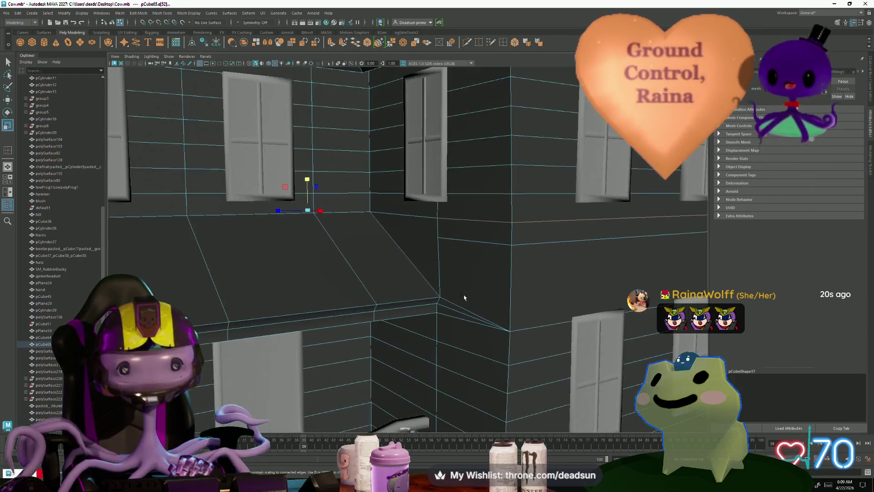
pyautogui.scroll(2, 452, 295)
pyautogui.scroll(1, 457, 299)
pyautogui.scroll(1, 451, 298)
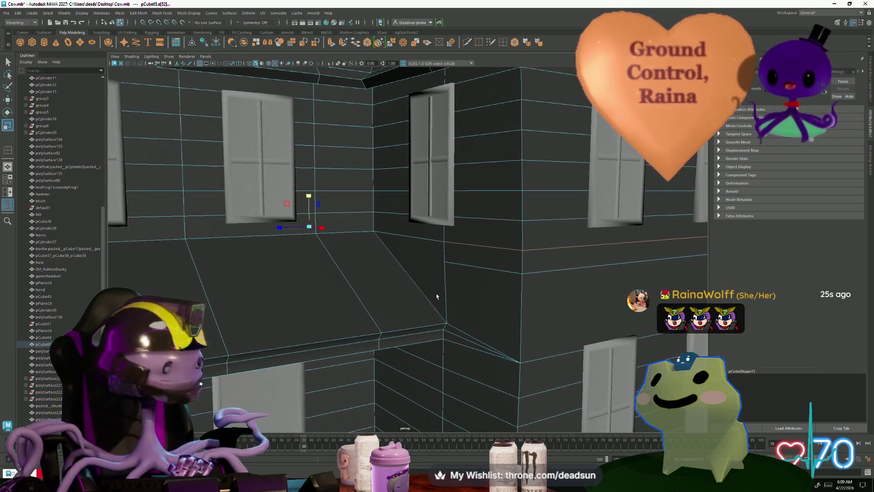
pyautogui.scroll(1, 441, 300)
pyautogui.scroll(-1, 441, 300)
pyautogui.scroll(-3, 437, 300)
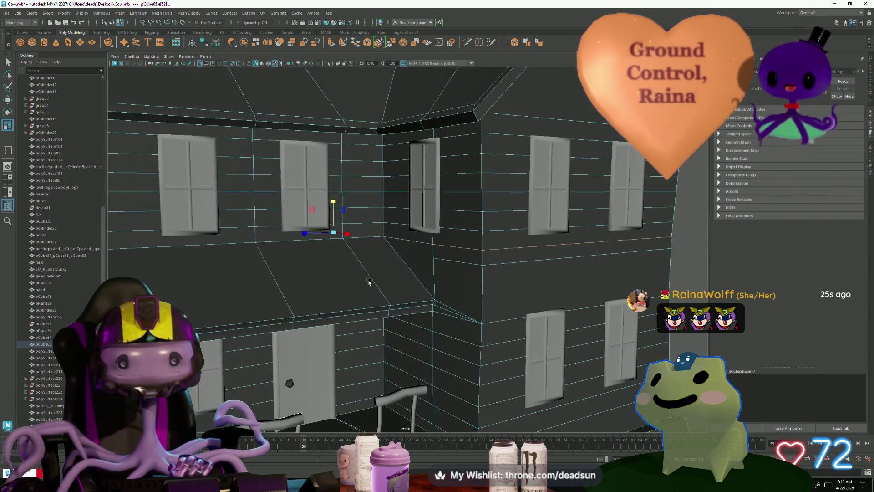
pyautogui.scroll(1, 397, 281)
pyautogui.scroll(-4, 398, 282)
pyautogui.scroll(1, 404, 287)
pyautogui.scroll(1, 405, 288)
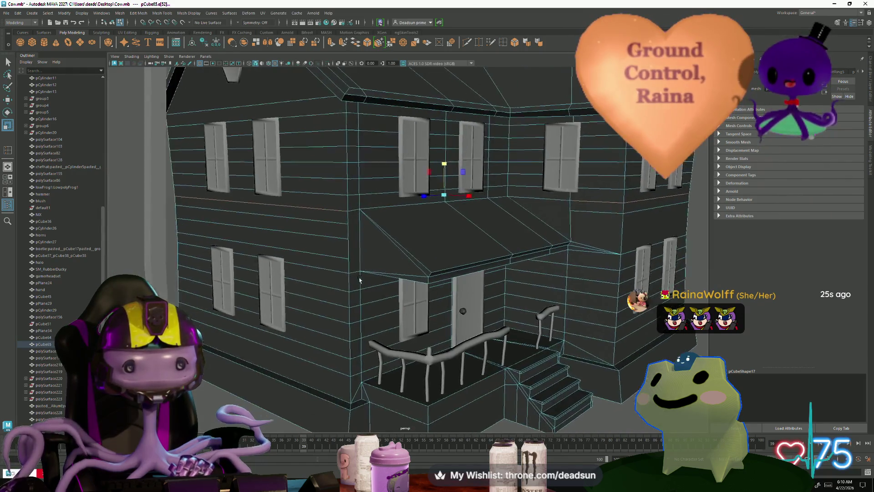
pyautogui.scroll(2, 406, 288)
pyautogui.scroll(-3, 406, 288)
pyautogui.scroll(3, 383, 301)
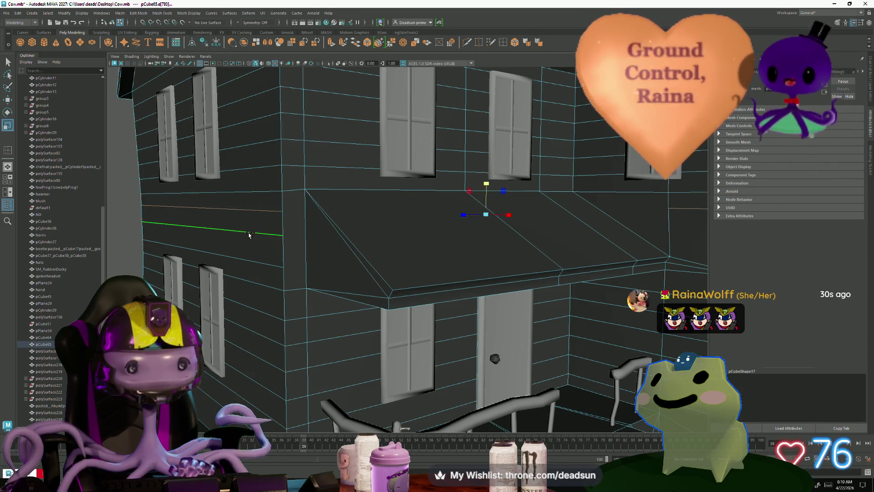
pyautogui.press('w')
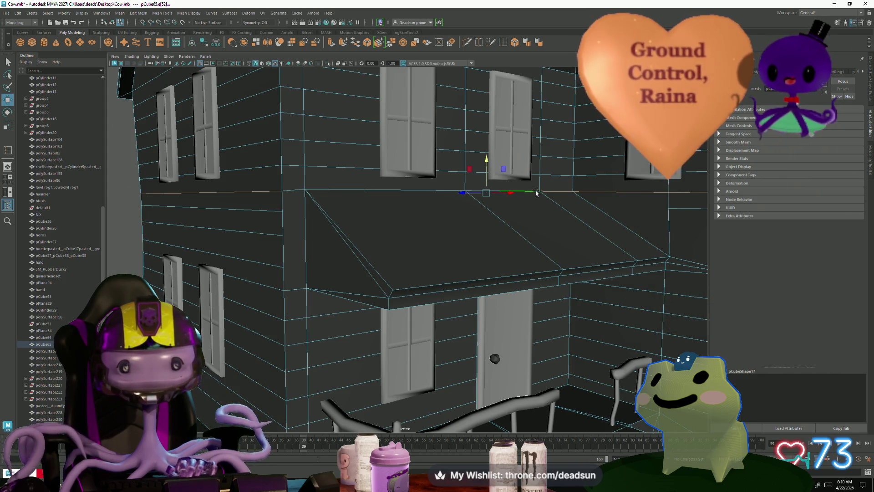
# Select the edges beside the porch roof together with the left wall edge
pyautogui.keyDown('alt'); pyautogui.moveTo(537, 194); pyautogui.dragTo(511, 238); pyautogui.keyUp('alt')
pyautogui.moveTo(520, 274); pyautogui.dragTo(521, 273)
pyautogui.moveTo(521, 273)
pyautogui.keyDown('alt'); pyautogui.mouseDown()
pyautogui.moveTo(517, 283)
pyautogui.moveTo(513, 257)
pyautogui.mouseUp(); pyautogui.keyUp('alt')
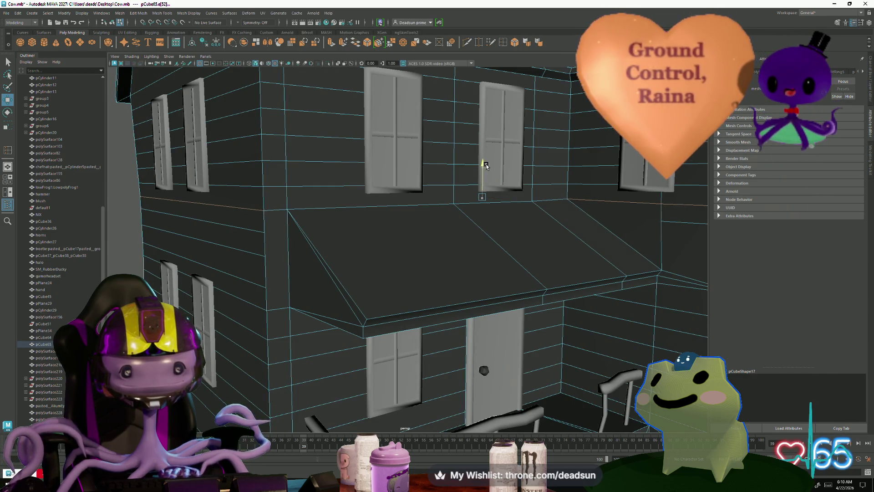
pyautogui.keyDown('shift'); pyautogui.click(244, 256); pyautogui.keyUp('shift')
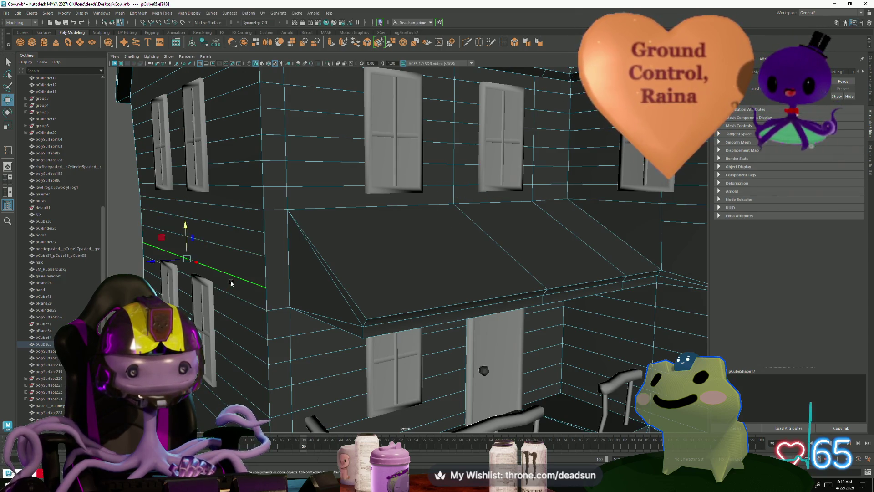
pyautogui.scroll(-2, 406, 199)
pyautogui.scroll(-2, 407, 199)
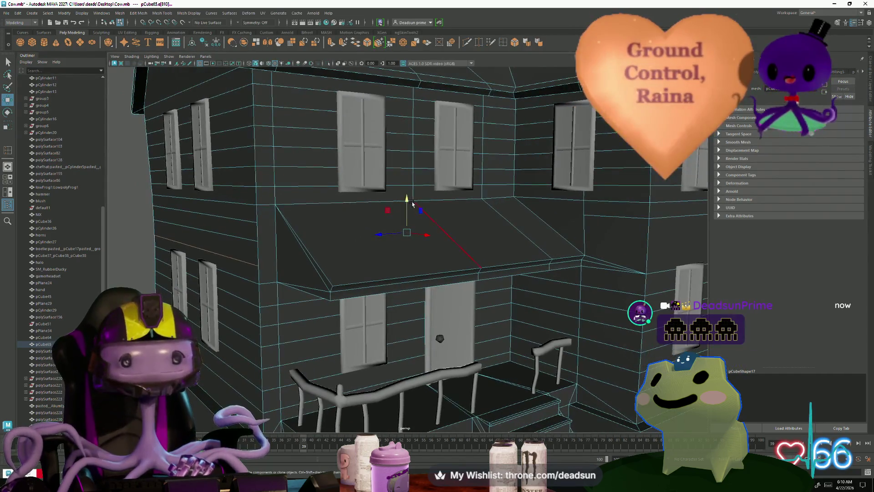
pyautogui.scroll(-2, 407, 198)
pyautogui.scroll(-1, 383, 208)
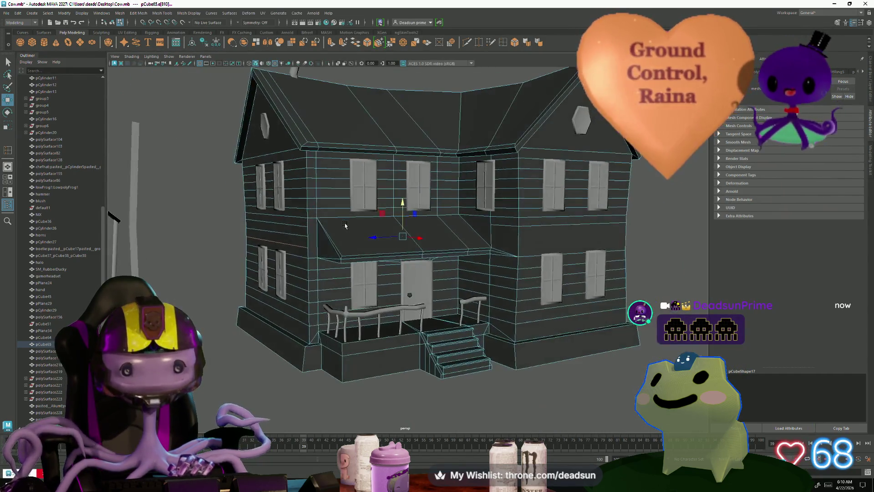
pyautogui.scroll(1, 344, 225)
pyautogui.scroll(-1, 309, 173)
# Marquee-select the house vertices and lower the roofline loop slightly in Y
pyautogui.moveTo(318, 225); pyautogui.dragTo(311, 140, button='right')
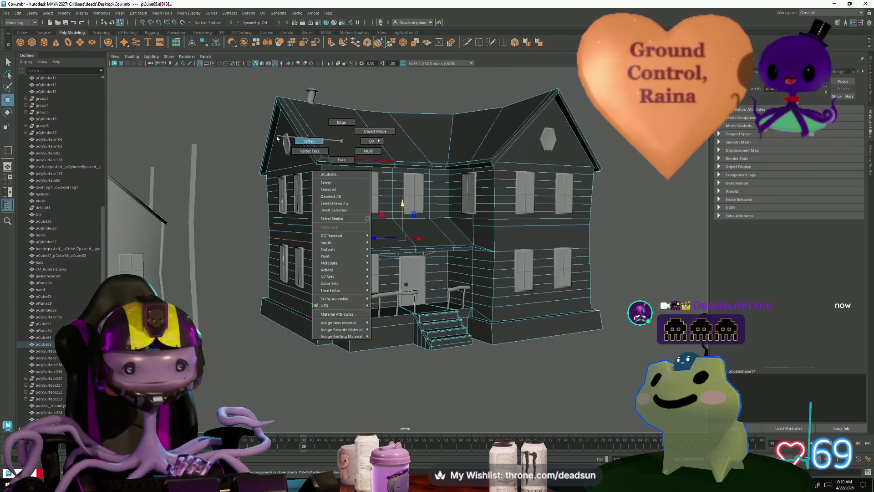
pyautogui.moveTo(238, 80)
pyautogui.mouseDown()
pyautogui.moveTo(602, 233)
pyautogui.moveTo(511, 265)
pyautogui.mouseUp()
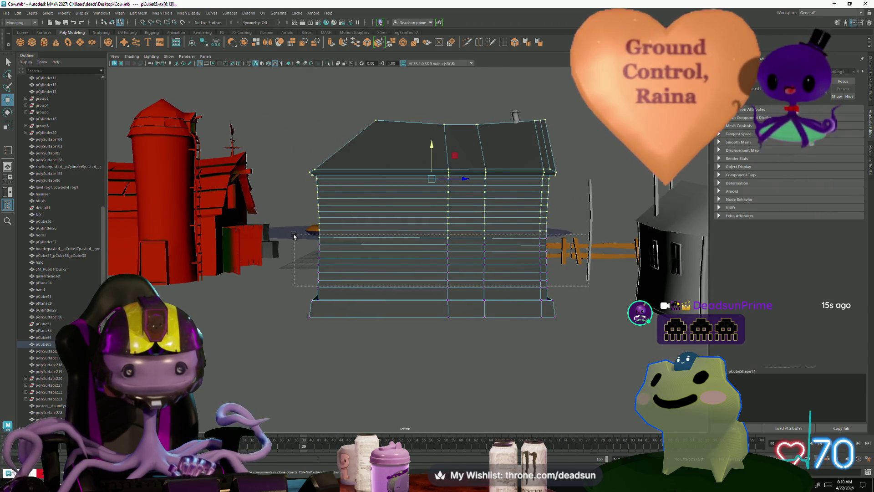
pyautogui.moveTo(564, 281)
pyautogui.keyDown('alt'); pyautogui.mouseDown()
pyautogui.moveTo(357, 269)
pyautogui.moveTo(389, 266)
pyautogui.moveTo(381, 277)
pyautogui.mouseUp(); pyautogui.keyUp('alt')
pyautogui.scroll(3, 379, 277)
pyautogui.scroll(3, 379, 276)
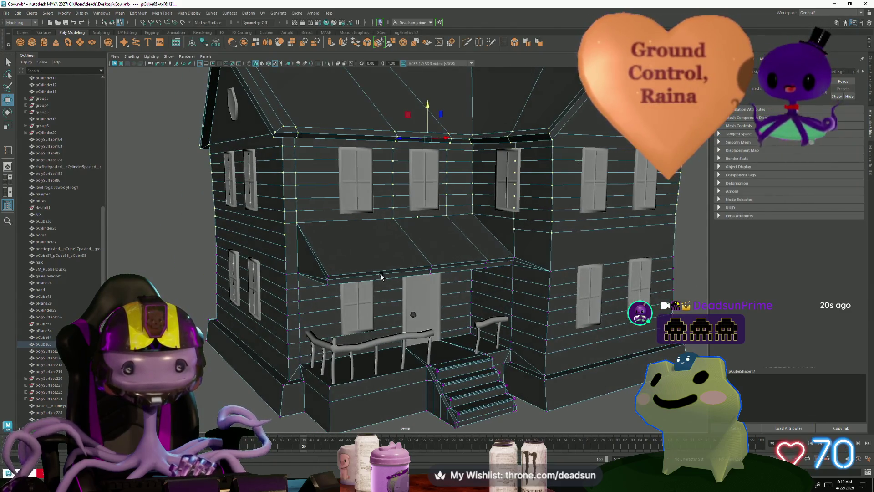
pyautogui.moveTo(428, 106); pyautogui.dragTo(428, 108)
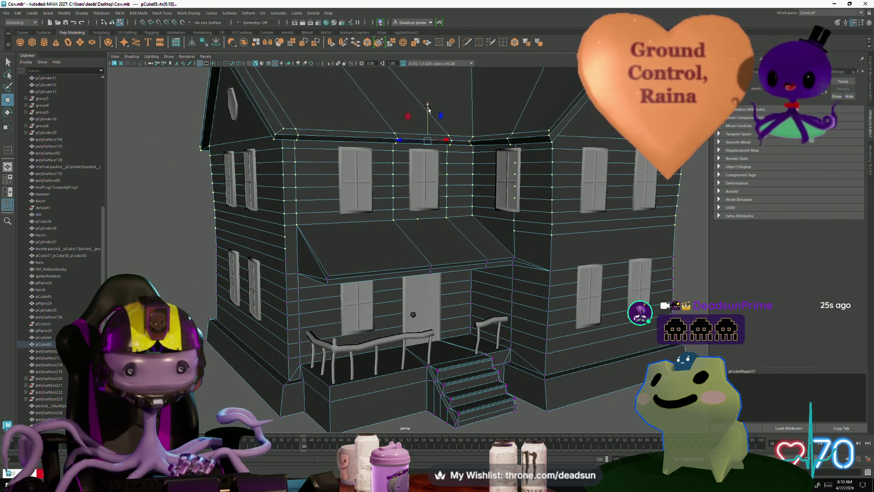
pyautogui.scroll(2, 382, 178)
pyautogui.scroll(3, 342, 219)
pyautogui.scroll(2, 304, 253)
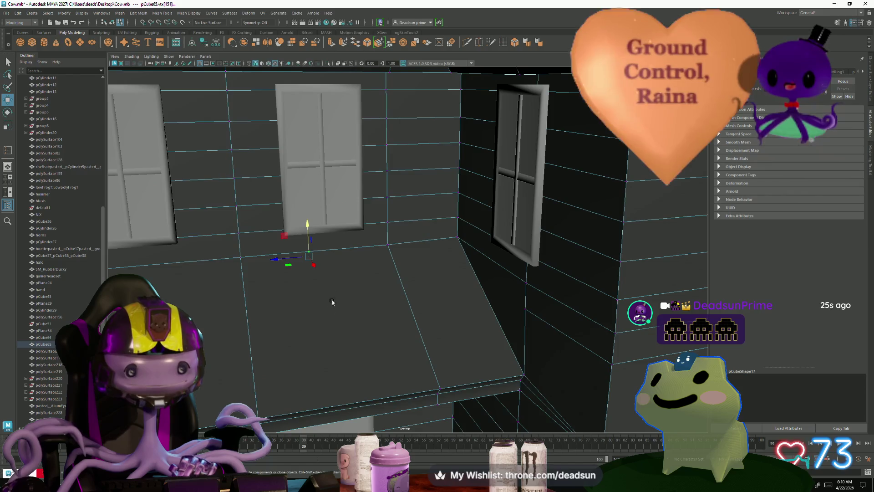
# Clear the selection, reselect the farmhouse mesh and move around to the side wall
pyautogui.moveTo(316, 315)
pyautogui.keyDown('alt'); pyautogui.mouseDown()
pyautogui.moveTo(348, 297)
pyautogui.moveTo(131, 260)
pyautogui.moveTo(433, 321)
pyautogui.mouseUp(); pyautogui.keyUp('alt')
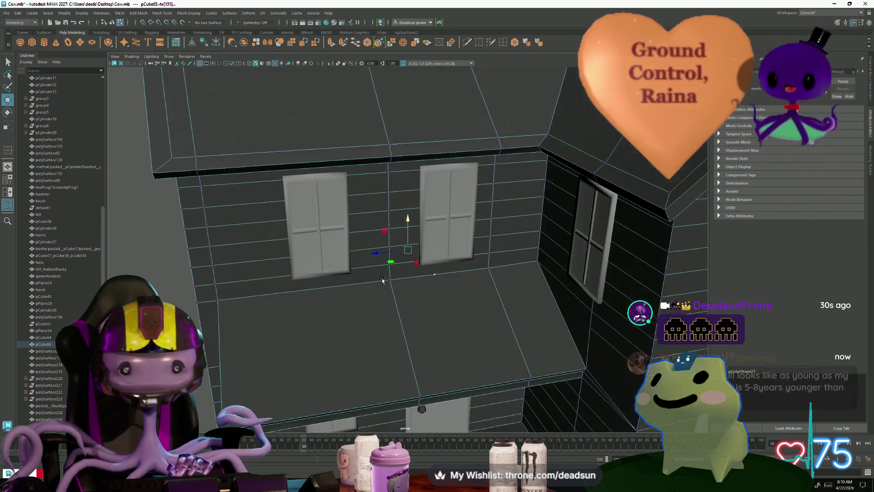
pyautogui.scroll(5, 432, 321)
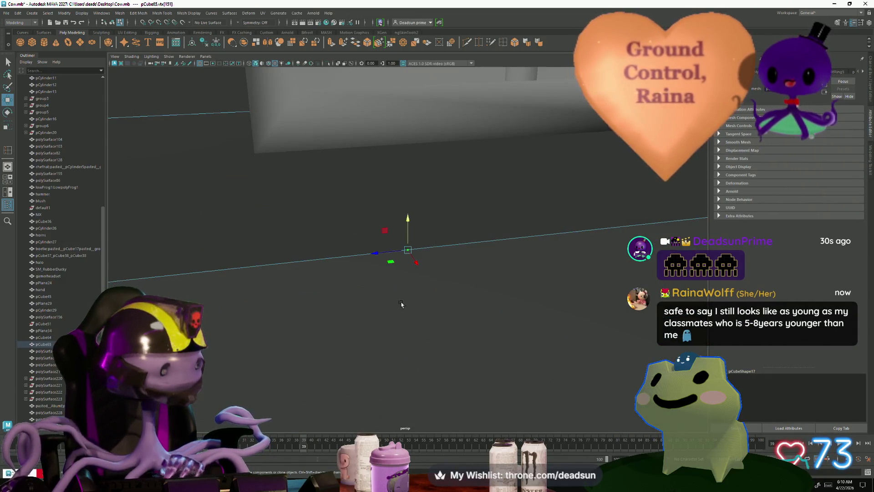
pyautogui.scroll(5, 400, 301)
pyautogui.scroll(5, 401, 298)
pyautogui.moveTo(401, 299)
pyautogui.keyDown('alt'); pyautogui.mouseDown()
pyautogui.moveTo(496, 278)
pyautogui.moveTo(514, 255)
pyautogui.moveTo(452, 256)
pyautogui.moveTo(468, 275)
pyautogui.moveTo(410, 317)
pyautogui.moveTo(383, 310)
pyautogui.moveTo(396, 310)
pyautogui.mouseUp(); pyautogui.keyUp('alt')
pyautogui.scroll(3, 416, 308)
pyautogui.scroll(3, 401, 315)
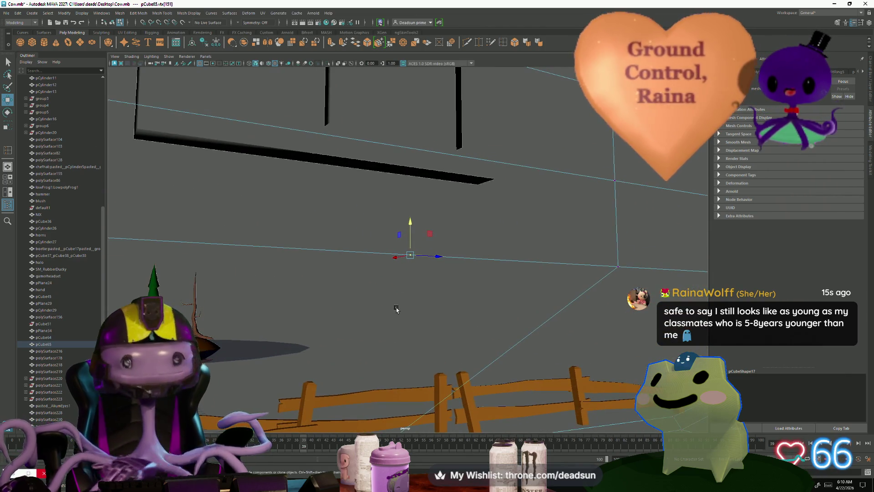
pyautogui.click(375, 253)
pyautogui.moveTo(458, 305)
pyautogui.keyDown('alt'); pyautogui.mouseDown()
pyautogui.moveTo(289, 259)
pyautogui.moveTo(341, 267)
pyautogui.moveTo(335, 282)
pyautogui.moveTo(392, 284)
pyautogui.moveTo(371, 267)
pyautogui.moveTo(433, 261)
pyautogui.mouseUp(); pyautogui.keyUp('alt')
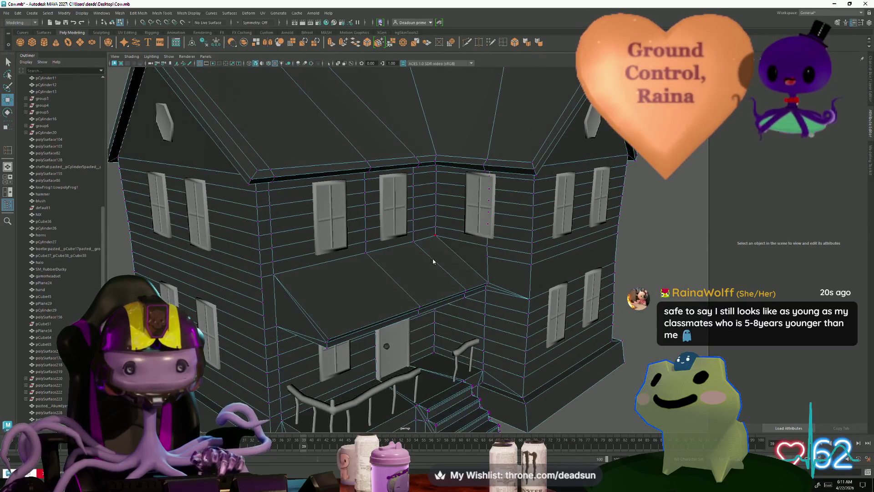
pyautogui.click(465, 250)
pyautogui.scroll(-5, 478, 260)
pyautogui.moveTo(503, 275)
pyautogui.keyDown('alt'); pyautogui.mouseDown()
pyautogui.moveTo(414, 302)
pyautogui.moveTo(347, 289)
pyautogui.moveTo(359, 276)
pyautogui.mouseUp(); pyautogui.keyUp('alt')
pyautogui.scroll(5, 357, 275)
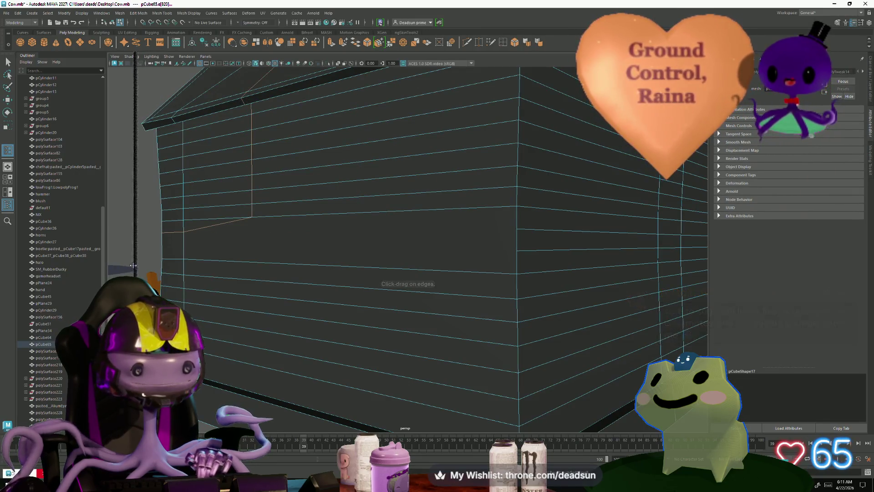
# Cut a new horizontal siding edge from the left edge around to the vertical corner edge
pyautogui.keyDown('alt'); pyautogui.moveTo(159, 264); pyautogui.dragTo(371, 274); pyautogui.keyUp('alt')
pyautogui.scroll(-5, 245, 270)
pyautogui.scroll(5, 338, 278)
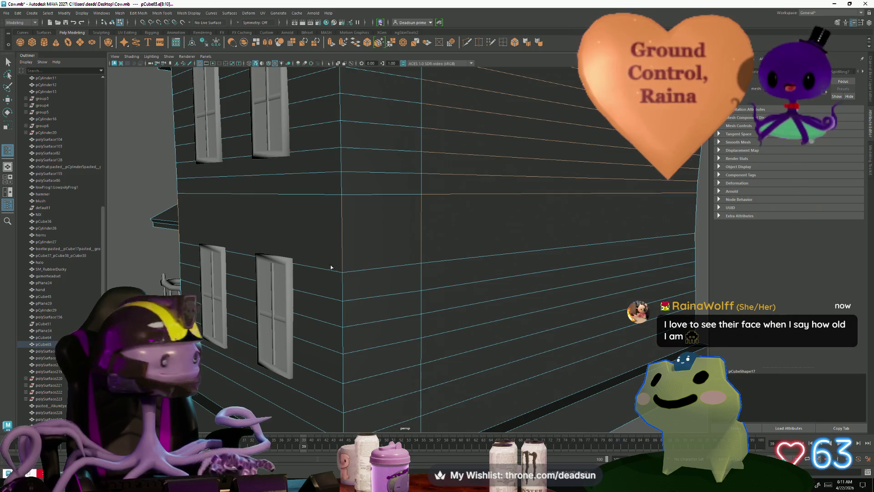
pyautogui.moveTo(371, 274)
pyautogui.keyDown('alt'); pyautogui.mouseDown()
pyautogui.moveTo(281, 258)
pyautogui.moveTo(289, 269)
pyautogui.mouseUp(); pyautogui.keyUp('alt')
pyautogui.scroll(-5, 319, 270)
pyautogui.scroll(5, 281, 257)
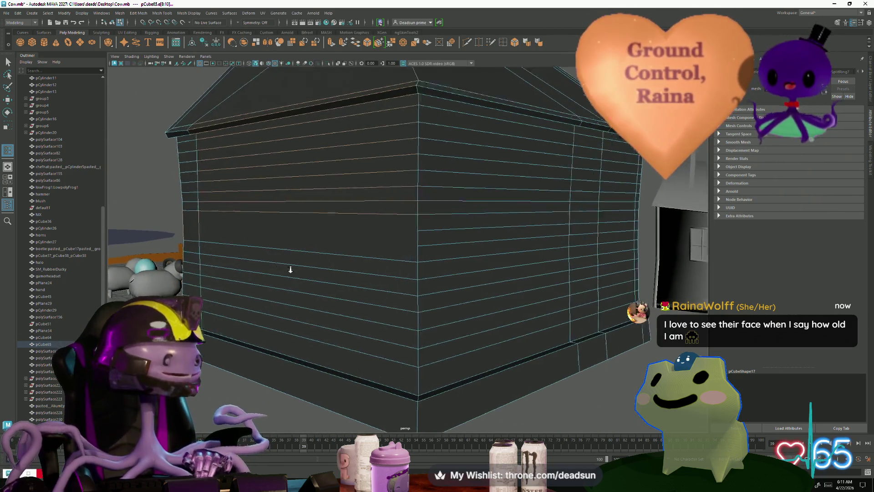
pyautogui.scroll(3, 314, 288)
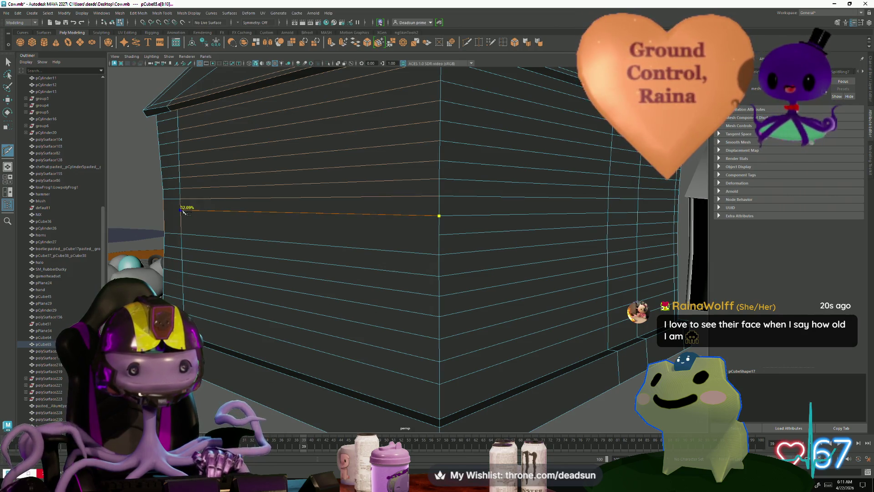
pyautogui.click(183, 212)
pyautogui.moveTo(182, 213)
pyautogui.keyDown('alt'); pyautogui.mouseDown()
pyautogui.moveTo(346, 254)
pyautogui.moveTo(341, 247)
pyautogui.mouseUp(); pyautogui.keyUp('alt')
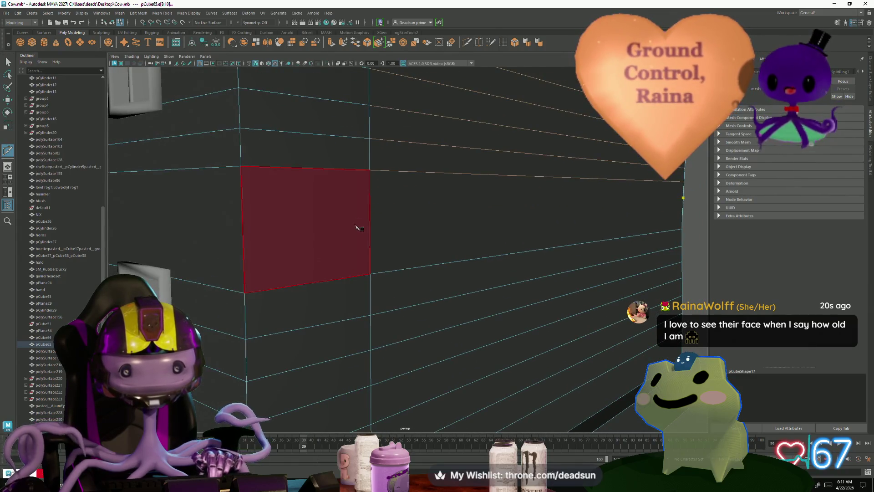
pyautogui.click(369, 205)
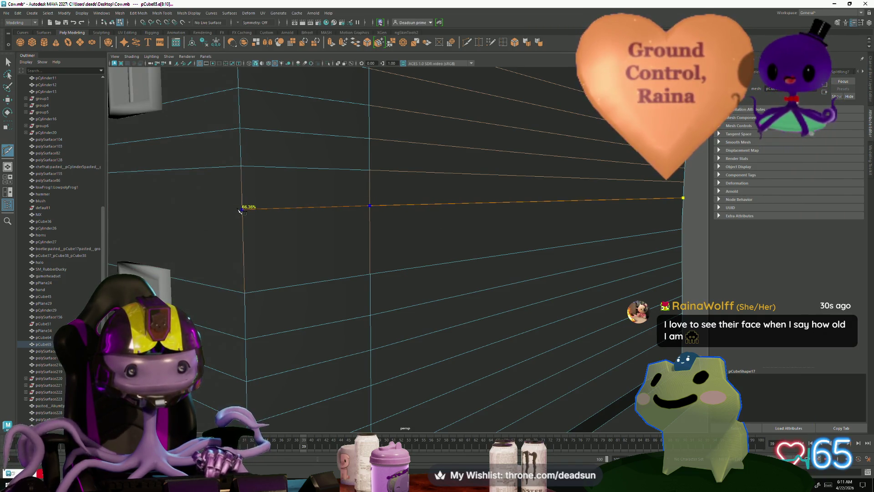
pyautogui.scroll(-5, 245, 214)
pyautogui.scroll(1, 475, 243)
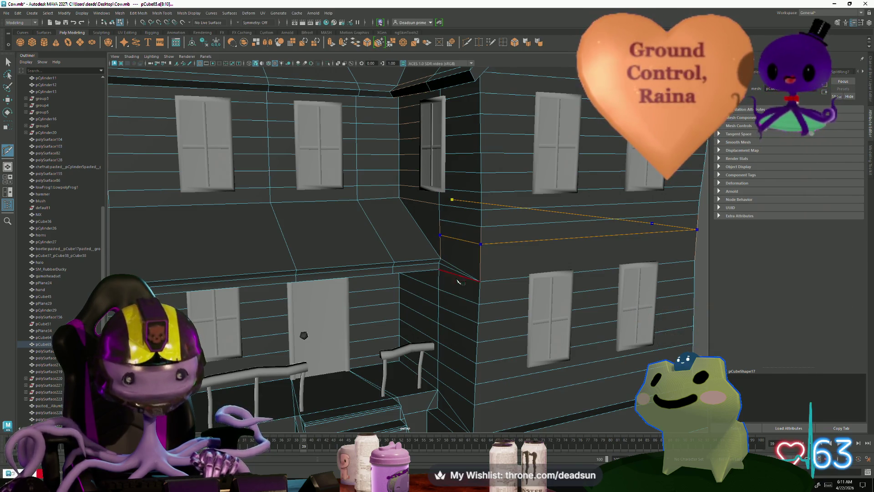
pyautogui.press('q')
pyautogui.scroll(-3, 527, 264)
# Orbit in to inspect the side wall and the front wall
pyautogui.moveTo(527, 263)
pyautogui.keyDown('alt'); pyautogui.mouseDown()
pyautogui.moveTo(367, 261)
pyautogui.moveTo(383, 259)
pyautogui.mouseUp(); pyautogui.keyUp('alt')
pyautogui.scroll(-2, 408, 268)
pyautogui.scroll(1, 382, 258)
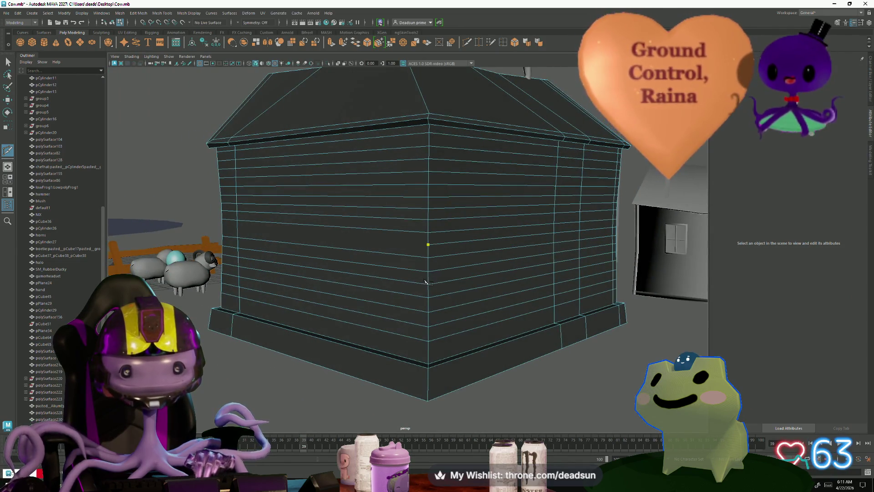
pyautogui.moveTo(425, 281)
pyautogui.keyDown('alt'); pyautogui.mouseDown()
pyautogui.moveTo(365, 289)
pyautogui.moveTo(381, 289)
pyautogui.mouseUp(); pyautogui.keyUp('alt')
pyautogui.scroll(2, 345, 309)
pyautogui.scroll(2, 343, 314)
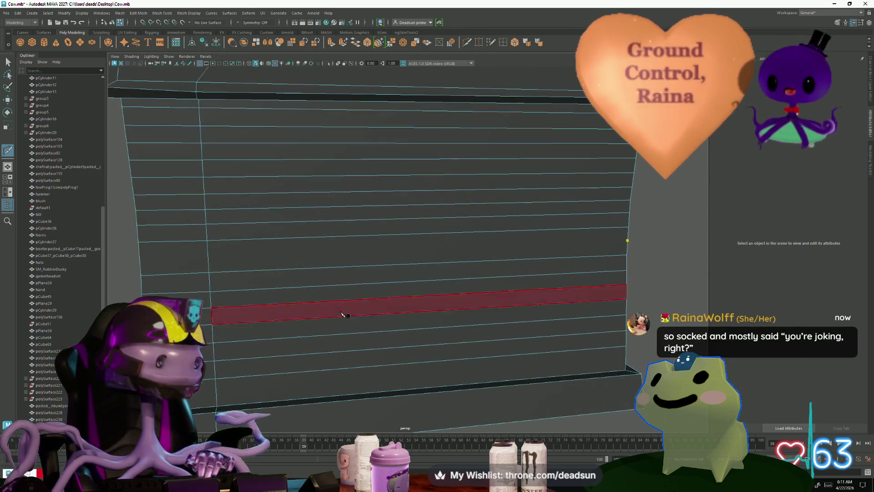
pyautogui.scroll(-2, 342, 314)
# Finish another horizontal siding cut on the vertical wall edge and select a wall edge
pyautogui.moveTo(343, 314)
pyautogui.keyDown('alt'); pyautogui.mouseDown()
pyautogui.moveTo(273, 250)
pyautogui.moveTo(361, 272)
pyautogui.moveTo(429, 274)
pyautogui.mouseUp(); pyautogui.keyUp('alt')
pyautogui.click(266, 245)
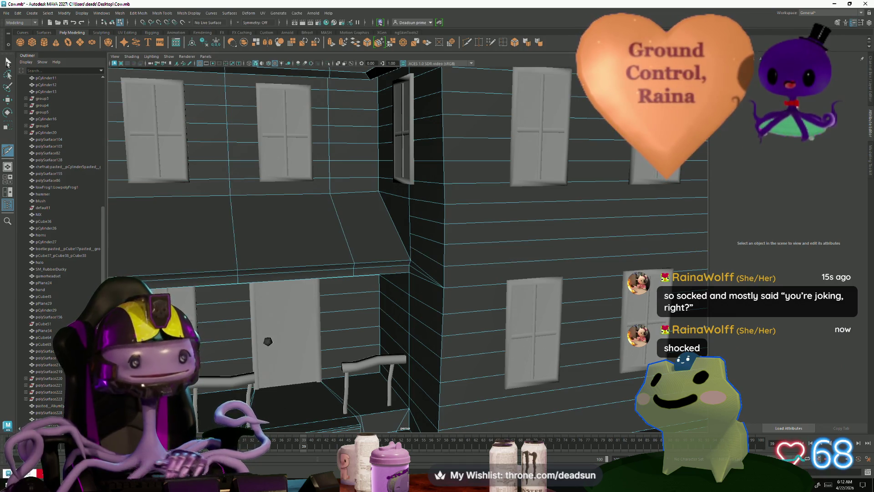
pyautogui.press('Return')
pyautogui.click(465, 260)
pyautogui.press('e')
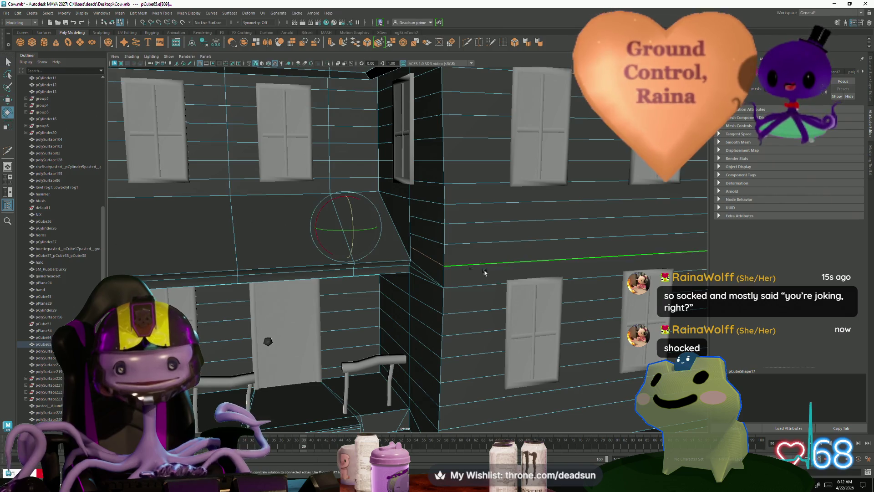
pyautogui.scroll(-3, 306, 272)
pyautogui.keyDown('alt'); pyautogui.moveTo(306, 273); pyautogui.dragTo(396, 206); pyautogui.keyUp('alt')
pyautogui.press('r')
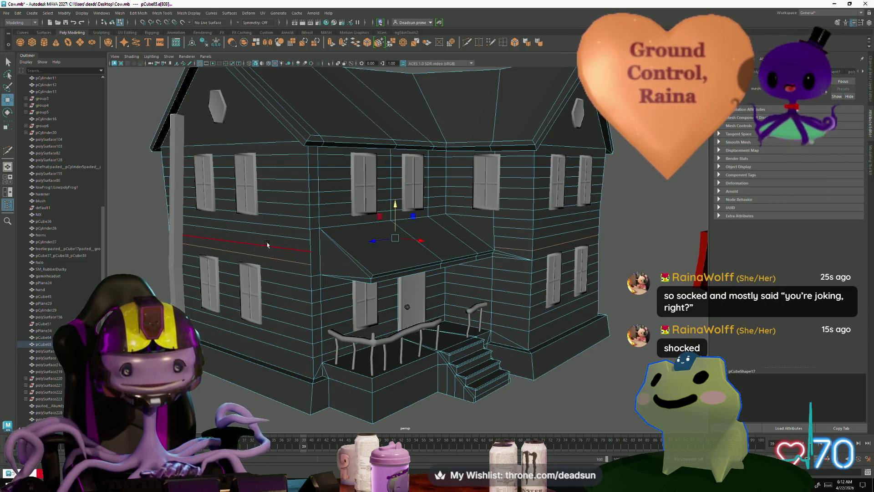
# Select a whole horizontal edge loop and inspect how it meets the porch roof
pyautogui.moveTo(268, 244)
pyautogui.keyDown('alt'); pyautogui.mouseDown()
pyautogui.moveTo(322, 277)
pyautogui.moveTo(410, 283)
pyautogui.mouseUp(); pyautogui.keyUp('alt')
pyautogui.doubleClick(416, 300)
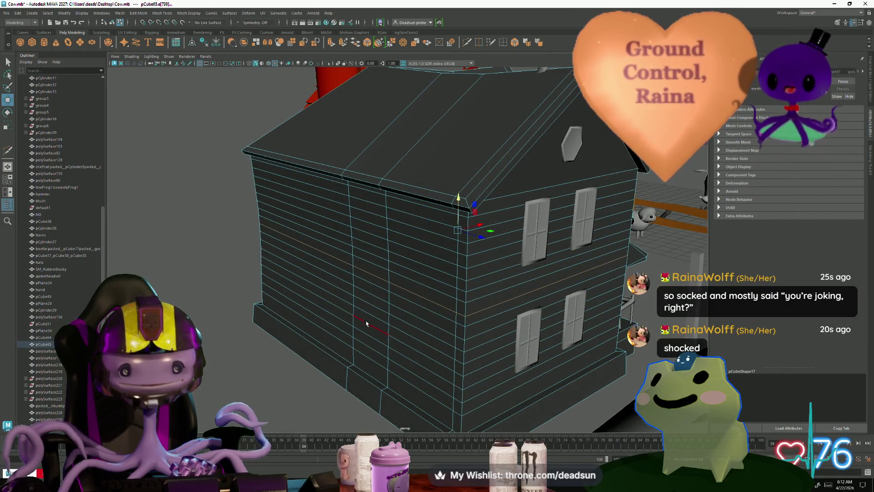
pyautogui.keyDown('alt'); pyautogui.moveTo(366, 324); pyautogui.dragTo(217, 316); pyautogui.keyUp('alt')
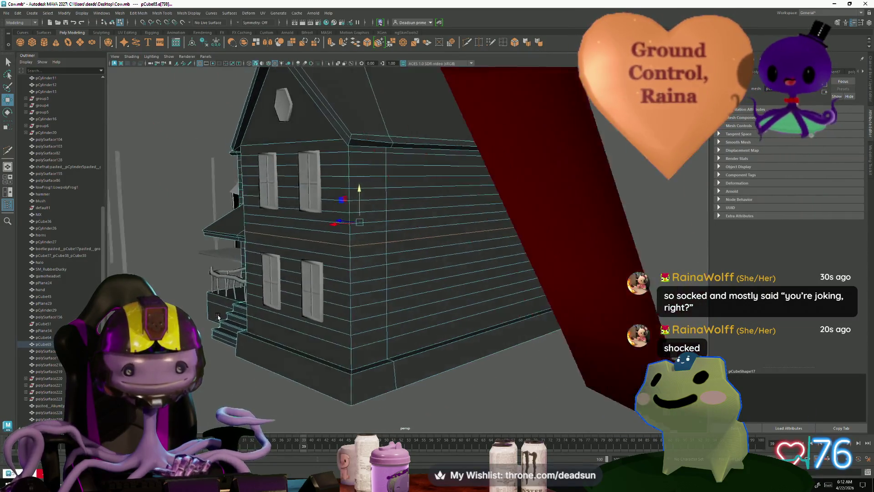
pyautogui.scroll(5, 218, 316)
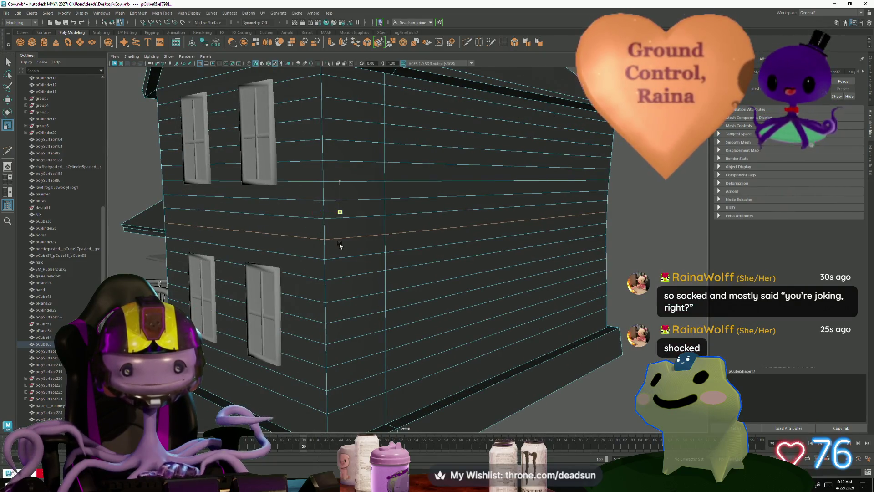
pyautogui.scroll(-5, 340, 246)
pyautogui.moveTo(340, 260)
pyautogui.keyDown('alt'); pyautogui.mouseDown()
pyautogui.moveTo(319, 312)
pyautogui.moveTo(333, 310)
pyautogui.mouseUp(); pyautogui.keyUp('alt')
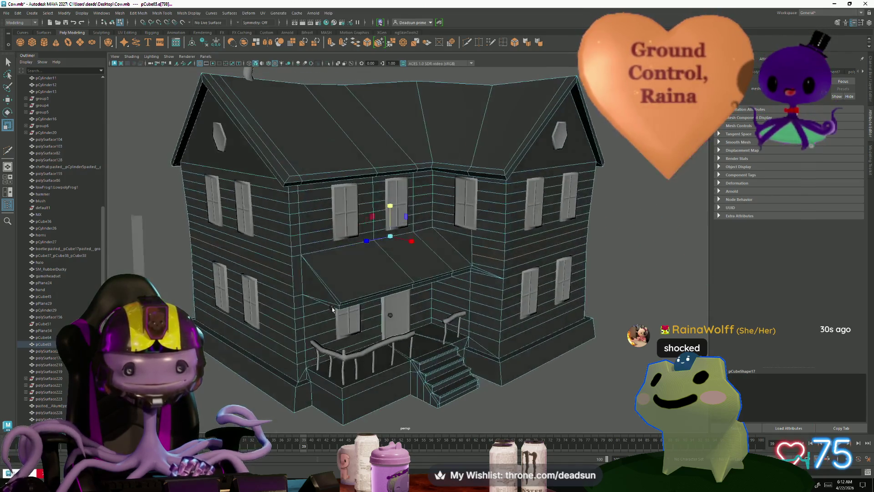
pyautogui.scroll(3, 332, 310)
pyautogui.scroll(3, 367, 351)
pyautogui.moveTo(367, 350)
pyautogui.keyDown('alt'); pyautogui.mouseDown()
pyautogui.moveTo(341, 339)
pyautogui.moveTo(361, 351)
pyautogui.moveTo(302, 182)
pyautogui.mouseUp(); pyautogui.keyUp('alt')
pyautogui.scroll(3, 360, 363)
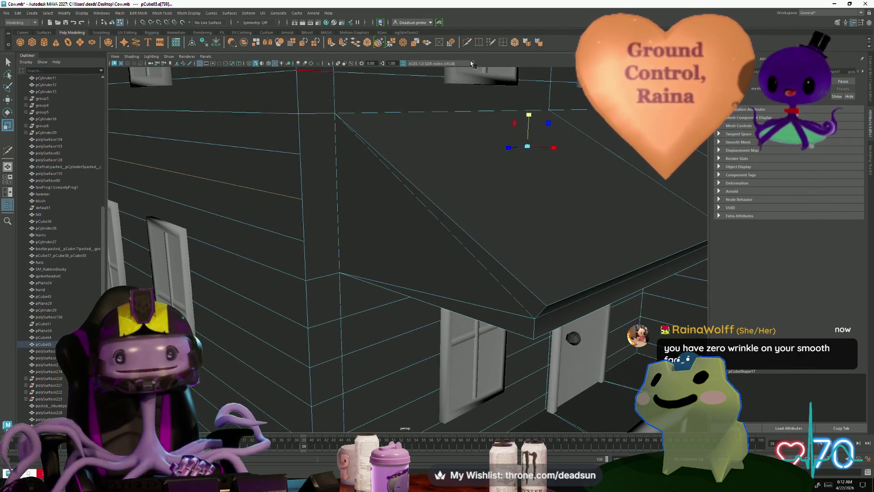
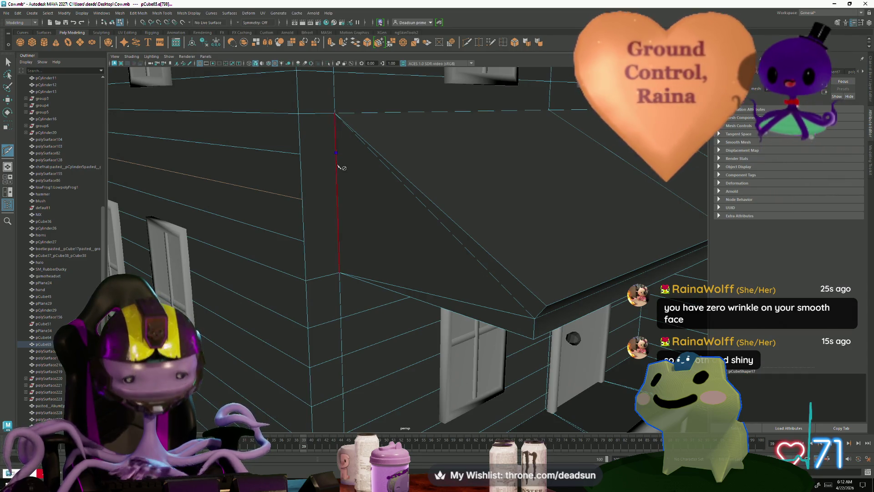
# Finish the current cut, then add a Multi-Cut point on the corner edge behind the fence
pyautogui.press('q')
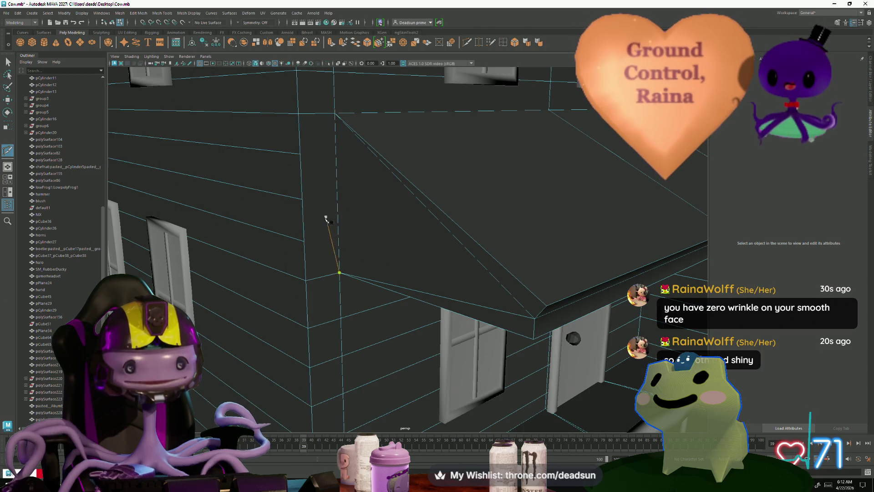
pyautogui.moveTo(321, 226)
pyautogui.keyDown('alt'); pyautogui.mouseDown()
pyautogui.moveTo(336, 247)
pyautogui.moveTo(305, 321)
pyautogui.mouseUp(); pyautogui.keyUp('alt')
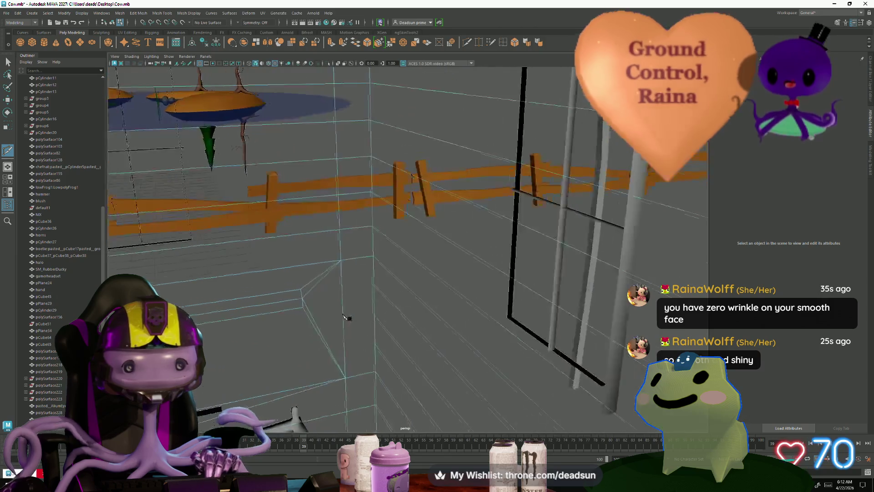
pyautogui.moveTo(304, 320)
pyautogui.keyDown('alt'); pyautogui.mouseDown()
pyautogui.moveTo(355, 312)
pyautogui.moveTo(371, 275)
pyautogui.mouseUp(); pyautogui.keyUp('alt')
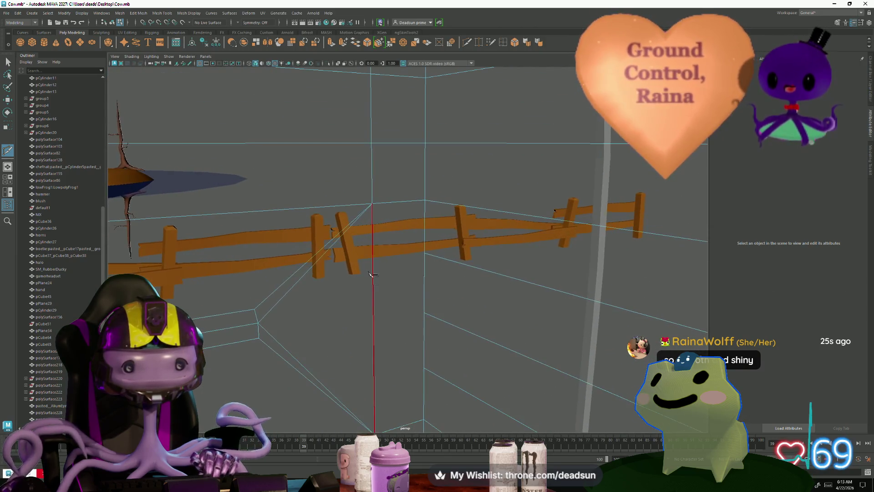
pyautogui.press('q')
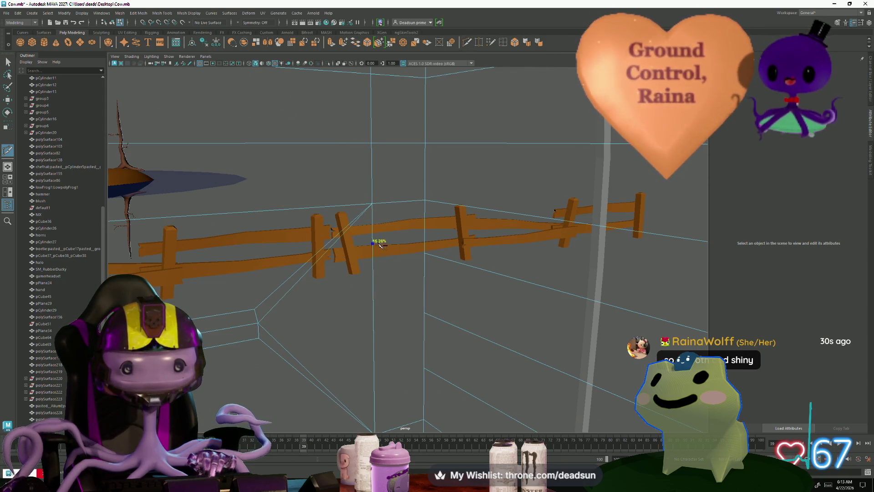
pyautogui.click(381, 259)
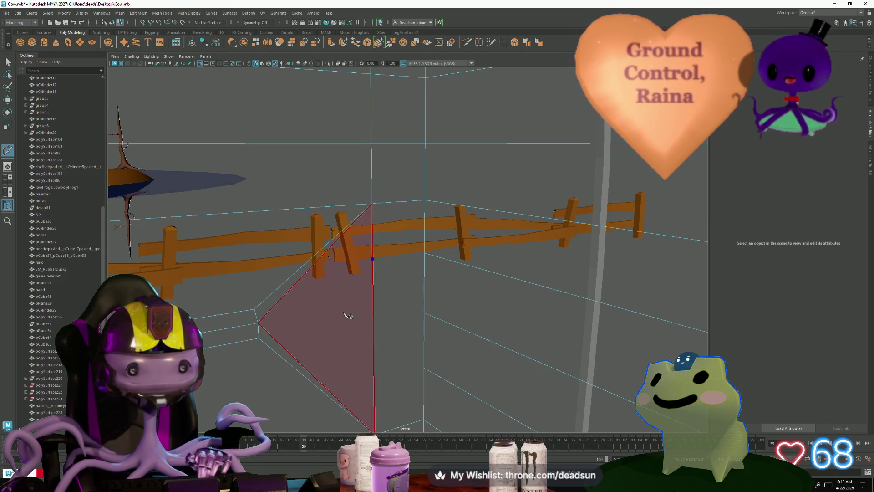
pyautogui.click(8, 62)
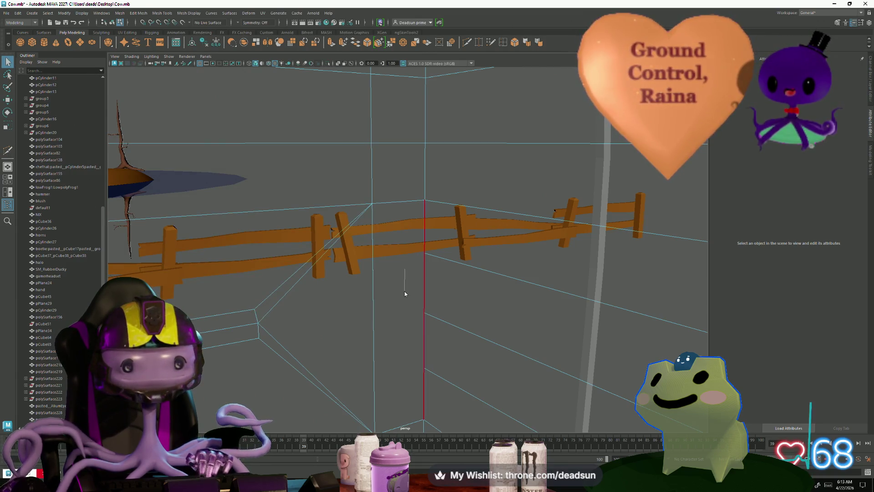
# Deselect the wall and pick the vertical corner edge in Edge mode
pyautogui.click(382, 328)
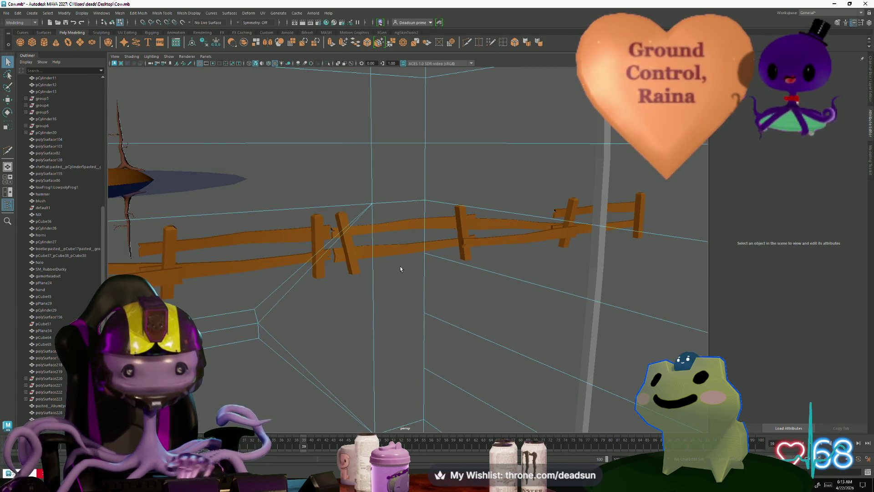
pyautogui.moveTo(429, 263); pyautogui.dragTo(427, 228, button='right')
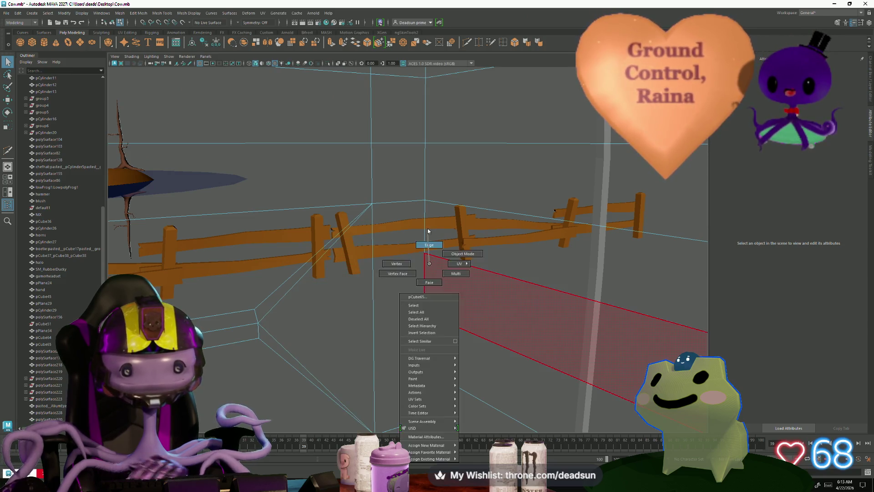
pyautogui.click(424, 279)
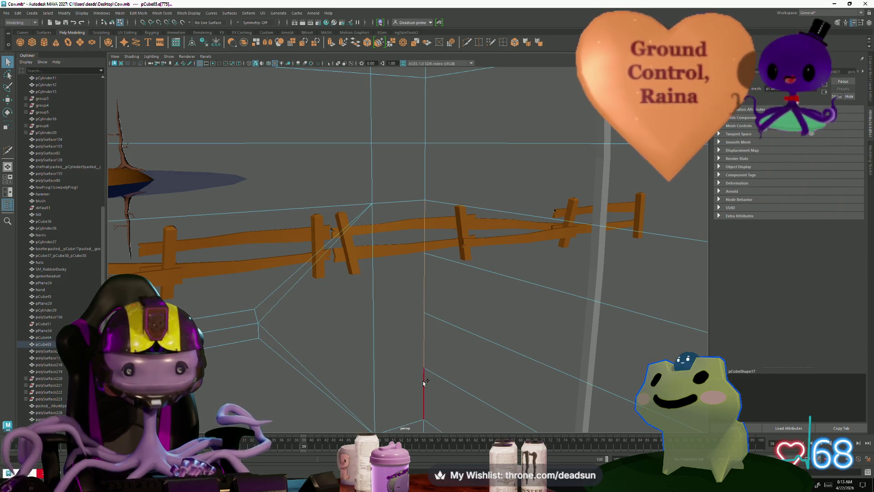
pyautogui.moveTo(423, 381)
pyautogui.keyDown('alt'); pyautogui.mouseDown()
pyautogui.moveTo(443, 336)
pyautogui.moveTo(425, 321)
pyautogui.mouseUp(); pyautogui.keyUp('alt')
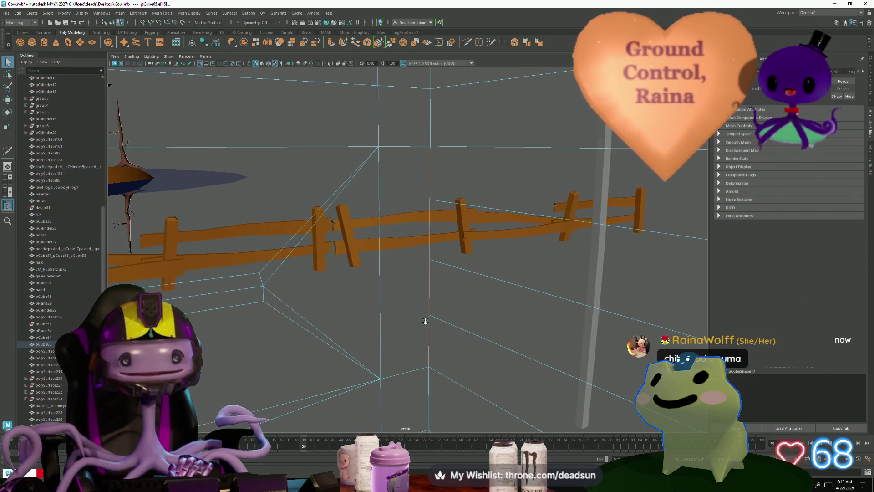
# Extrude the corner edge (Ctrl+E) and slide the new edge toward the corner
pyautogui.click(345, 42)
pyautogui.click(472, 212)
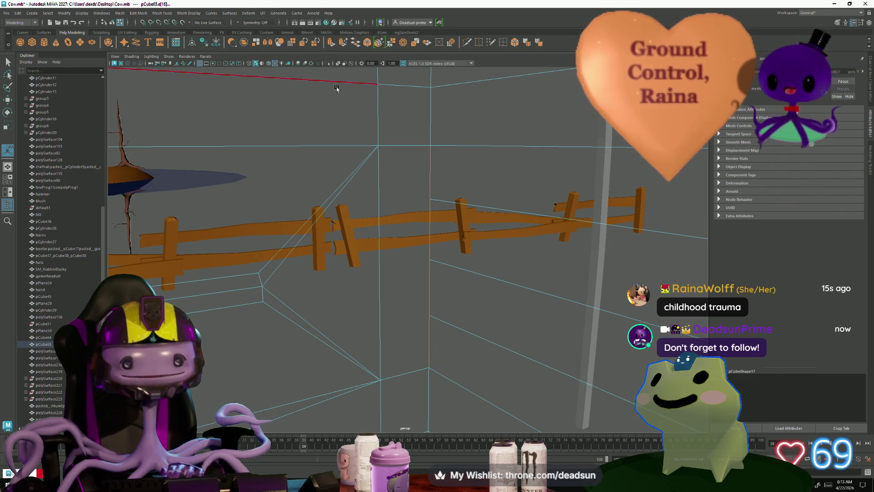
pyautogui.hotkey('ctrl', 'e')
pyautogui.moveTo(453, 257); pyautogui.dragTo(406, 263, button='middle')
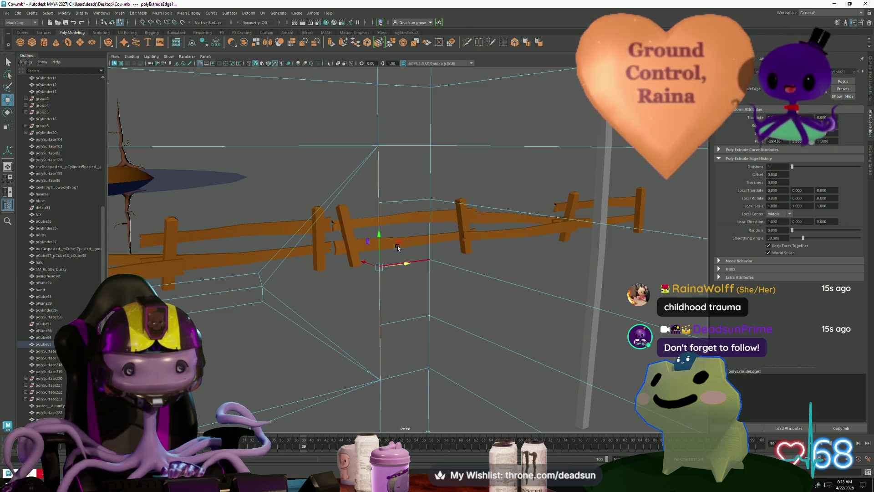
# Merge the extruded edge's end vertices into the neighbouring wall in Vertex mode
pyautogui.moveTo(375, 158); pyautogui.dragTo(355, 156, button='right')
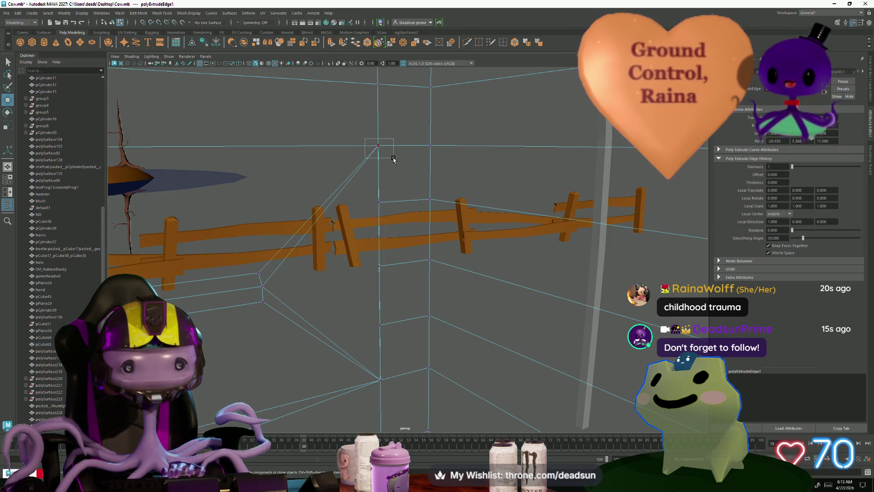
pyautogui.click(378, 146)
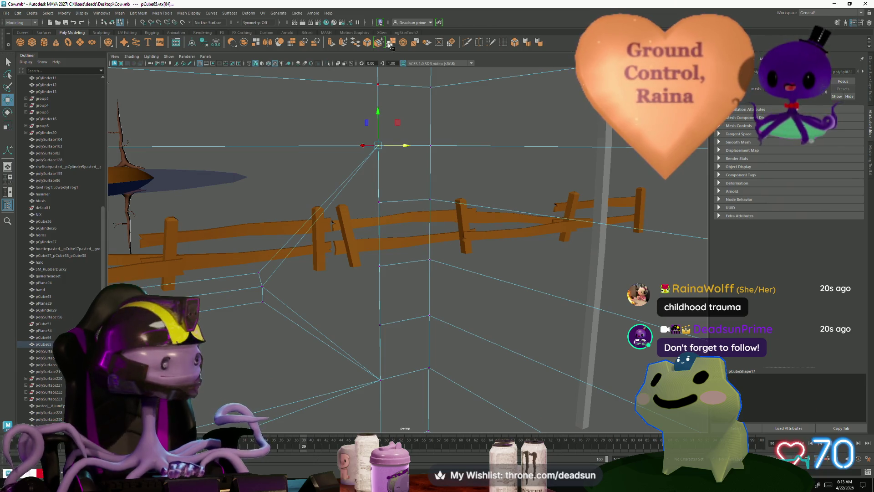
pyautogui.click(389, 43)
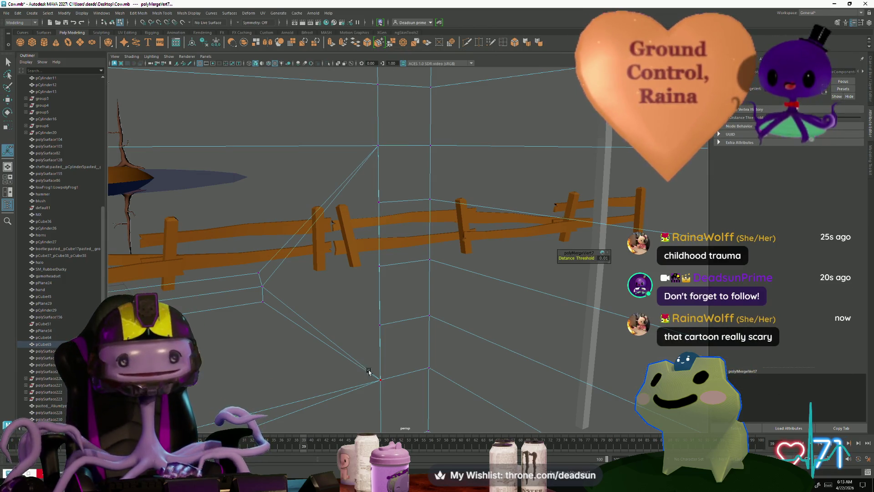
pyautogui.click(381, 378)
pyautogui.moveTo(393, 371)
pyautogui.keyDown('alt'); pyautogui.mouseDown()
pyautogui.moveTo(229, 361)
pyautogui.moveTo(423, 339)
pyautogui.moveTo(387, 300)
pyautogui.mouseUp(); pyautogui.keyUp('alt')
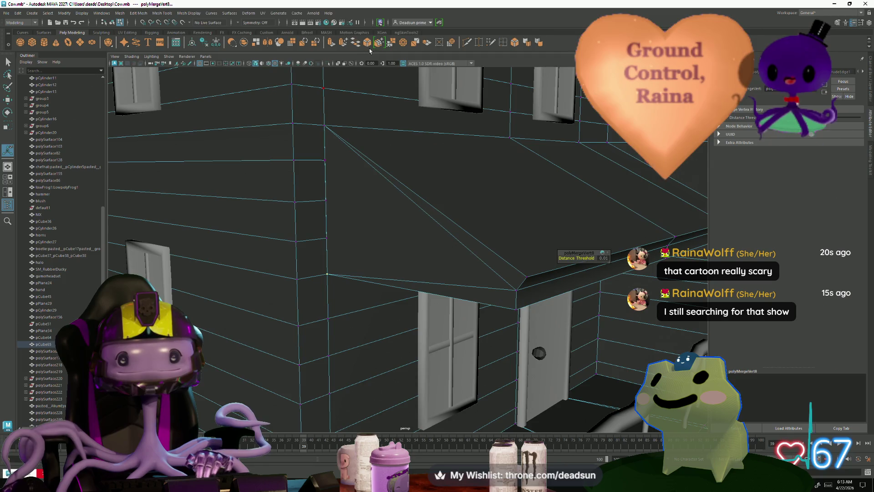
# Cut new edges fanning from the wall corner down to the porch roof corner with Multi-Cut
pyautogui.click(325, 160)
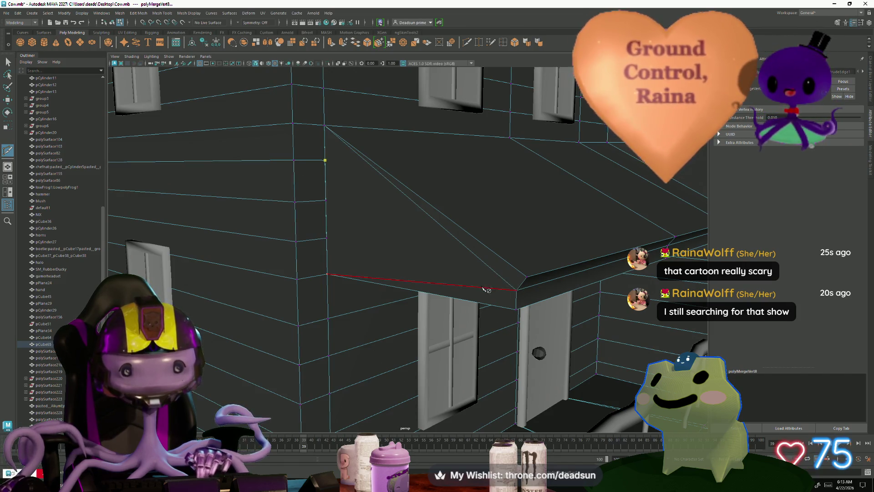
pyautogui.press('BackSpace')
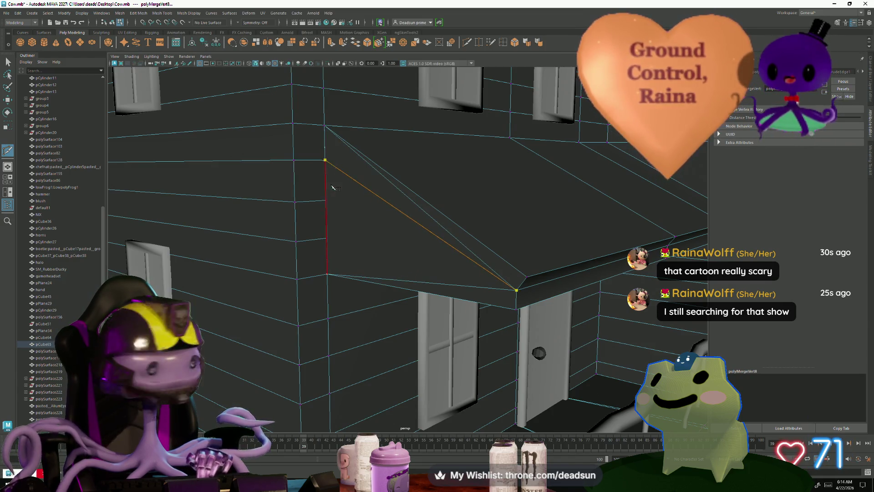
pyautogui.click(327, 273)
pyautogui.press('Return')
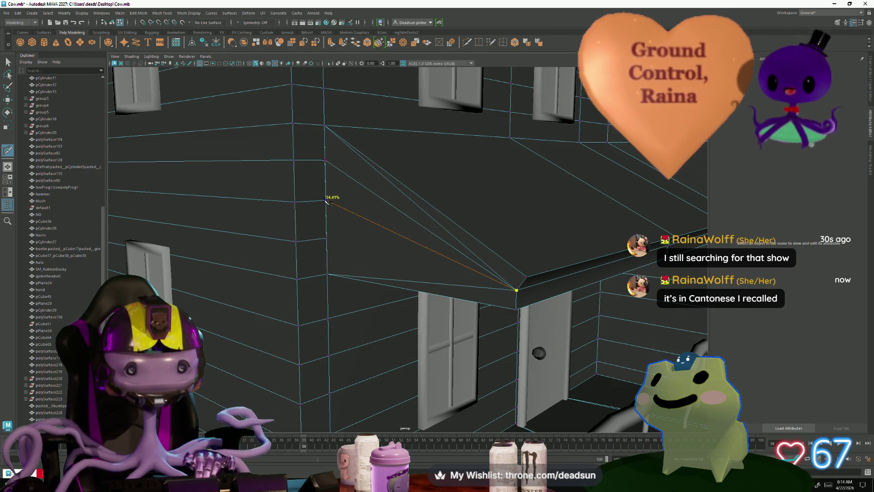
pyautogui.press('Return')
pyautogui.click(328, 274)
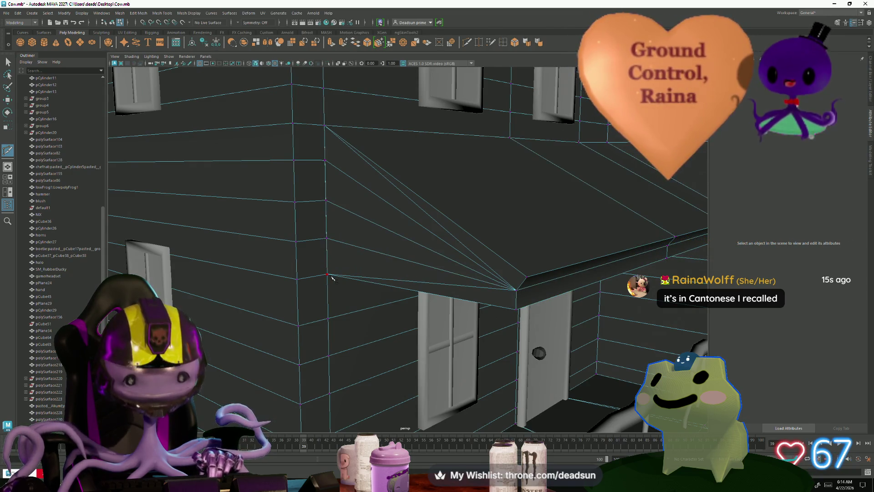
pyautogui.moveTo(367, 198)
pyautogui.keyDown('alt'); pyautogui.mouseDown()
pyautogui.moveTo(366, 251)
pyautogui.moveTo(371, 189)
pyautogui.mouseUp(); pyautogui.keyUp('alt')
# Pick the stray vertices where the fanned cuts meet the porch roof corner
pyautogui.rightClick(345, 179)
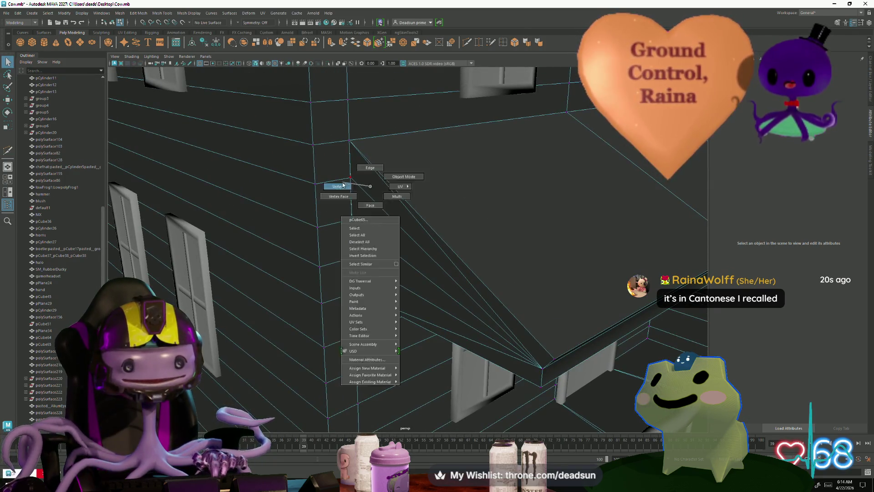
pyautogui.click(355, 184)
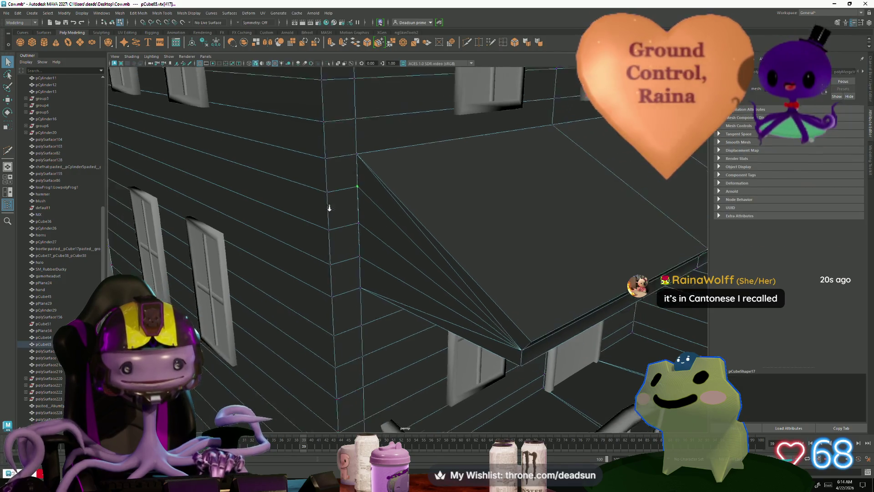
pyautogui.moveTo(356, 184)
pyautogui.keyDown('alt'); pyautogui.mouseDown()
pyautogui.moveTo(424, 242)
pyautogui.moveTo(410, 257)
pyautogui.moveTo(389, 250)
pyautogui.mouseUp(); pyautogui.keyUp('alt')
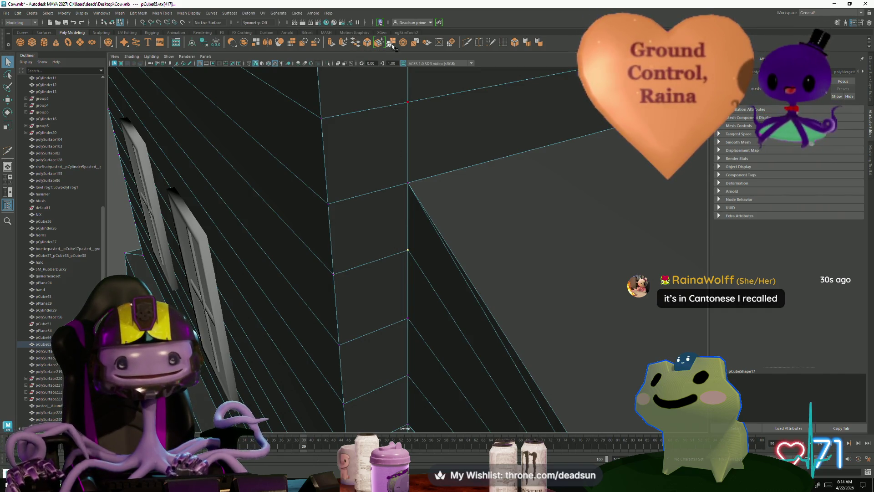
pyautogui.moveTo(429, 336)
pyautogui.keyDown('alt'); pyautogui.mouseDown()
pyautogui.moveTo(406, 316)
pyautogui.moveTo(395, 153)
pyautogui.mouseUp(); pyautogui.keyUp('alt')
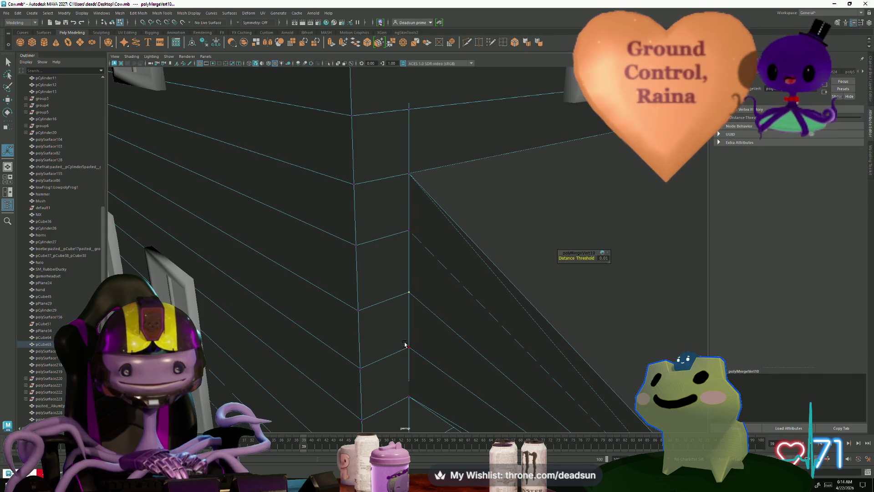
pyautogui.click(424, 380)
# Merge the corner vertex pairs so the front wall mesh is clean
pyautogui.keyDown('alt'); pyautogui.moveTo(423, 381); pyautogui.dragTo(403, 373); pyautogui.keyUp('alt')
pyautogui.moveTo(403, 373)
pyautogui.keyDown('shift'); pyautogui.mouseDown(button='right')
pyautogui.moveTo(414, 382)
pyautogui.moveTo(468, 381)
pyautogui.mouseUp(button='right'); pyautogui.keyUp('shift')
pyautogui.click(402, 364)
pyautogui.moveTo(469, 380)
pyautogui.keyDown('alt'); pyautogui.mouseDown()
pyautogui.moveTo(327, 345)
pyautogui.moveTo(335, 338)
pyautogui.moveTo(325, 316)
pyautogui.moveTo(296, 332)
pyautogui.mouseUp(); pyautogui.keyUp('alt')
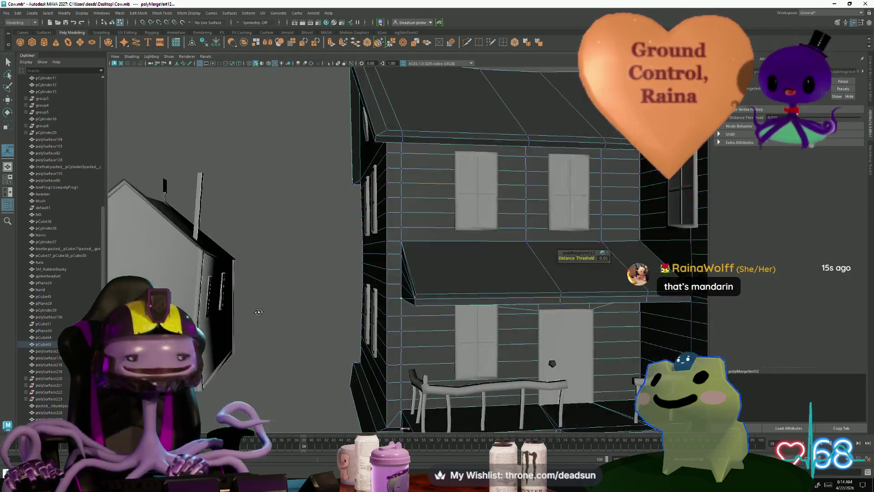
# Select the top horizontal face loop and a face band on the left wall in Face mode
pyautogui.keyDown('alt'); pyautogui.moveTo(296, 332); pyautogui.dragTo(262, 312); pyautogui.keyUp('alt')
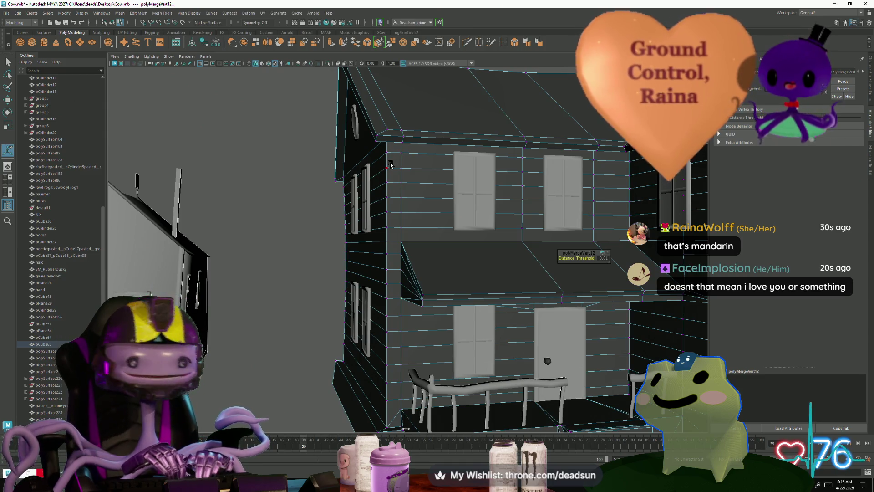
pyautogui.moveTo(390, 164); pyautogui.dragTo(393, 167, button='right')
pyautogui.keyDown('alt'); pyautogui.moveTo(392, 162); pyautogui.dragTo(353, 206); pyautogui.keyUp('alt')
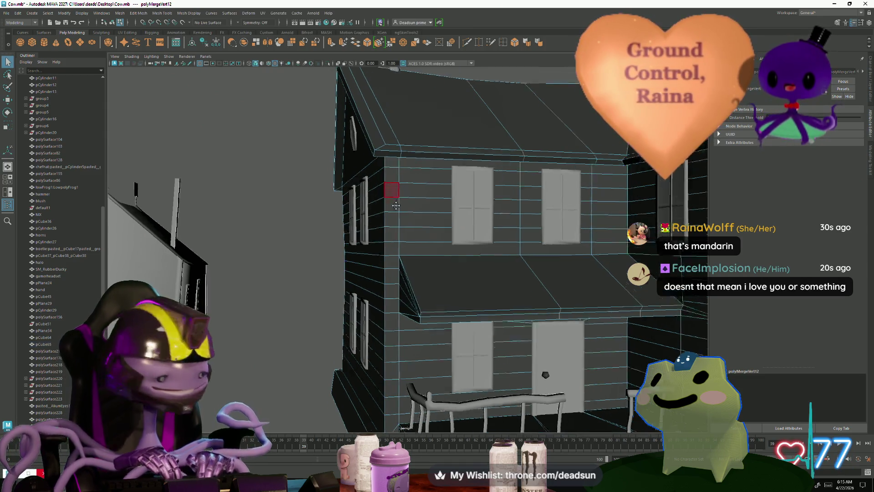
pyautogui.click(352, 204)
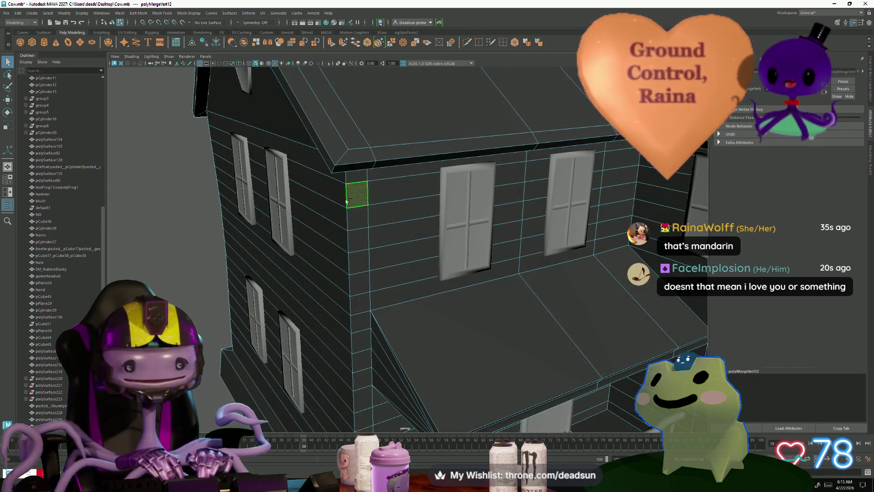
pyautogui.keyDown('shift'); pyautogui.doubleClick(352, 205); pyautogui.keyUp('shift')
pyautogui.moveTo(363, 259)
pyautogui.keyDown('alt'); pyautogui.mouseDown()
pyautogui.moveTo(367, 293)
pyautogui.moveTo(361, 248)
pyautogui.mouseUp(); pyautogui.keyUp('alt')
pyautogui.keyDown('shift'); pyautogui.doubleClick(349, 247); pyautogui.keyUp('shift')
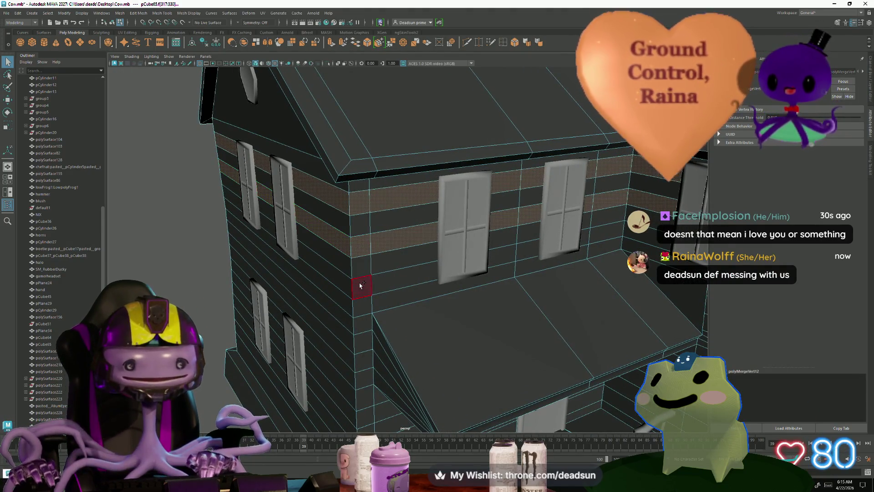
# Add further alternating face bands around the front and left walls to the selection
pyautogui.moveTo(348, 284)
pyautogui.keyDown('alt'); pyautogui.mouseDown()
pyautogui.moveTo(321, 252)
pyautogui.moveTo(498, 274)
pyautogui.mouseUp(); pyautogui.keyUp('alt')
pyautogui.keyDown('shift'); pyautogui.doubleClick(312, 243); pyautogui.keyUp('shift')
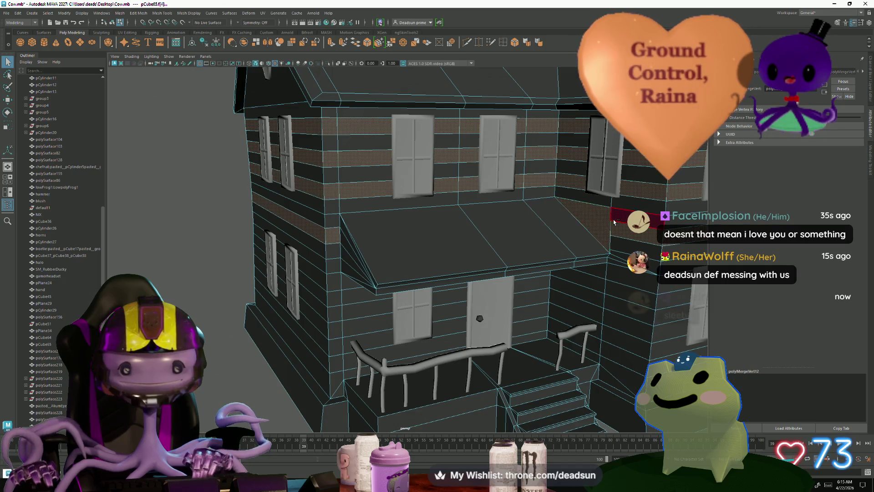
pyautogui.moveTo(614, 222)
pyautogui.keyDown('alt'); pyautogui.mouseDown()
pyautogui.moveTo(393, 332)
pyautogui.moveTo(331, 271)
pyautogui.moveTo(584, 265)
pyautogui.mouseUp(); pyautogui.keyUp('alt')
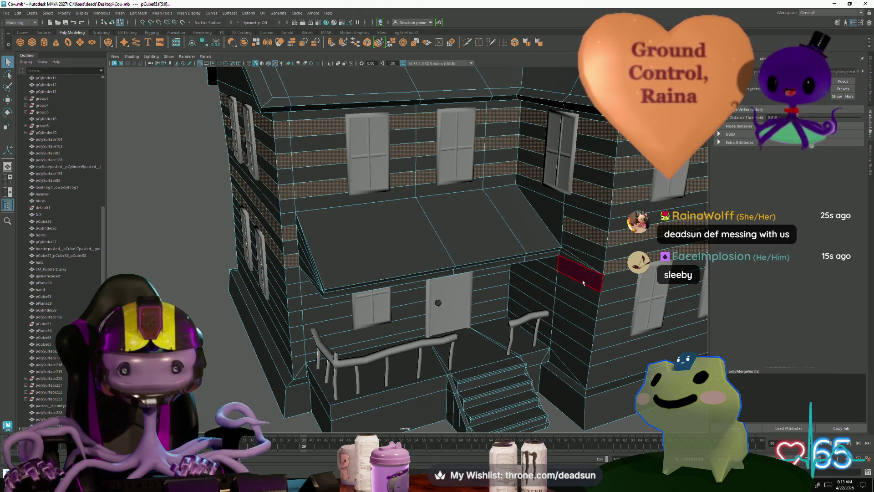
pyautogui.keyDown('alt'); pyautogui.moveTo(582, 282); pyautogui.dragTo(317, 316); pyautogui.keyUp('alt')
pyautogui.scroll(5, 318, 316)
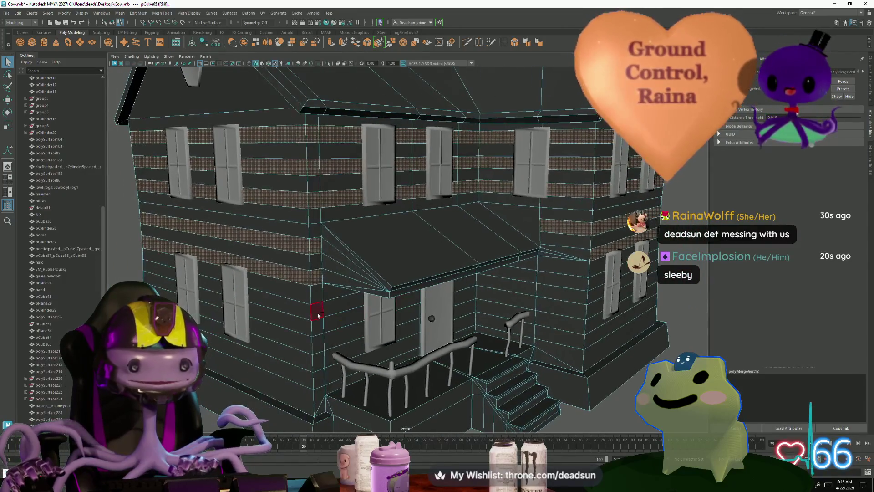
pyautogui.doubleClick(313, 314)
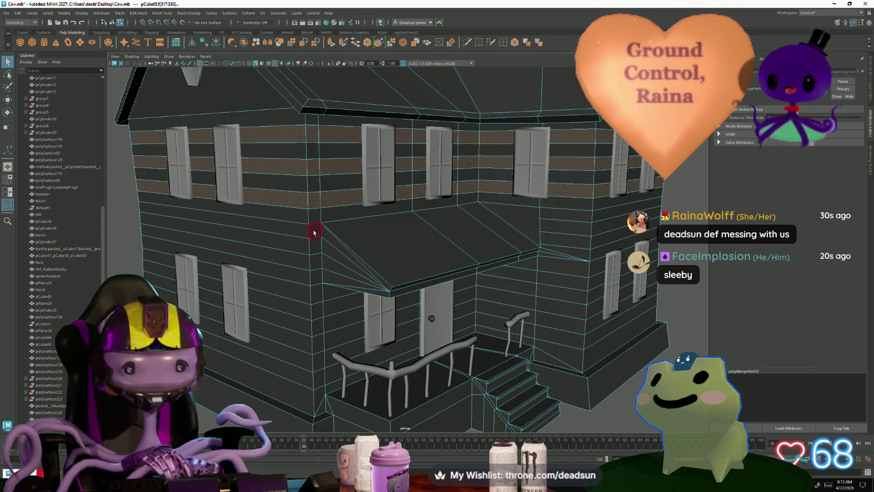
pyautogui.moveTo(352, 254)
pyautogui.keyDown('alt'); pyautogui.mouseDown()
pyautogui.moveTo(553, 230)
pyautogui.moveTo(307, 271)
pyautogui.moveTo(466, 331)
pyautogui.moveTo(449, 311)
pyautogui.mouseUp(); pyautogui.keyUp('alt')
# Add the short wall strips beside the window to the siding face selection
pyautogui.click(307, 297)
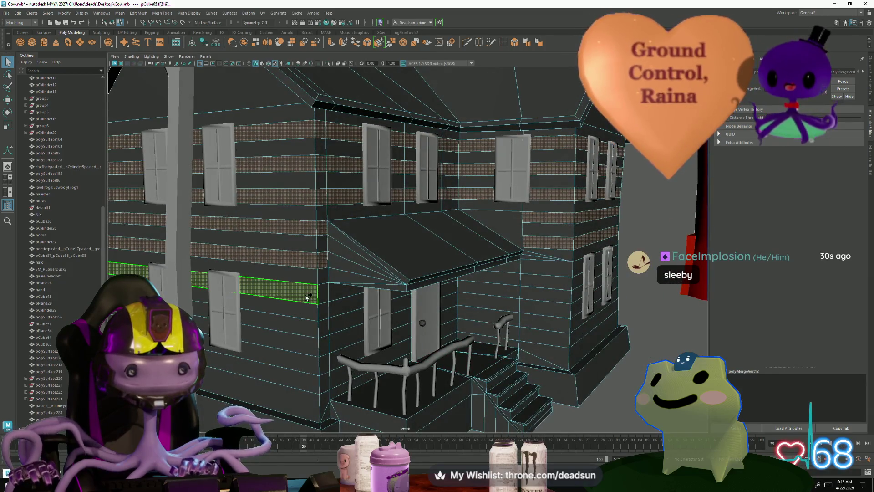
pyautogui.click(326, 295)
pyautogui.keyDown('alt'); pyautogui.moveTo(325, 295); pyautogui.dragTo(352, 304); pyautogui.keyUp('alt')
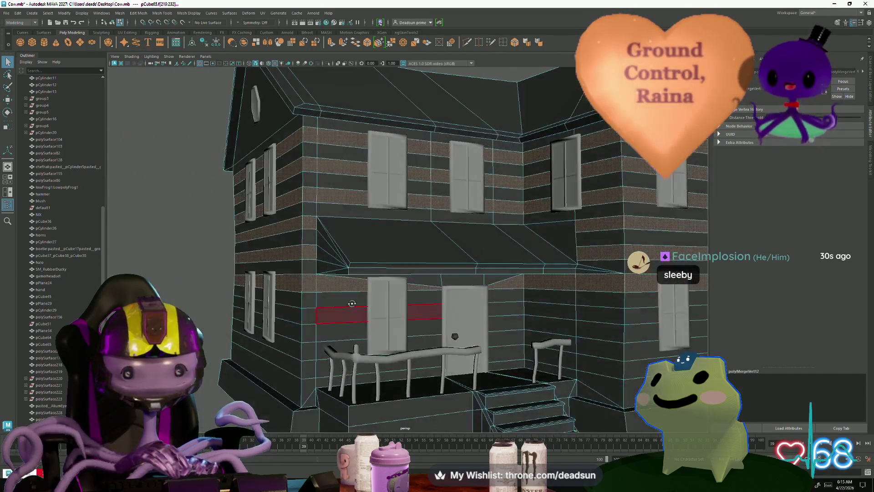
pyautogui.keyDown('alt'); pyautogui.moveTo(525, 316); pyautogui.dragTo(507, 292); pyautogui.keyUp('alt')
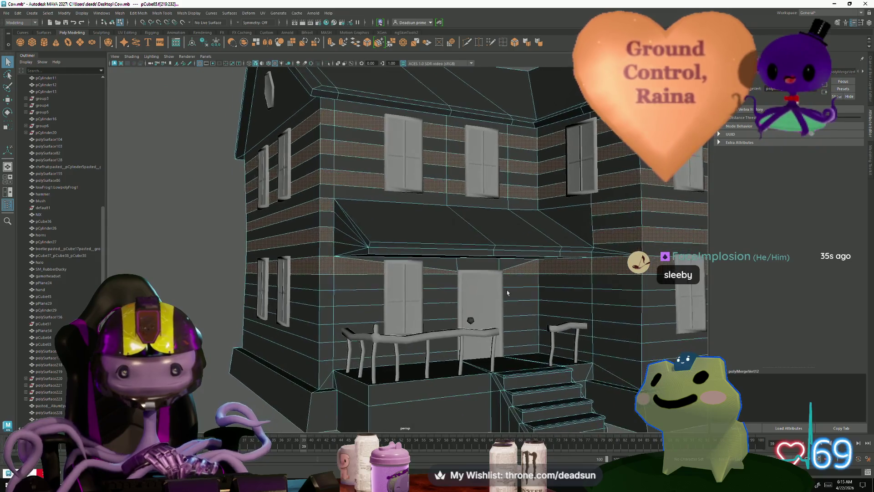
pyautogui.click(346, 300)
# Add the strip above the front door and the small lower-front strips to the selection
pyautogui.keyDown('alt'); pyautogui.moveTo(345, 300); pyautogui.dragTo(345, 332); pyautogui.keyUp('alt')
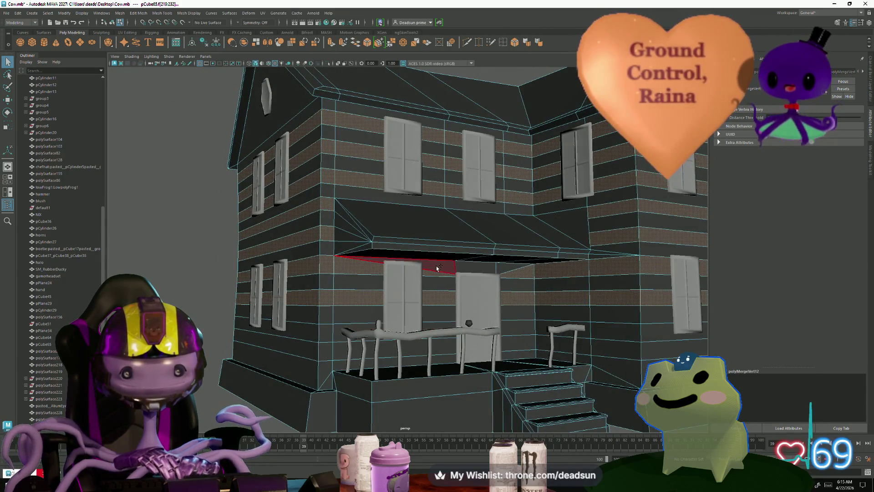
pyautogui.click(460, 269)
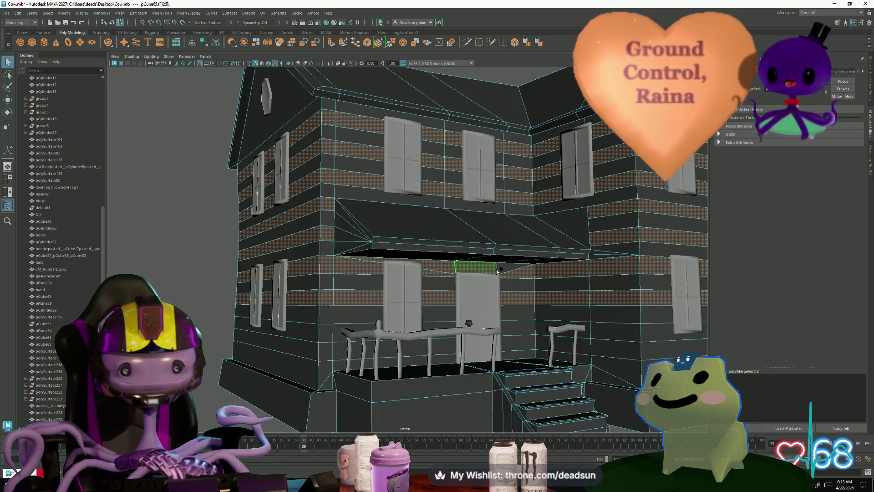
pyautogui.moveTo(494, 271)
pyautogui.keyDown('alt'); pyautogui.mouseDown()
pyautogui.moveTo(270, 359)
pyautogui.moveTo(315, 352)
pyautogui.mouseUp(); pyautogui.keyUp('alt')
pyautogui.click(331, 336)
pyautogui.click(317, 336)
pyautogui.scroll(-3, 270, 360)
pyautogui.scroll(-5, 315, 352)
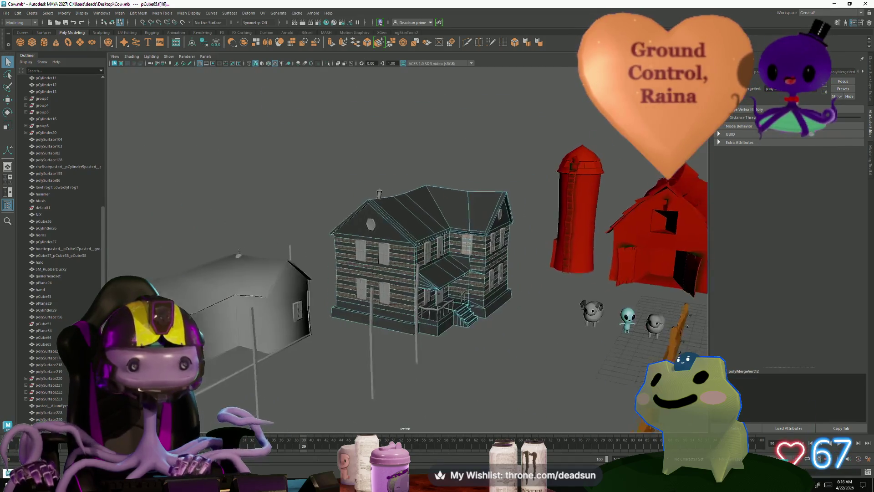
pyautogui.scroll(5, 420, 260)
# Extrude the selected strips with Local Translate Z about 0.159 to raise the siding
pyautogui.keyDown('alt'); pyautogui.moveTo(420, 260); pyautogui.dragTo(383, 252); pyautogui.keyUp('alt')
pyautogui.scroll(2, 383, 253)
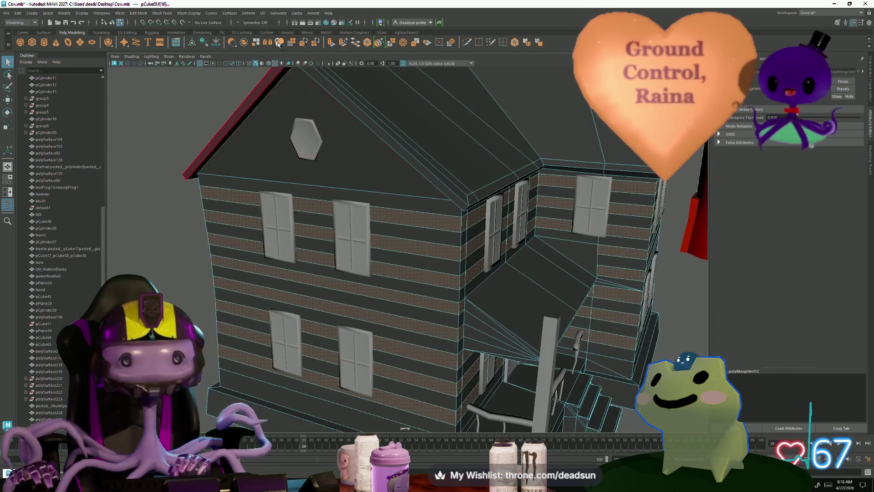
pyautogui.click(329, 43)
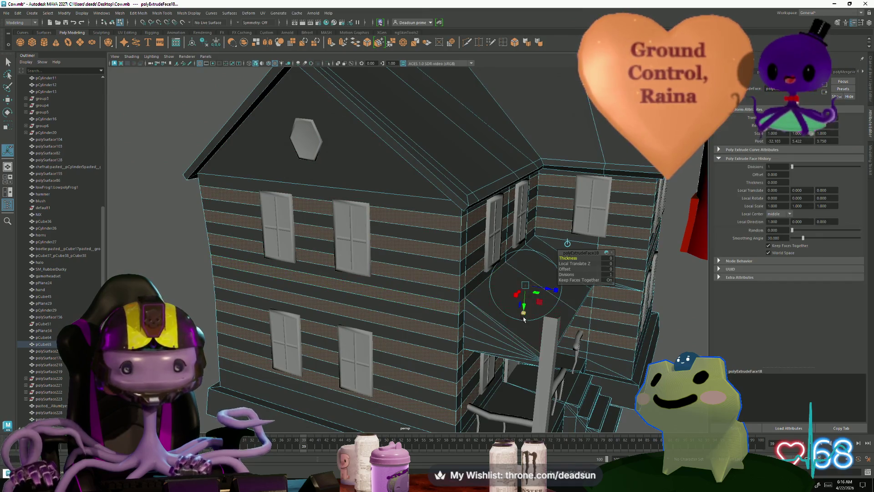
pyautogui.moveTo(385, 297)
pyautogui.keyDown('alt'); pyautogui.mouseDown()
pyautogui.moveTo(446, 299)
pyautogui.moveTo(547, 331)
pyautogui.mouseUp(); pyautogui.keyUp('alt')
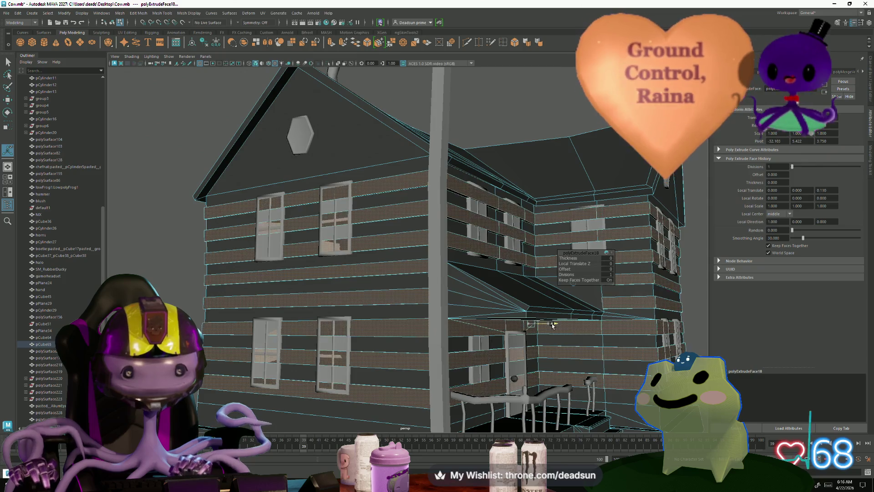
pyautogui.moveTo(550, 325); pyautogui.dragTo(552, 323, button='middle')
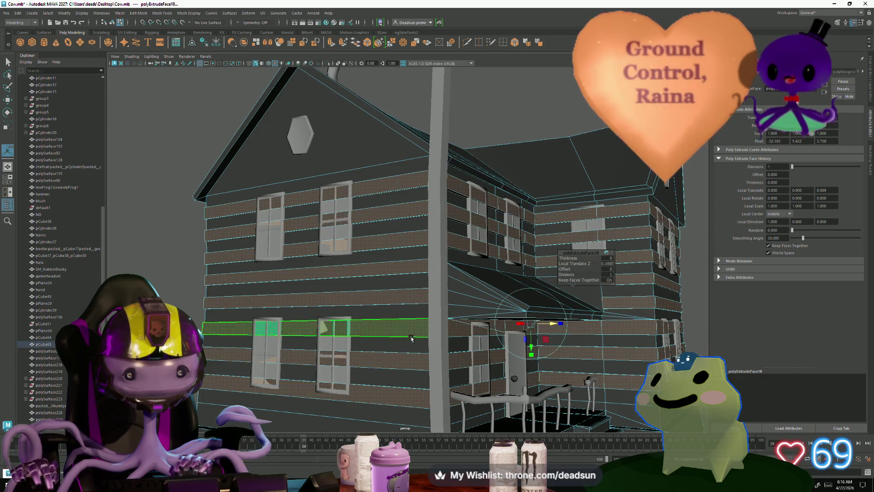
pyautogui.moveTo(552, 324)
pyautogui.keyDown('alt'); pyautogui.mouseDown()
pyautogui.moveTo(355, 397)
pyautogui.moveTo(321, 276)
pyautogui.mouseUp(); pyautogui.keyUp('alt')
# Switch to Edge mode and inspect the siding around the corner and roof edge
pyautogui.rightClick(321, 276)
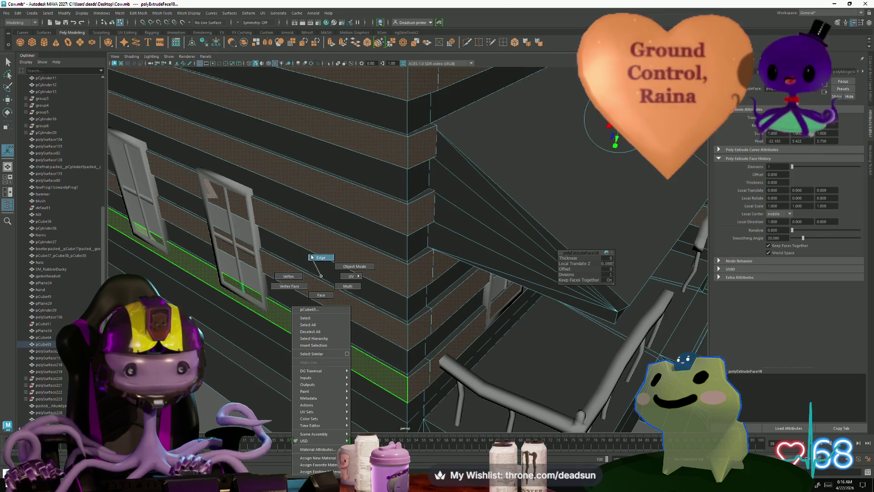
pyautogui.click(312, 257)
pyautogui.click(318, 329)
pyautogui.keyDown('alt'); pyautogui.moveTo(318, 329); pyautogui.dragTo(365, 272); pyautogui.keyUp('alt')
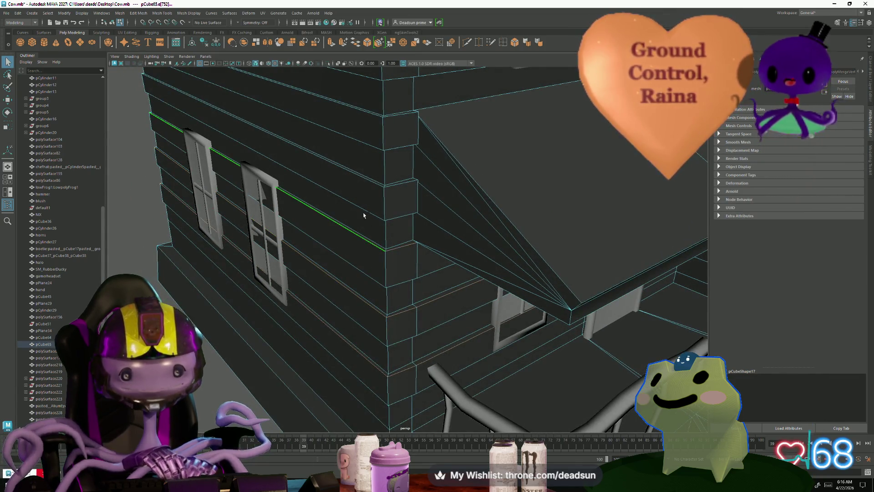
pyautogui.moveTo(384, 196)
pyautogui.keyDown('alt'); pyautogui.mouseDown()
pyautogui.moveTo(410, 287)
pyautogui.moveTo(448, 275)
pyautogui.mouseUp(); pyautogui.keyUp('alt')
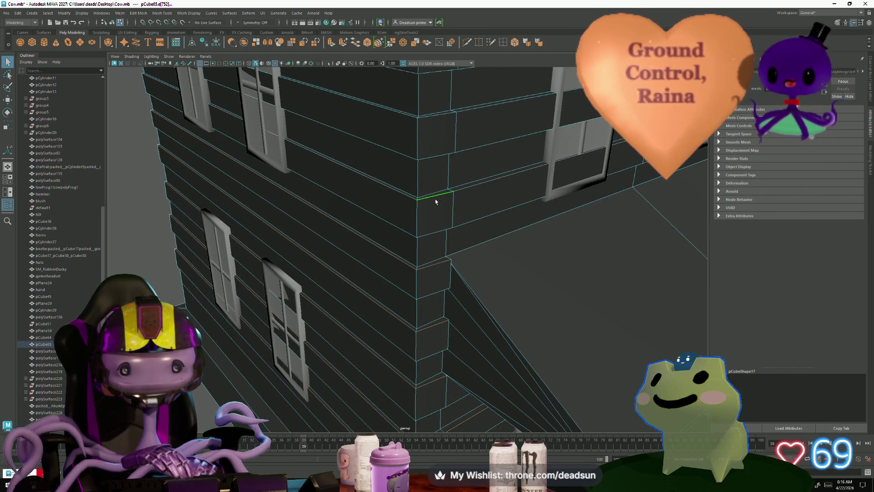
pyautogui.keyDown('alt'); pyautogui.moveTo(436, 200); pyautogui.dragTo(437, 280); pyautogui.keyUp('alt')
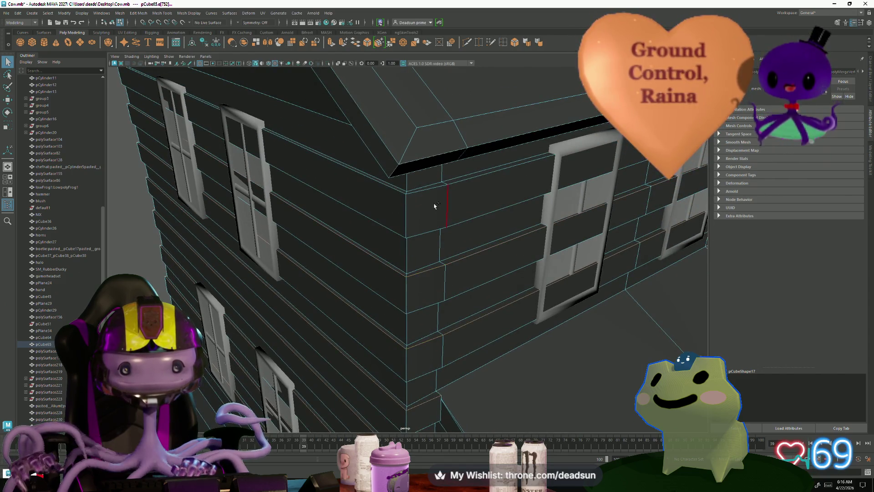
pyautogui.moveTo(434, 195)
pyautogui.keyDown('alt'); pyautogui.mouseDown()
pyautogui.moveTo(412, 279)
pyautogui.moveTo(321, 312)
pyautogui.moveTo(346, 333)
pyautogui.mouseUp(); pyautogui.keyUp('alt')
pyautogui.scroll(-5, 412, 280)
# Clear the selection, checking and deselecting the house vertices
pyautogui.click(347, 332)
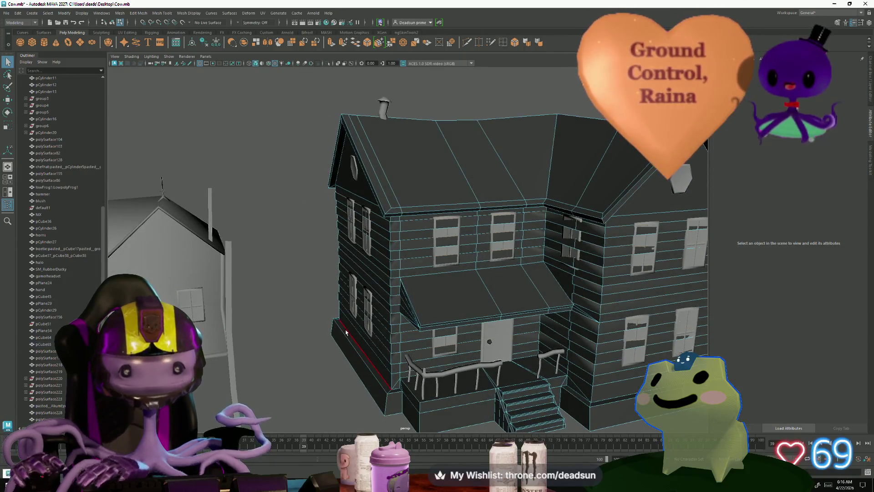
pyautogui.scroll(-3, 468, 332)
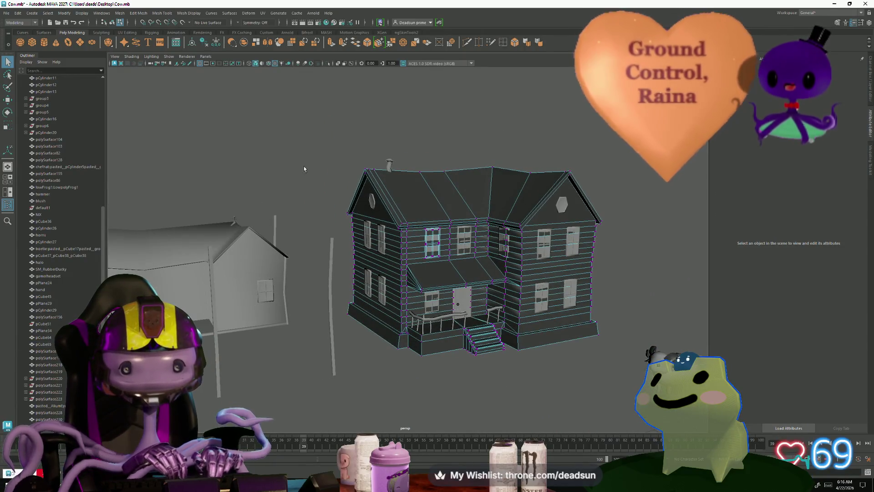
pyautogui.moveTo(584, 353); pyautogui.dragTo(613, 376)
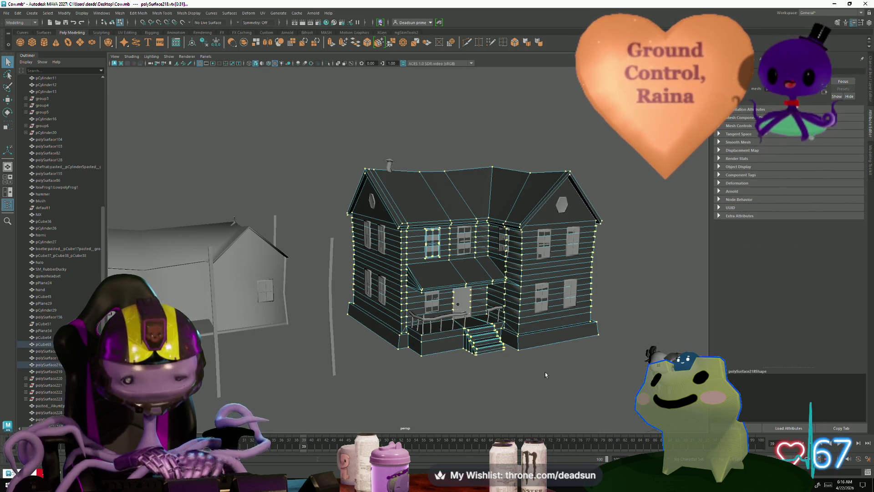
pyautogui.click(532, 373)
pyautogui.click(416, 357)
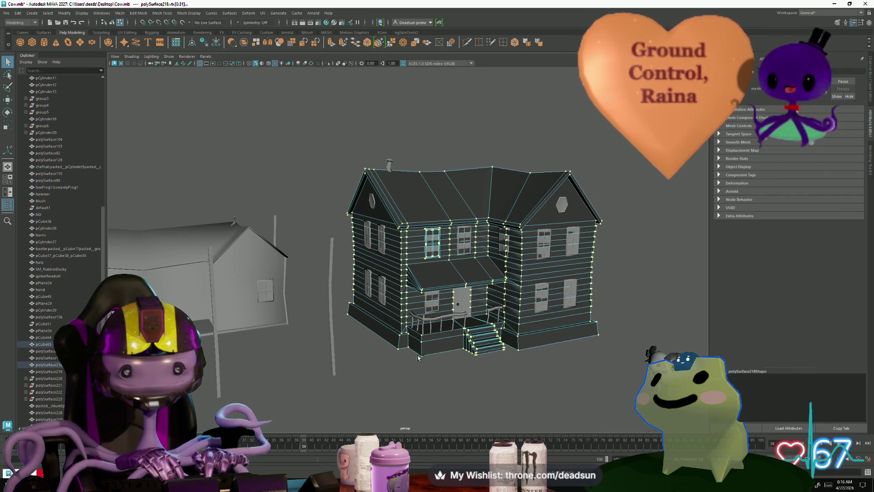
pyautogui.click(422, 405)
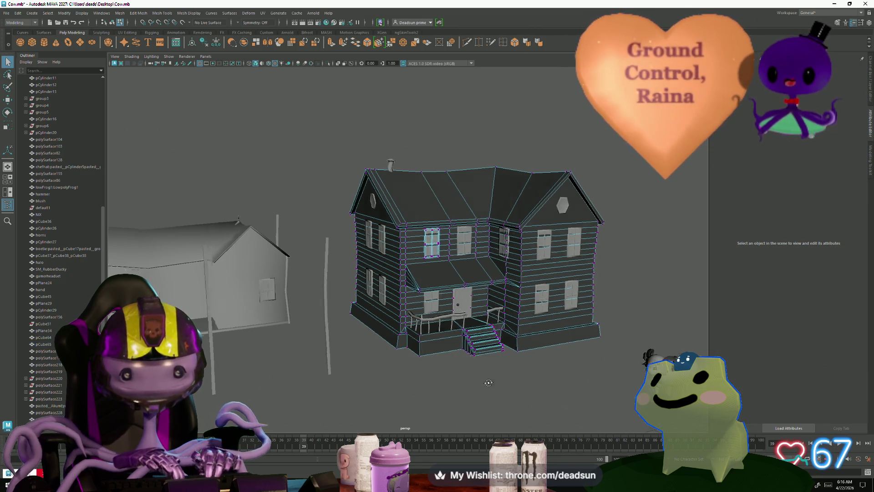
pyautogui.moveTo(422, 405)
pyautogui.keyDown('alt'); pyautogui.mouseDown()
pyautogui.moveTo(487, 386)
pyautogui.moveTo(389, 354)
pyautogui.mouseUp(); pyautogui.keyUp('alt')
pyautogui.scroll(6, 418, 362)
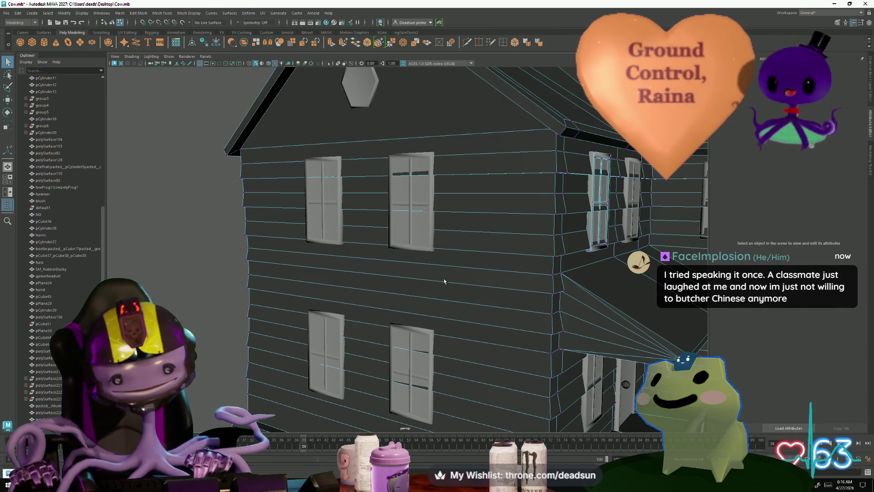
# Select the side-wall windows (polySurface231) and adjust their position and scale to fit the wall
pyautogui.keyDown('alt'); pyautogui.moveTo(396, 360); pyautogui.dragTo(408, 229); pyautogui.keyUp('alt')
pyautogui.click(408, 229)
pyautogui.moveTo(407, 228); pyautogui.dragTo(431, 216, button='right')
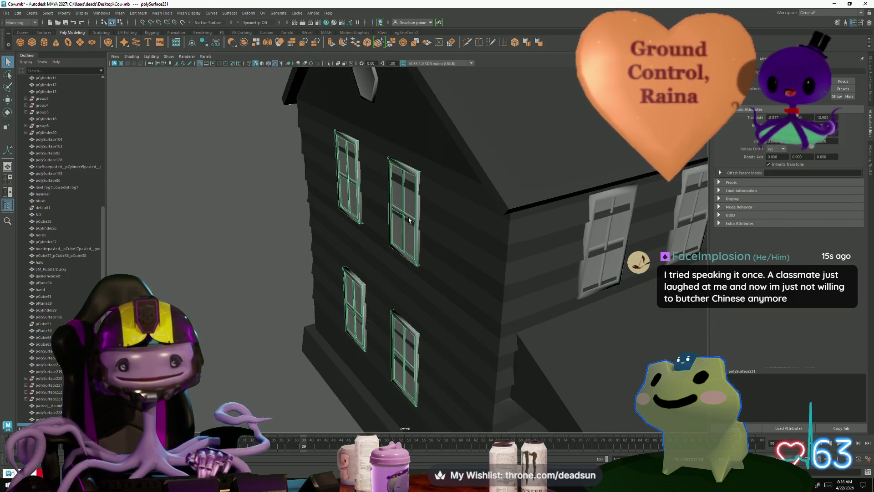
pyautogui.press('w')
pyautogui.moveTo(350, 275); pyautogui.dragTo(292, 282)
pyautogui.press('r')
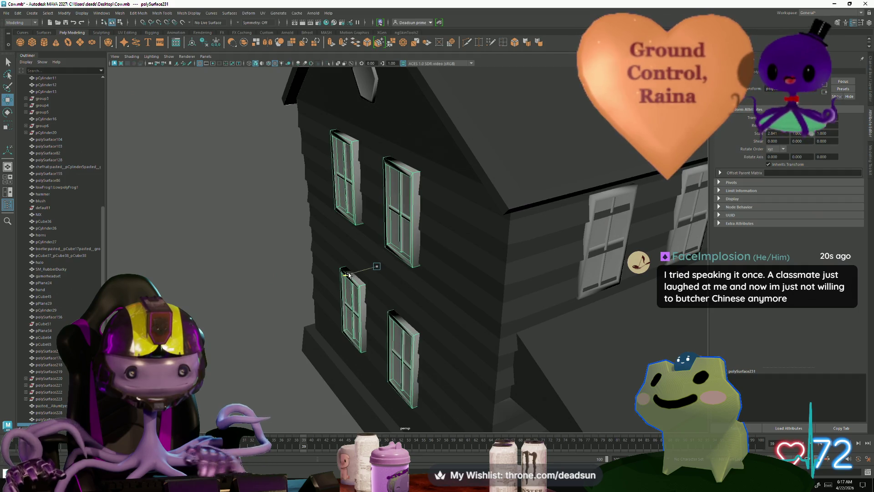
pyautogui.moveTo(349, 274); pyautogui.dragTo(348, 274, button='middle')
pyautogui.scroll(-5, 349, 274)
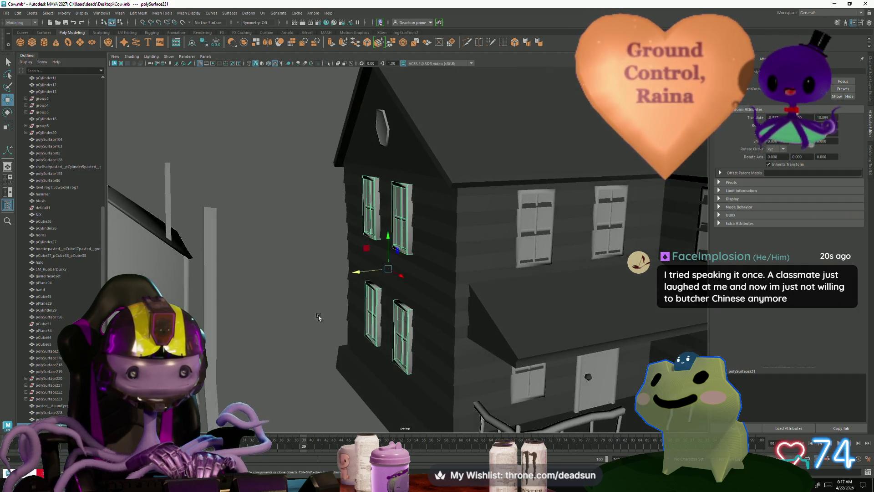
pyautogui.scroll(-2, 348, 273)
# Reselect the left-wall windows and bring up the Edit Mesh menu
pyautogui.moveTo(349, 273)
pyautogui.keyDown('alt'); pyautogui.mouseDown()
pyautogui.moveTo(331, 322)
pyautogui.moveTo(290, 286)
pyautogui.mouseUp(); pyautogui.keyUp('alt')
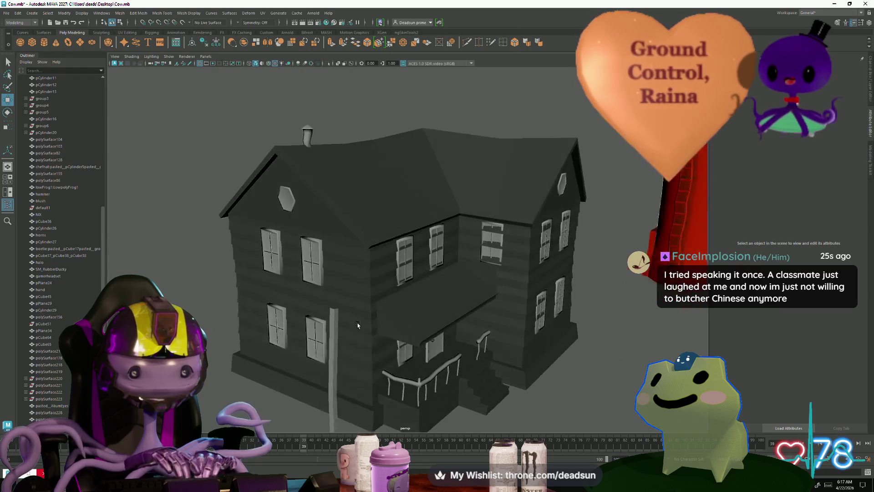
pyautogui.scroll(4, 290, 287)
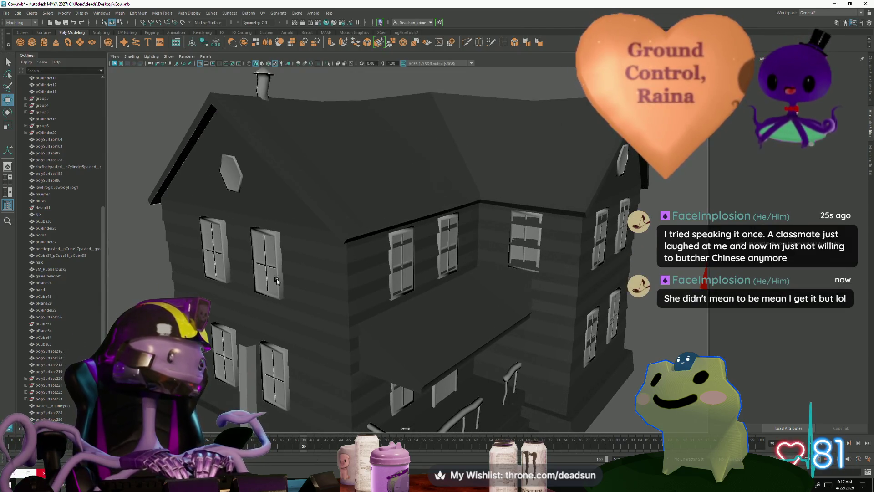
pyautogui.moveTo(277, 280)
pyautogui.keyDown('alt'); pyautogui.mouseDown()
pyautogui.moveTo(312, 292)
pyautogui.moveTo(314, 302)
pyautogui.moveTo(301, 280)
pyautogui.mouseUp(); pyautogui.keyUp('alt')
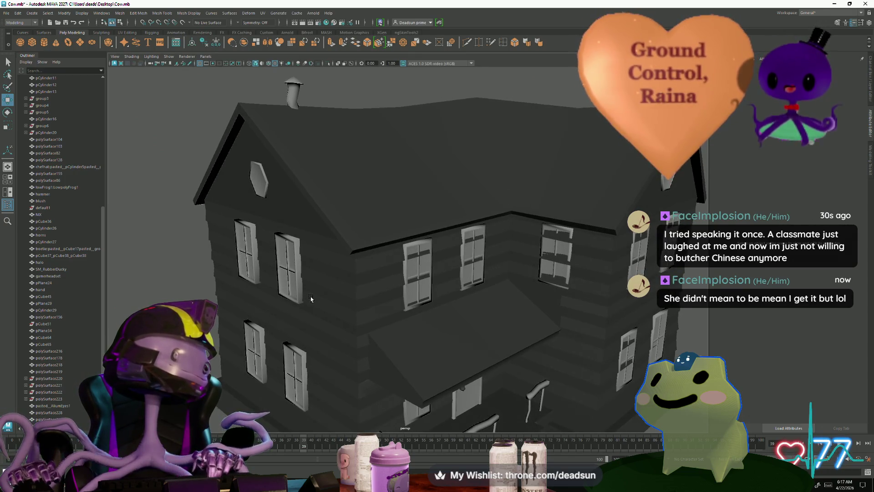
pyautogui.click(297, 272)
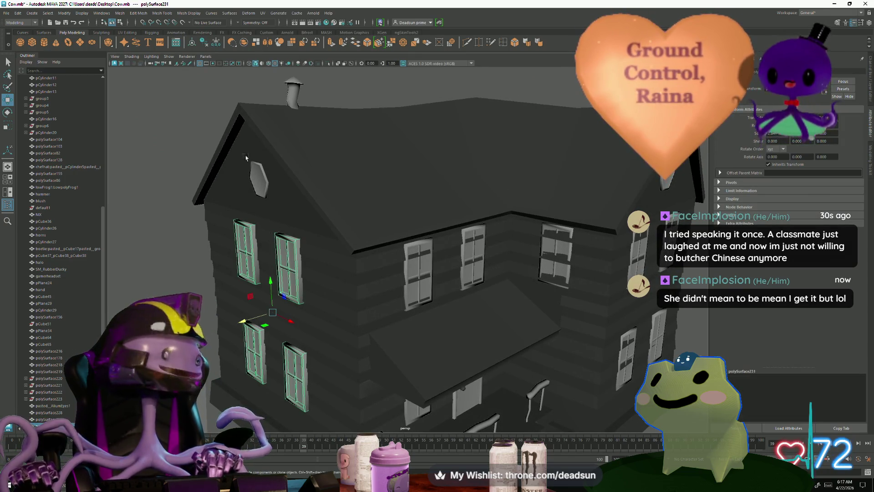
pyautogui.click(162, 13)
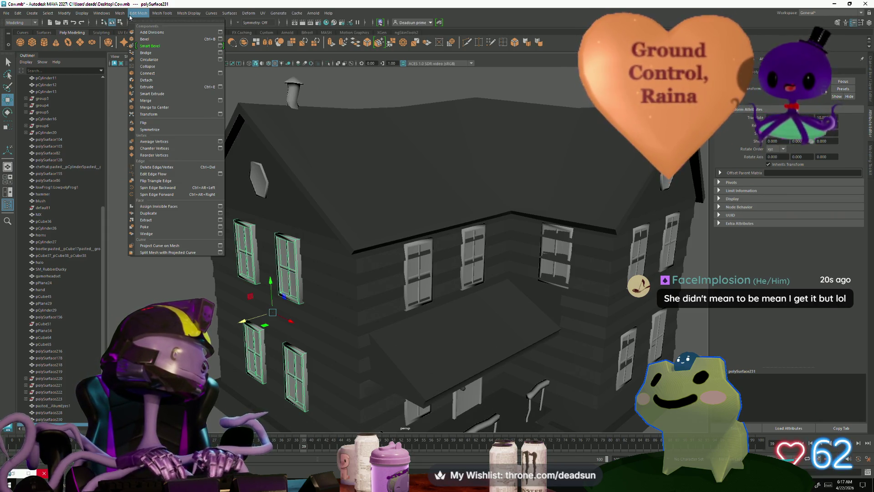
# Apply Mesh Display > Harden Edge and Unlock Normals to the left-wall windows, then deselect
pyautogui.click(137, 12)
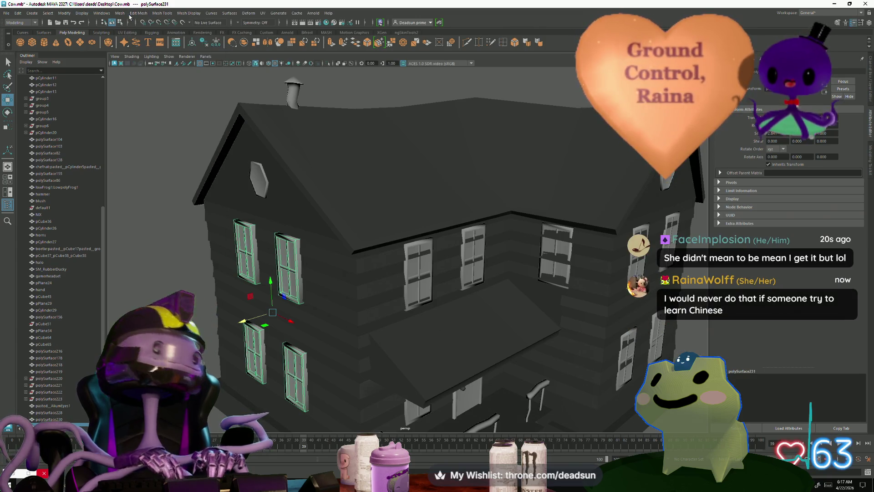
pyautogui.click(137, 12)
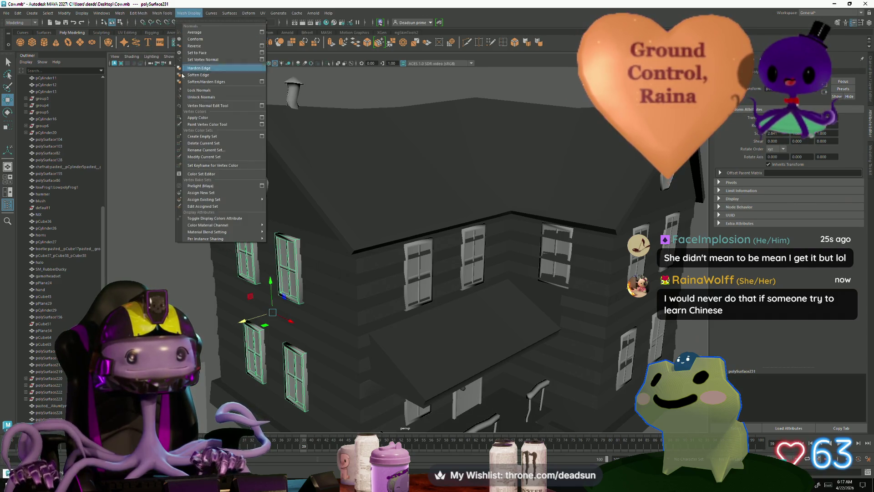
pyautogui.click(199, 70)
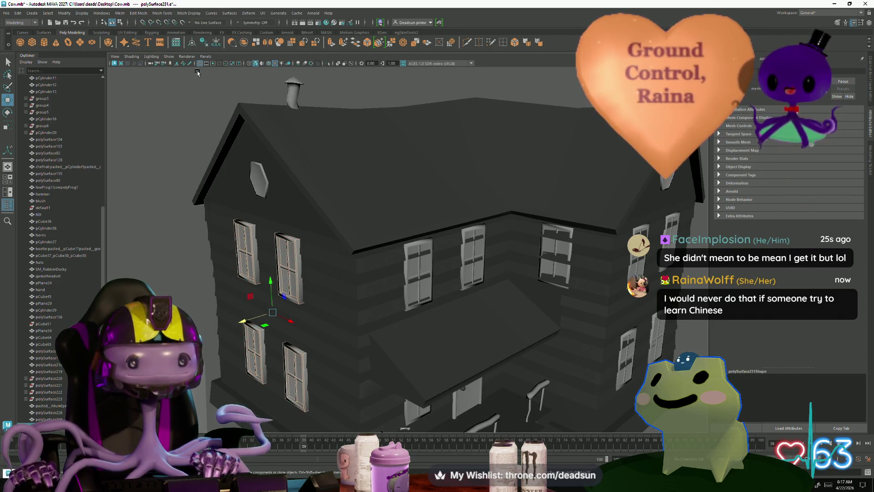
pyautogui.click(163, 14)
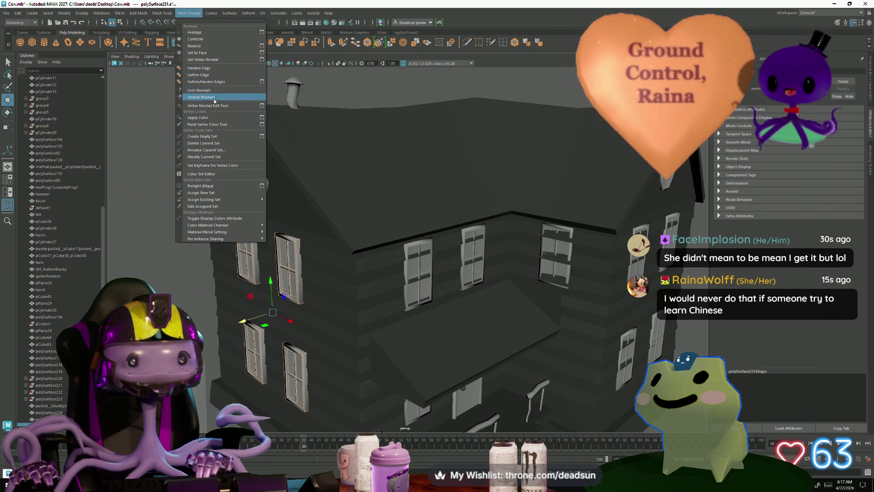
pyautogui.click(214, 99)
pyautogui.click(198, 257)
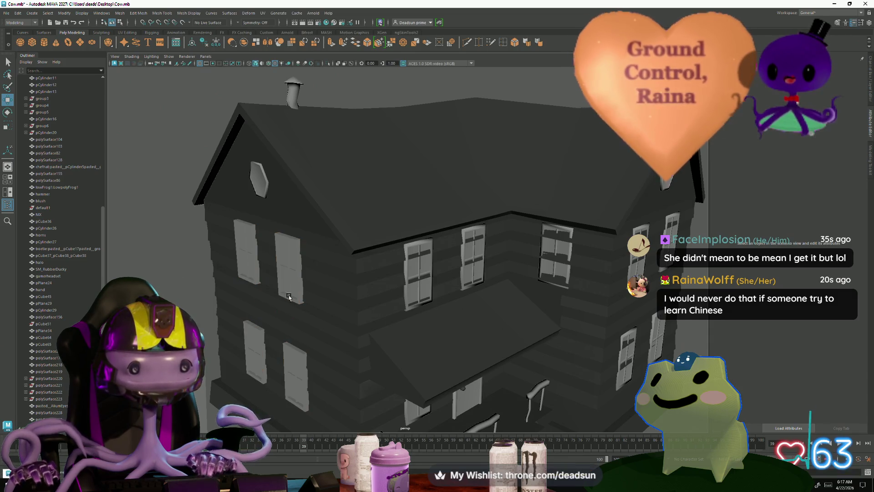
pyautogui.keyDown('alt'); pyautogui.moveTo(198, 258); pyautogui.dragTo(390, 273); pyautogui.keyUp('alt')
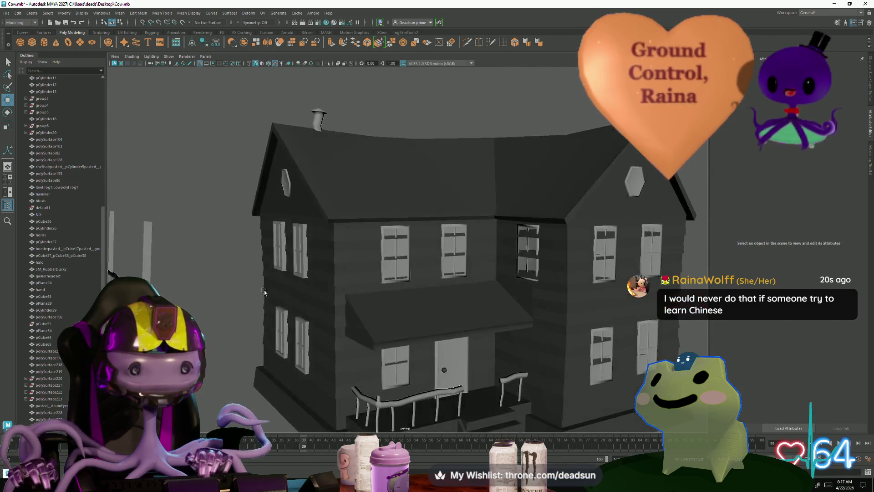
# Duplicate an upper front window and review the lower and side-wall windows
pyautogui.click(391, 270)
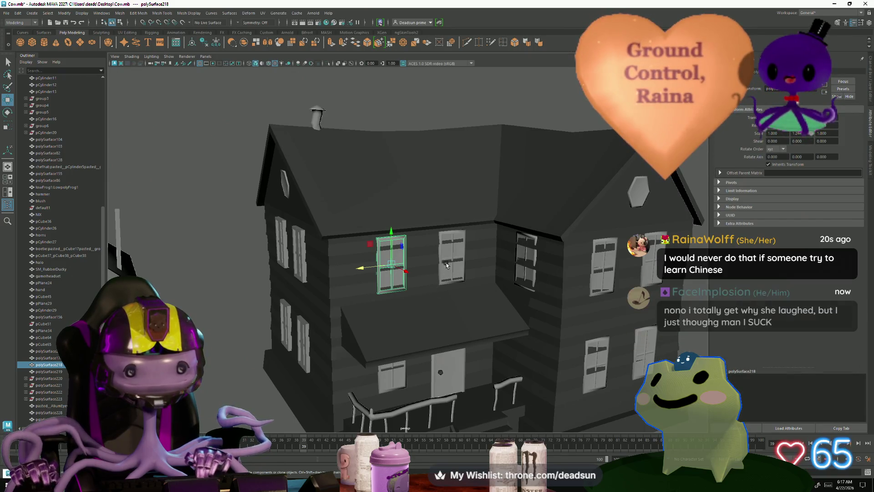
pyautogui.hotkey('shift', 'd')
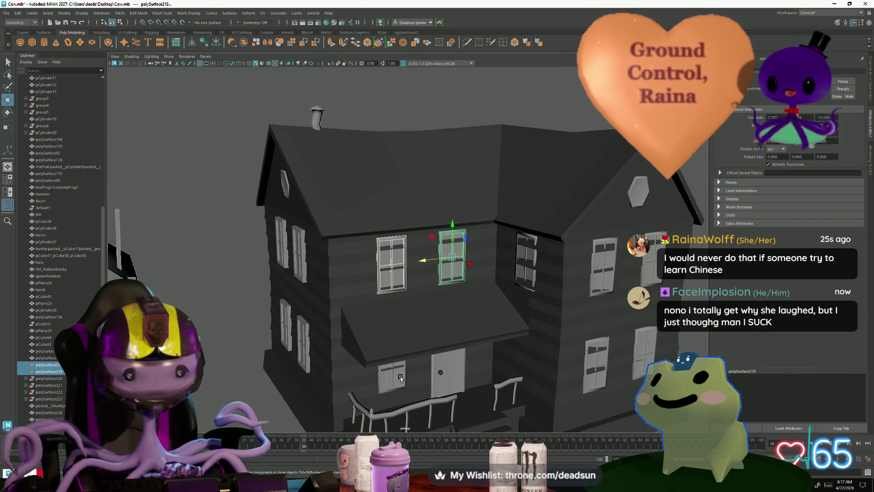
pyautogui.click(399, 376)
pyautogui.press('y')
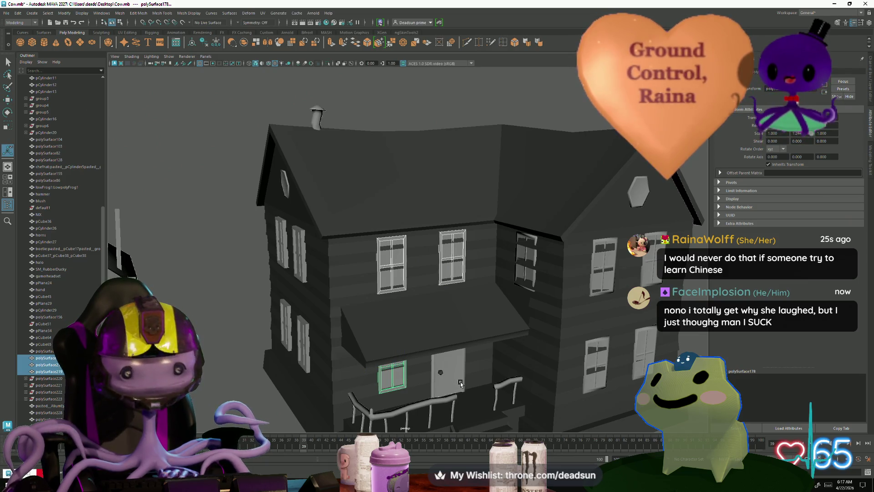
pyautogui.click(533, 262)
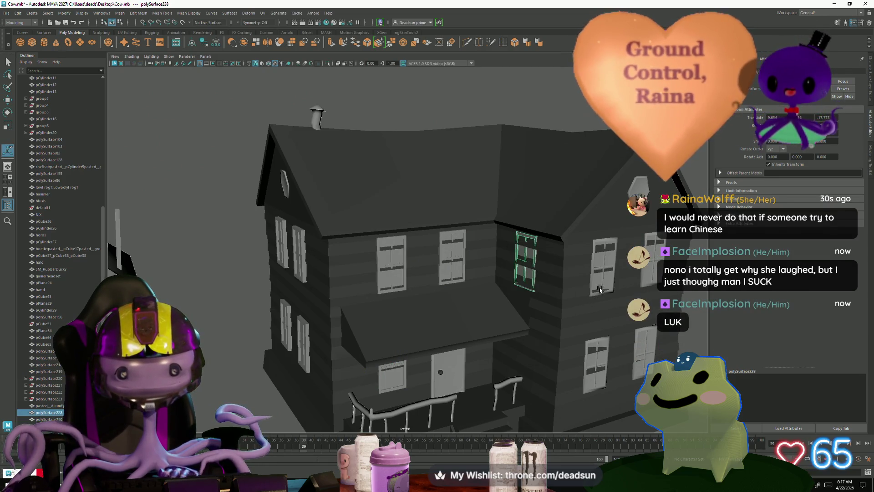
pyautogui.click(603, 263)
pyautogui.keyDown('alt'); pyautogui.moveTo(610, 358); pyautogui.dragTo(452, 272); pyautogui.keyUp('alt')
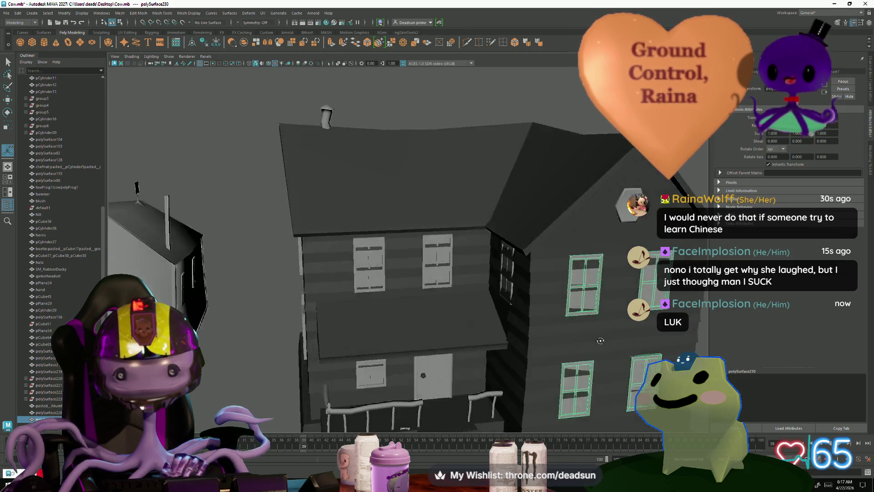
# Enlarge the window beside the door with the Scale tool
pyautogui.click(420, 258)
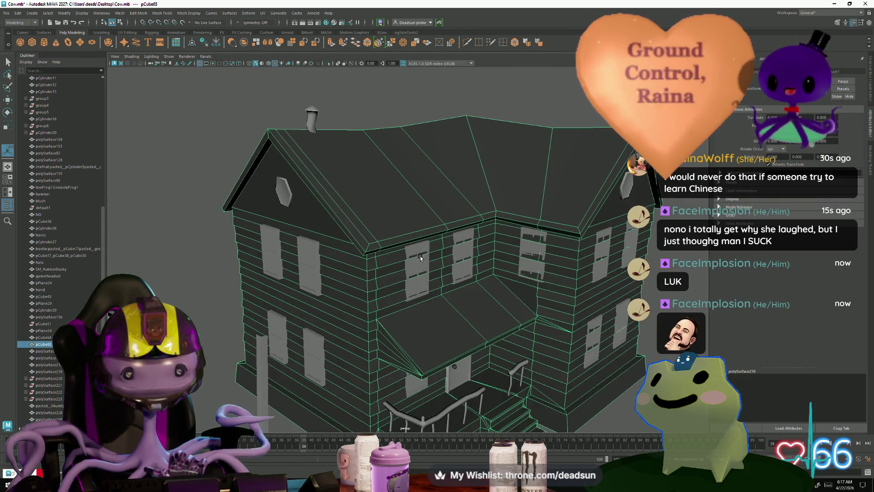
pyautogui.click(426, 263)
pyautogui.keyDown('shift'); pyautogui.click(462, 259); pyautogui.keyUp('shift')
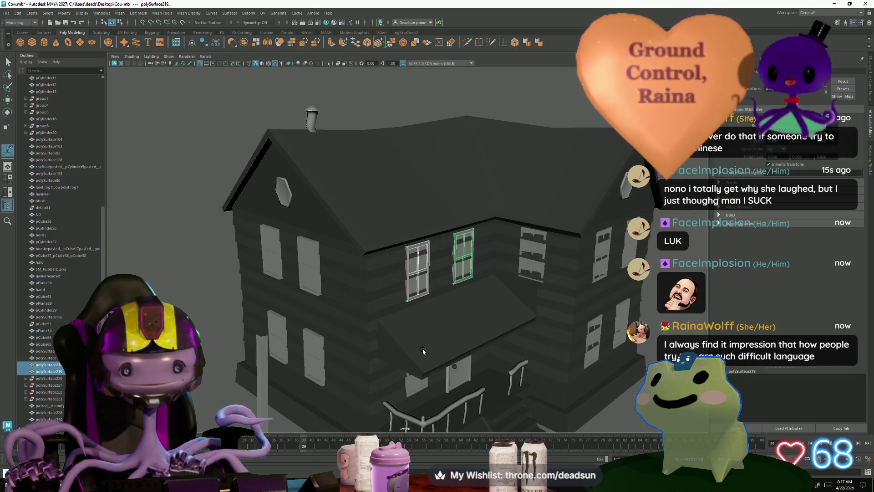
pyautogui.scroll(5, 470, 340)
pyautogui.scroll(-4, 469, 341)
pyautogui.keyDown('shift'); pyautogui.click(393, 294); pyautogui.keyUp('shift')
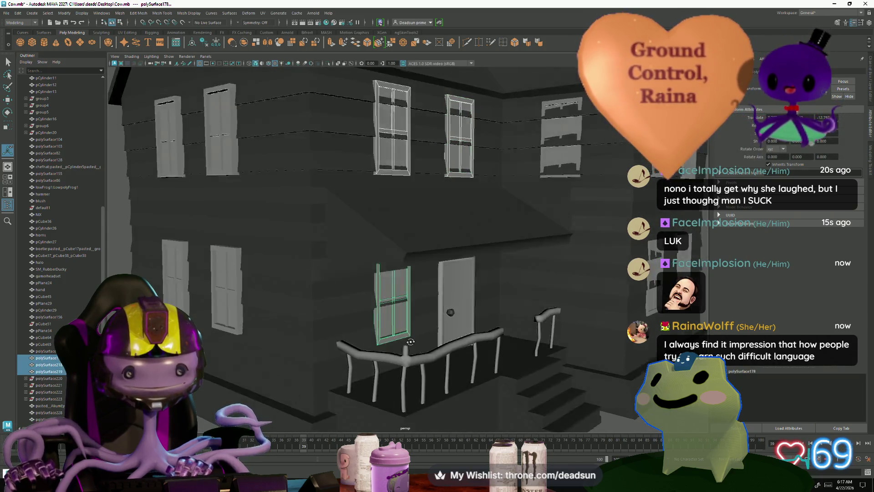
pyautogui.scroll(4, 416, 350)
pyautogui.scroll(1, 429, 289)
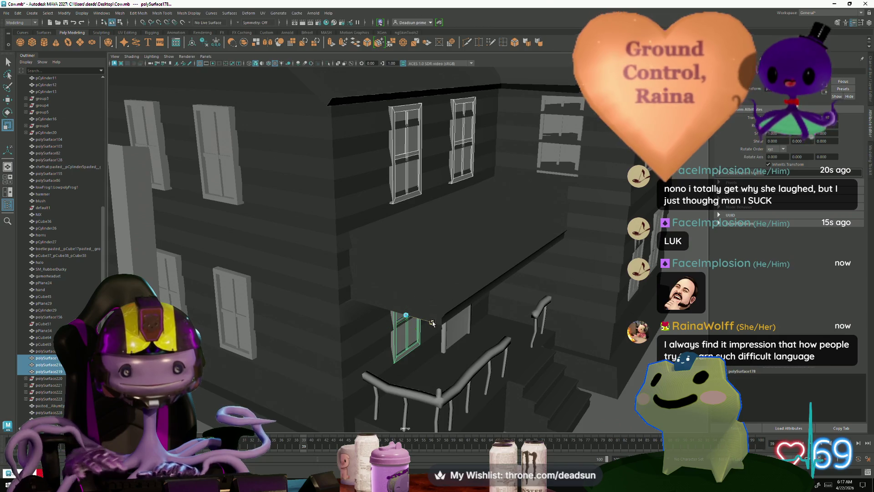
pyautogui.moveTo(432, 324); pyautogui.dragTo(462, 337)
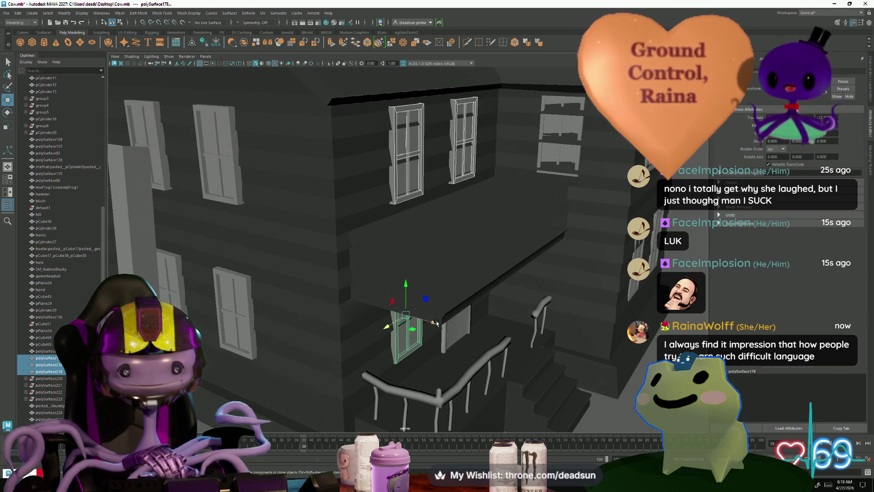
pyautogui.press('q')
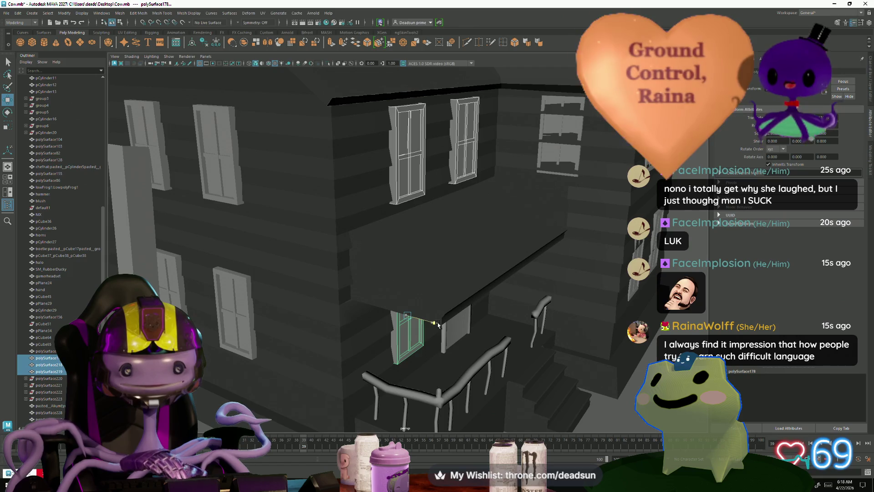
# Shift a side-wall window slightly left with the Move tool, ready to scale it
pyautogui.press('w')
pyautogui.keyDown('alt'); pyautogui.moveTo(437, 325); pyautogui.dragTo(451, 292); pyautogui.keyUp('alt')
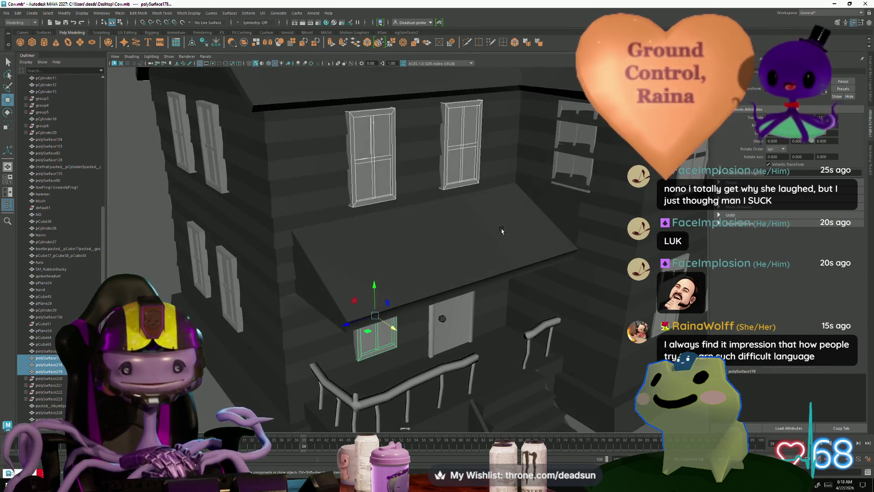
pyautogui.moveTo(502, 231)
pyautogui.keyDown('alt'); pyautogui.mouseDown()
pyautogui.moveTo(519, 211)
pyautogui.moveTo(490, 244)
pyautogui.mouseUp(); pyautogui.keyUp('alt')
pyautogui.click(526, 205)
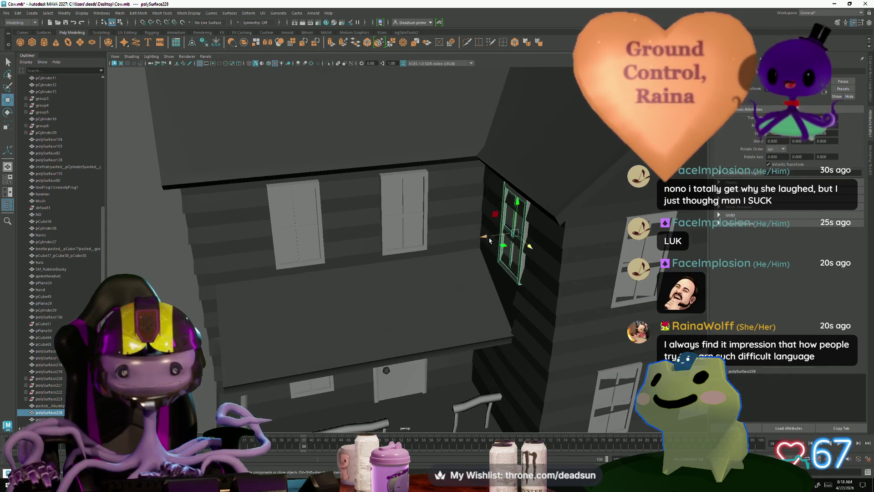
pyautogui.moveTo(483, 238); pyautogui.dragTo(481, 238)
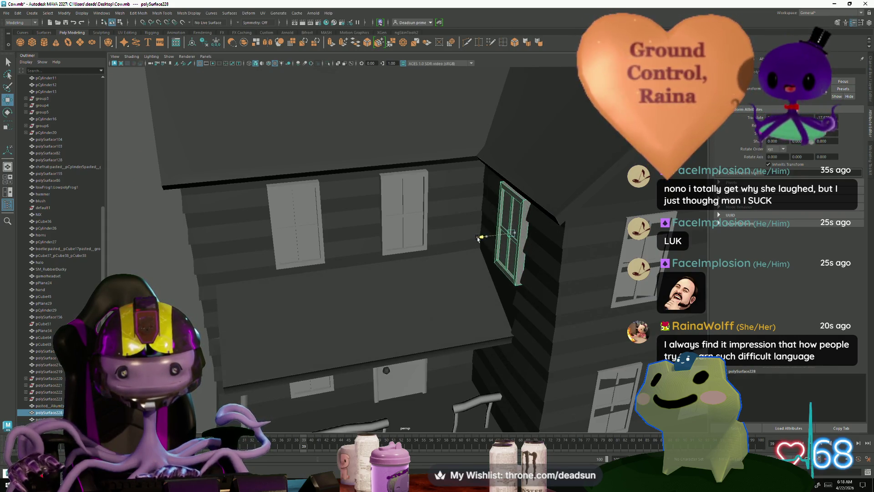
pyautogui.press('r')
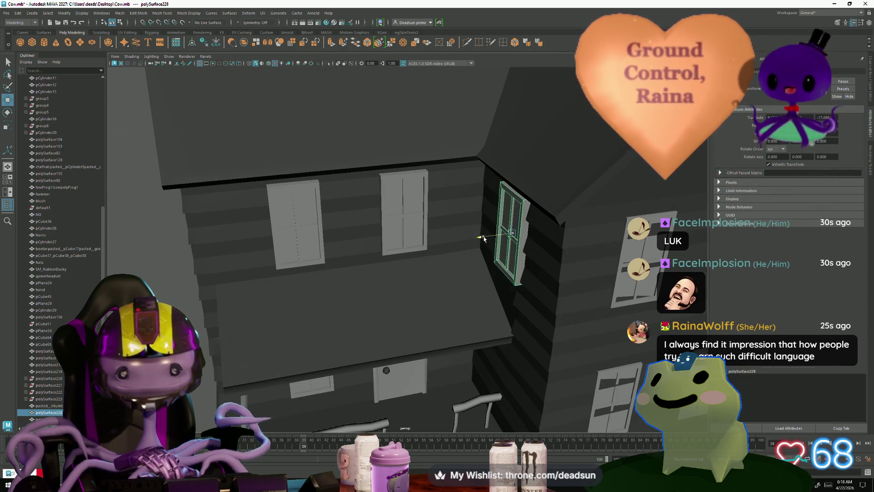
# Orbit to the side wall and switch the window mesh to face editing via the marking menu
pyautogui.moveTo(493, 271)
pyautogui.keyDown('alt'); pyautogui.mouseDown()
pyautogui.moveTo(581, 274)
pyautogui.moveTo(484, 292)
pyautogui.moveTo(521, 350)
pyautogui.moveTo(447, 331)
pyautogui.mouseUp(); pyautogui.keyUp('alt')
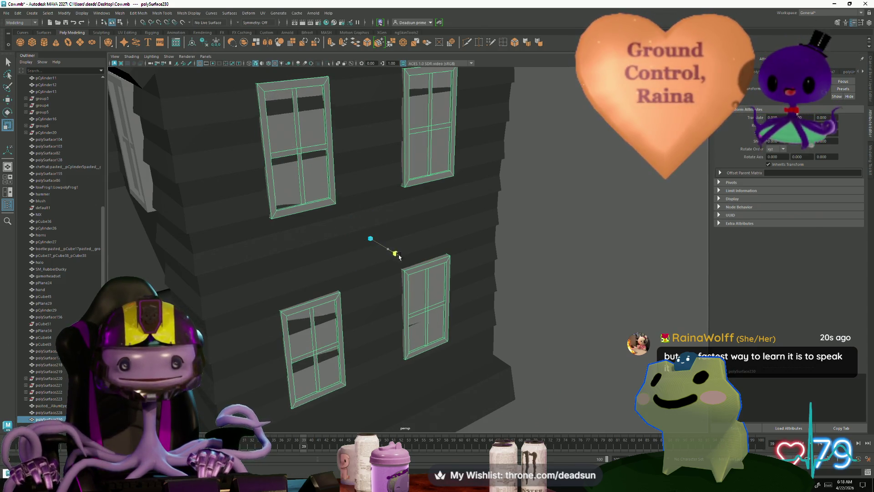
pyautogui.keyDown('alt'); pyautogui.moveTo(428, 302); pyautogui.dragTo(371, 317); pyautogui.keyUp('alt')
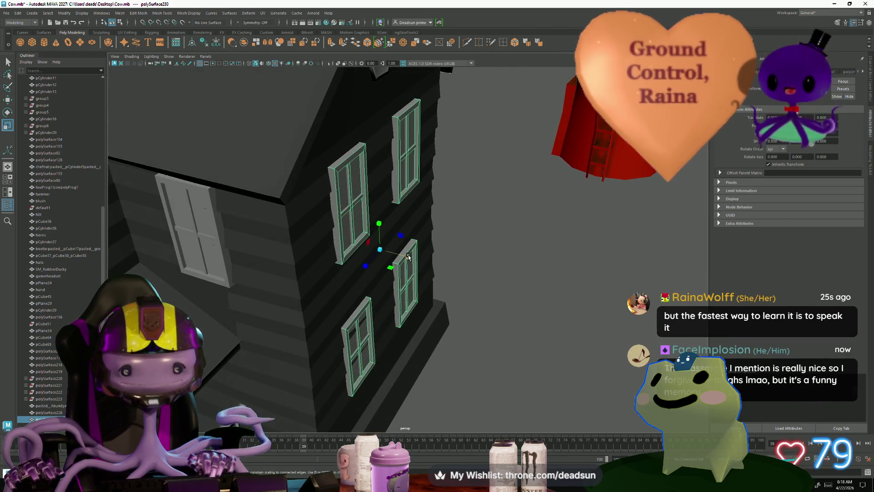
pyautogui.keyDown('alt'); pyautogui.moveTo(361, 352); pyautogui.dragTo(391, 358); pyautogui.keyUp('alt')
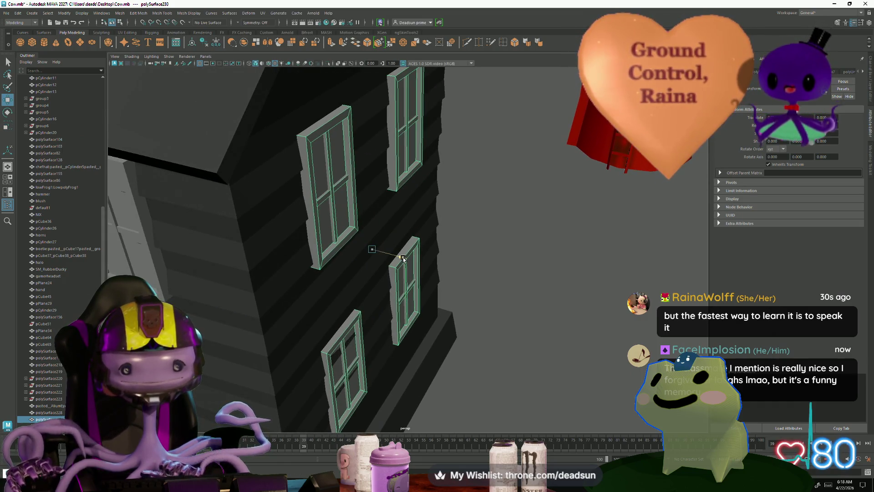
pyautogui.moveTo(403, 258)
pyautogui.keyDown('alt'); pyautogui.mouseDown()
pyautogui.moveTo(389, 248)
pyautogui.moveTo(393, 303)
pyautogui.moveTo(369, 276)
pyautogui.mouseUp(); pyautogui.keyUp('alt')
pyautogui.moveTo(370, 287); pyautogui.dragTo(369, 294, button='right')
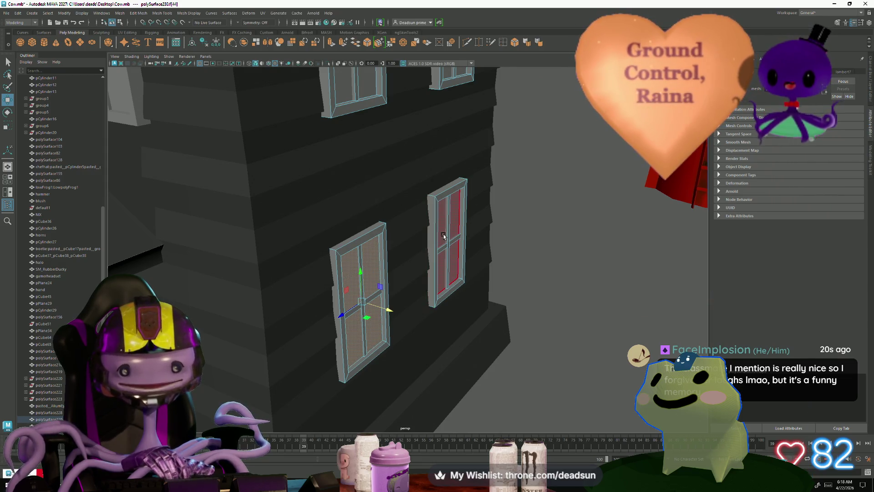
pyautogui.moveTo(443, 235)
pyautogui.keyDown('alt'); pyautogui.mouseDown()
pyautogui.moveTo(445, 300)
pyautogui.moveTo(315, 340)
pyautogui.moveTo(335, 368)
pyautogui.moveTo(343, 339)
pyautogui.moveTo(289, 344)
pyautogui.moveTo(390, 324)
pyautogui.moveTo(295, 201)
pyautogui.mouseUp(); pyautogui.keyUp('alt')
# Select the house mesh and bring the porch into a frontal view
pyautogui.click(289, 343)
pyautogui.scroll(5, 391, 324)
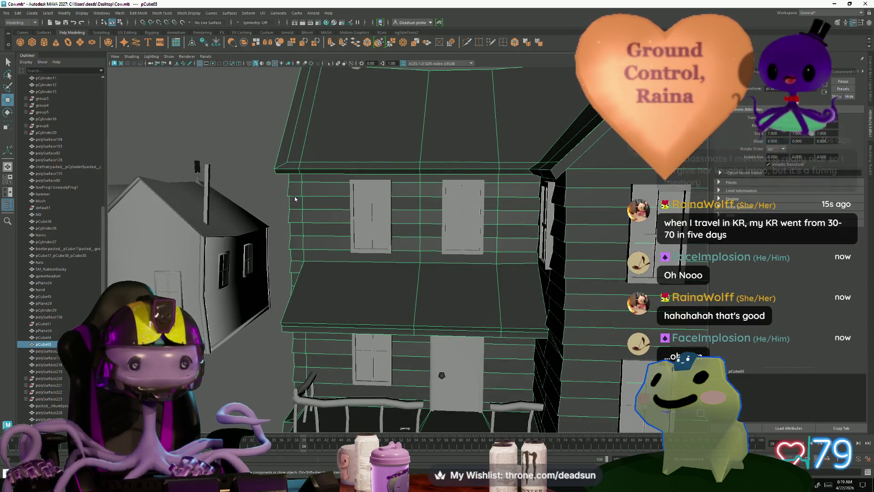
pyautogui.scroll(-4, 290, 213)
pyautogui.keyDown('alt'); pyautogui.moveTo(291, 213); pyautogui.dragTo(420, 205); pyautogui.keyUp('alt')
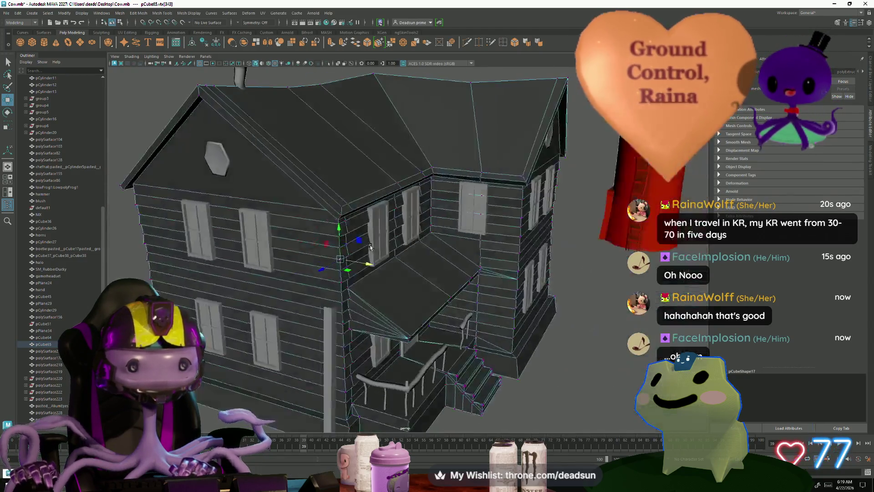
pyautogui.click(659, 247)
pyautogui.scroll(-4, 659, 248)
pyautogui.moveTo(659, 247)
pyautogui.keyDown('alt'); pyautogui.mouseDown()
pyautogui.moveTo(450, 301)
pyautogui.moveTo(322, 316)
pyautogui.moveTo(365, 299)
pyautogui.moveTo(362, 338)
pyautogui.moveTo(367, 320)
pyautogui.mouseUp(); pyautogui.keyUp('alt')
pyautogui.scroll(2, 450, 301)
pyautogui.scroll(4, 450, 301)
pyautogui.click(323, 317)
pyautogui.scroll(2, 361, 339)
pyautogui.scroll(2, 361, 338)
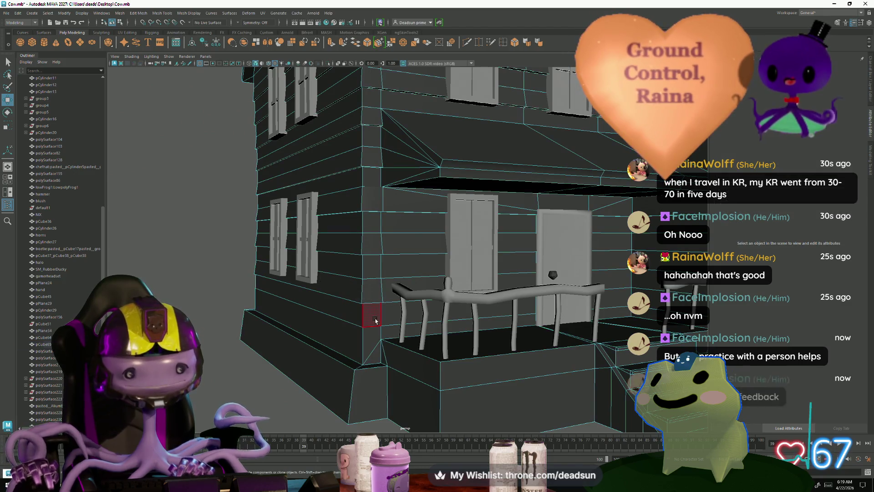
# Pick the wall face beside the porch and the edge under the porch roof overhang above the doors
pyautogui.click(371, 307)
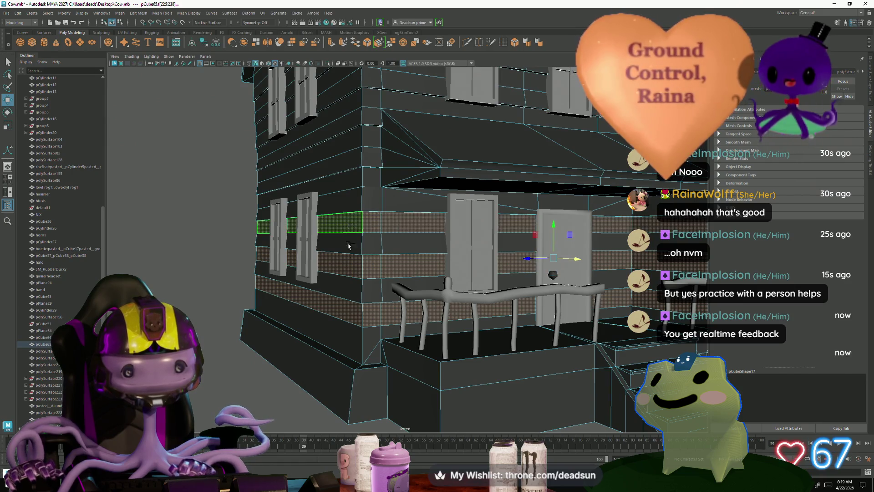
pyautogui.moveTo(349, 246)
pyautogui.keyDown('alt'); pyautogui.mouseDown()
pyautogui.moveTo(362, 294)
pyautogui.moveTo(412, 258)
pyautogui.moveTo(570, 375)
pyautogui.moveTo(468, 345)
pyautogui.moveTo(429, 181)
pyautogui.mouseUp(); pyautogui.keyUp('alt')
pyautogui.click(449, 181)
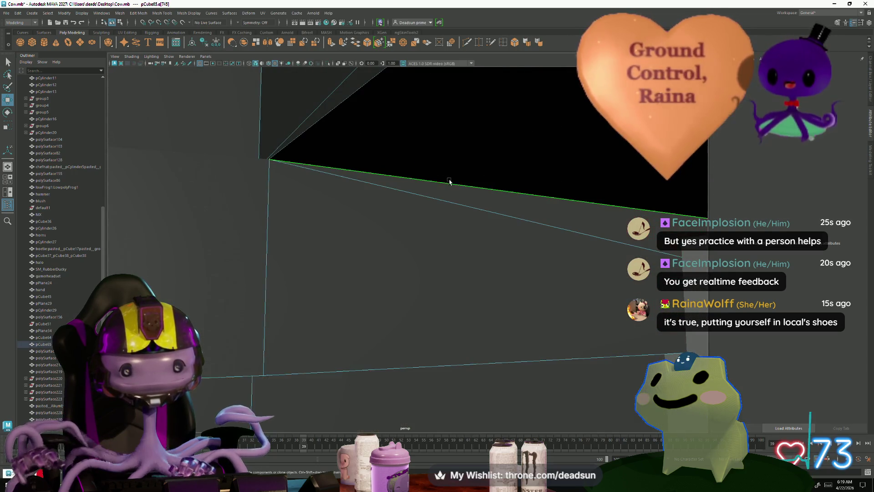
pyautogui.moveTo(578, 231)
pyautogui.keyDown('alt'); pyautogui.mouseDown()
pyautogui.moveTo(553, 288)
pyautogui.moveTo(351, 253)
pyautogui.moveTo(349, 229)
pyautogui.mouseUp(); pyautogui.keyUp('alt')
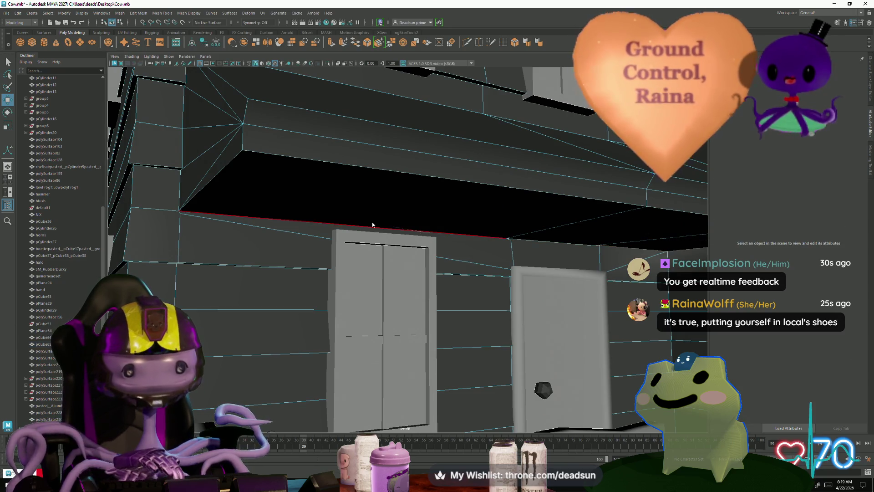
# Switch to component editing and inspect the stray vertex where the porch wall edges fan out
pyautogui.moveTo(400, 232); pyautogui.dragTo(169, 207, button='right')
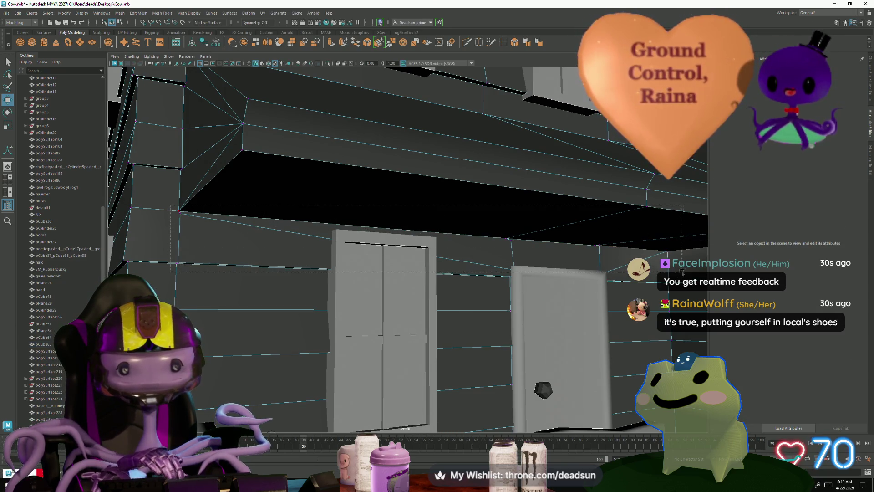
pyautogui.moveTo(456, 322)
pyautogui.keyDown('alt'); pyautogui.mouseDown()
pyautogui.moveTo(475, 324)
pyautogui.moveTo(446, 316)
pyautogui.mouseUp(); pyautogui.keyUp('alt')
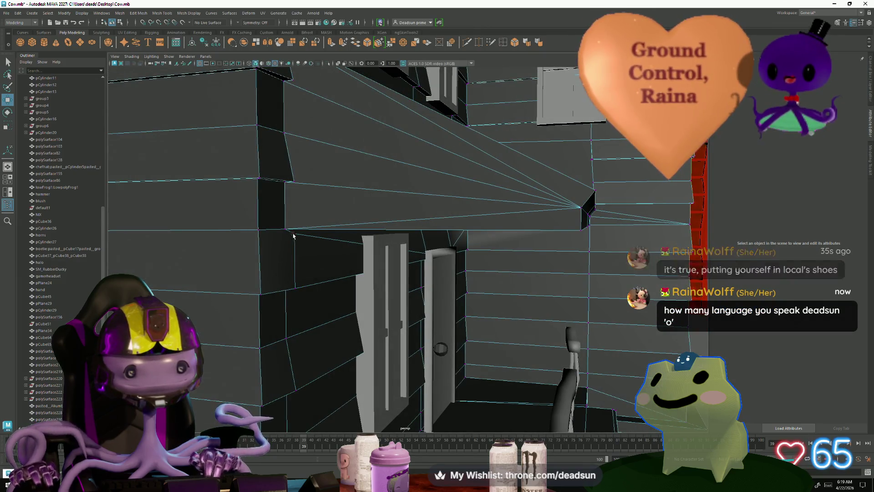
pyautogui.click(286, 233)
pyautogui.keyDown('alt'); pyautogui.moveTo(284, 231); pyautogui.dragTo(371, 348, button='right'); pyautogui.keyUp('alt')
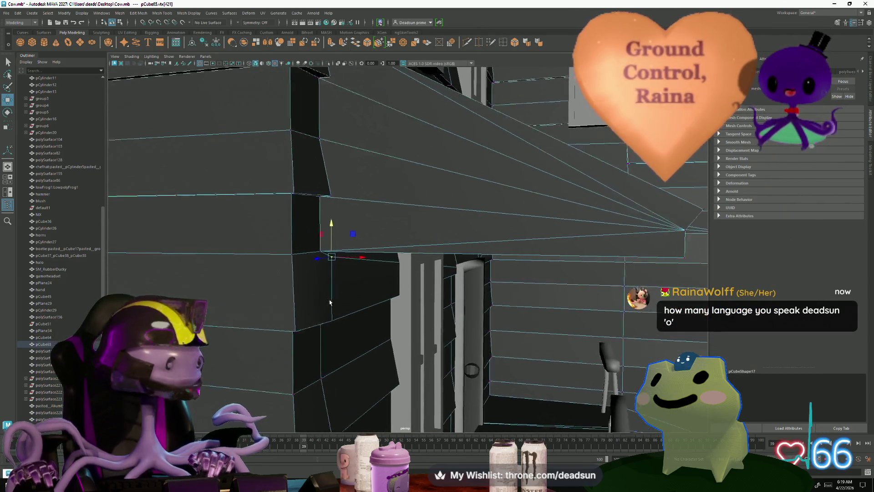
pyautogui.keyDown('alt'); pyautogui.moveTo(322, 323); pyautogui.dragTo(321, 343); pyautogui.keyUp('alt')
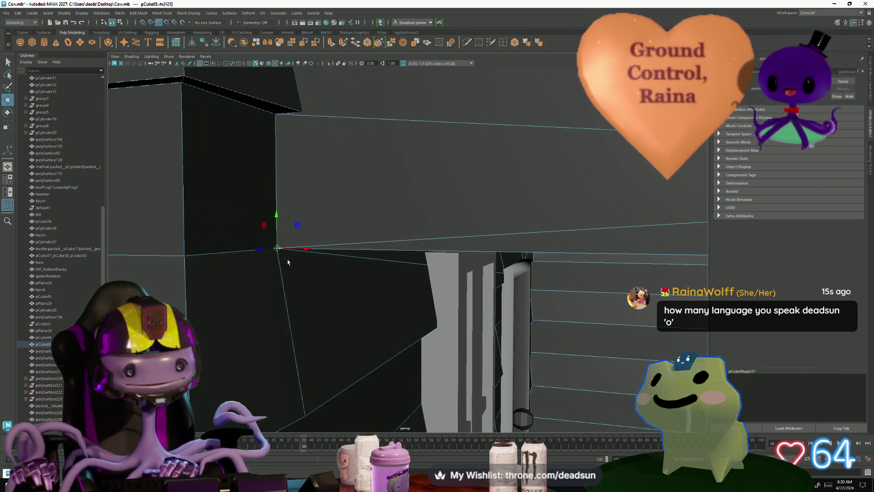
pyautogui.keyDown('alt'); pyautogui.moveTo(301, 305); pyautogui.dragTo(255, 349); pyautogui.keyUp('alt')
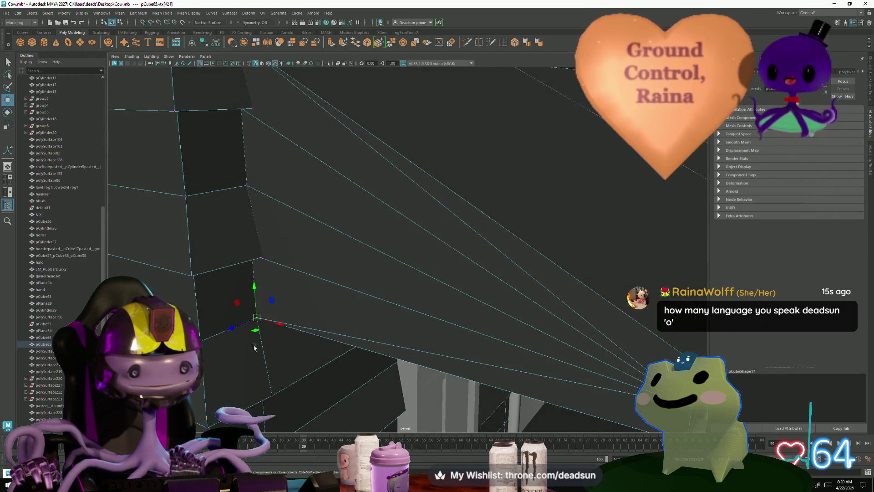
pyautogui.keyDown('alt'); pyautogui.moveTo(254, 317); pyautogui.dragTo(250, 161); pyautogui.keyUp('alt')
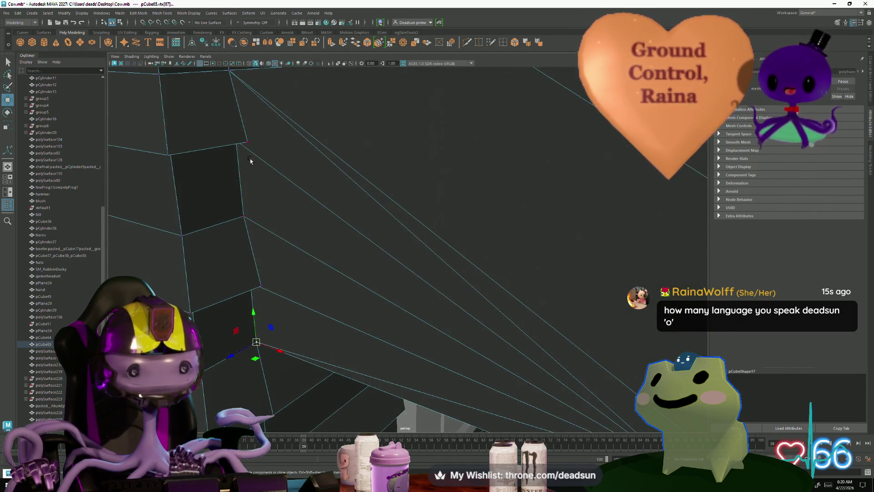
pyautogui.moveTo(400, 333)
pyautogui.keyDown('alt'); pyautogui.mouseDown()
pyautogui.moveTo(422, 316)
pyautogui.moveTo(369, 306)
pyautogui.mouseUp(); pyautogui.keyUp('alt')
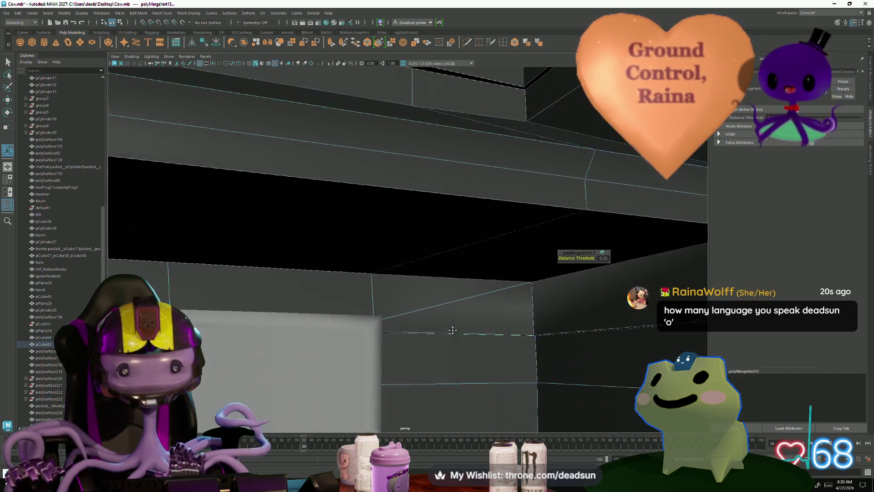
# Marquee-select the overlapping porch-corner vertices and merge them with a small threshold
pyautogui.click(418, 293)
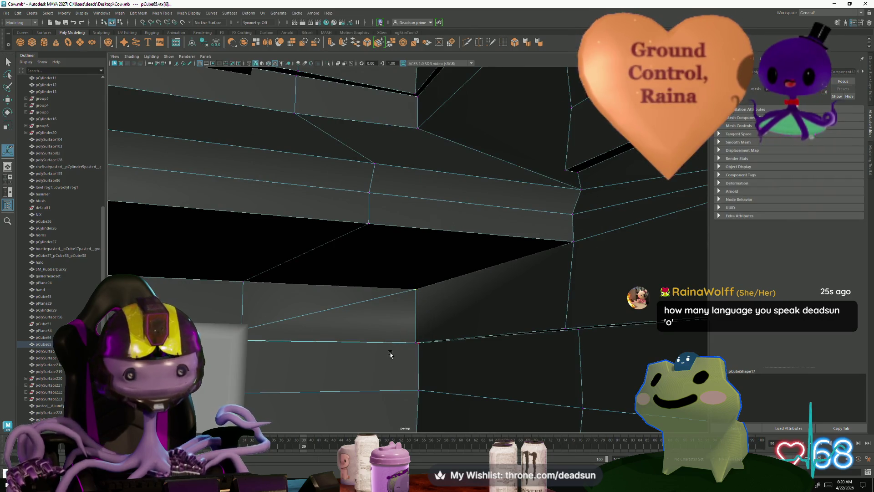
pyautogui.keyDown('alt'); pyautogui.moveTo(418, 292); pyautogui.dragTo(459, 334); pyautogui.keyUp('alt')
pyautogui.scroll(-5, 458, 334)
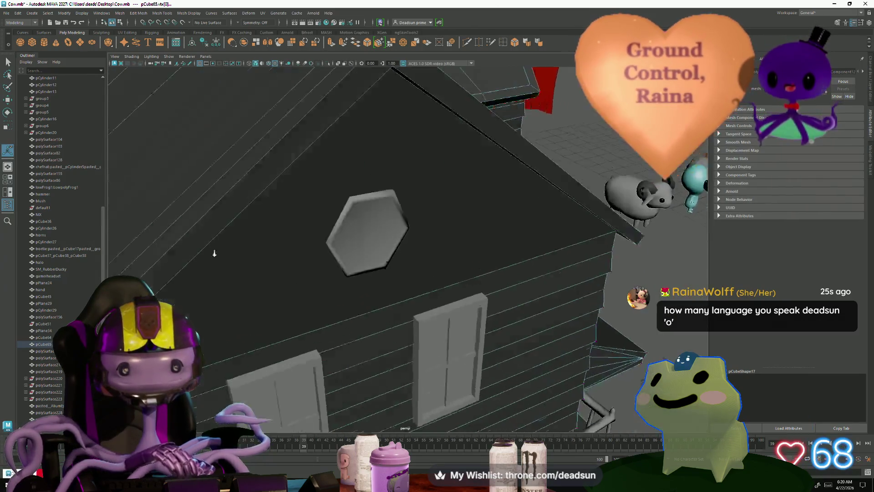
pyautogui.scroll(5, 459, 335)
pyautogui.keyDown('alt'); pyautogui.moveTo(459, 334); pyautogui.dragTo(387, 339); pyautogui.keyUp('alt')
pyautogui.click(359, 273)
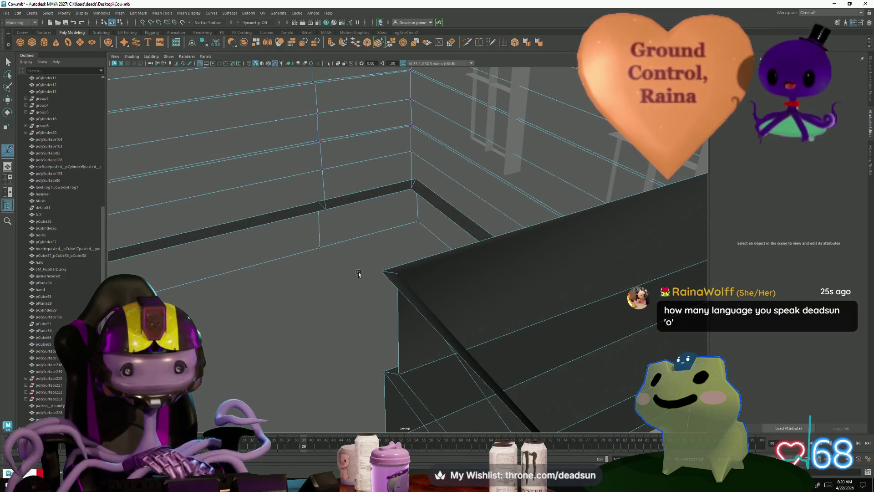
pyautogui.click(400, 276)
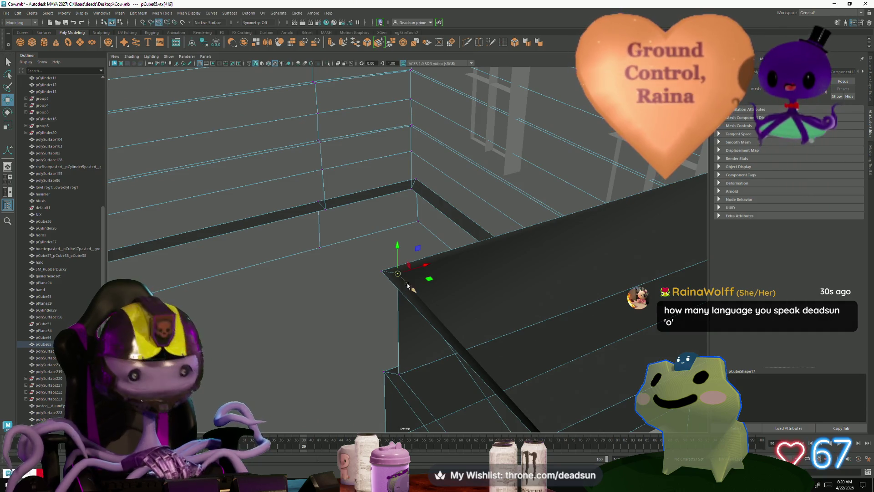
pyautogui.moveTo(355, 259); pyautogui.dragTo(384, 287)
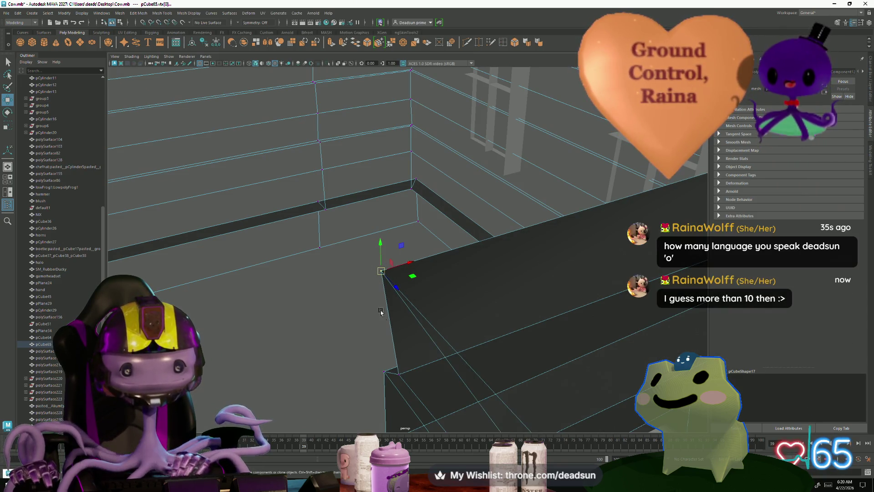
# Check the merged corner up close and pull back to see the whole house
pyautogui.moveTo(495, 325)
pyautogui.keyDown('alt'); pyautogui.mouseDown()
pyautogui.moveTo(324, 303)
pyautogui.moveTo(320, 317)
pyautogui.mouseUp(); pyautogui.keyUp('alt')
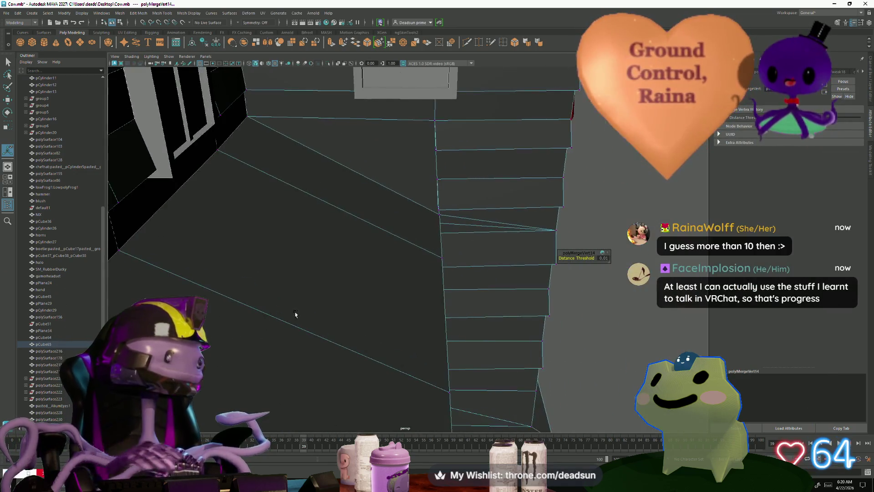
pyautogui.keyDown('alt'); pyautogui.moveTo(319, 316); pyautogui.dragTo(318, 321, button='middle'); pyautogui.keyUp('alt')
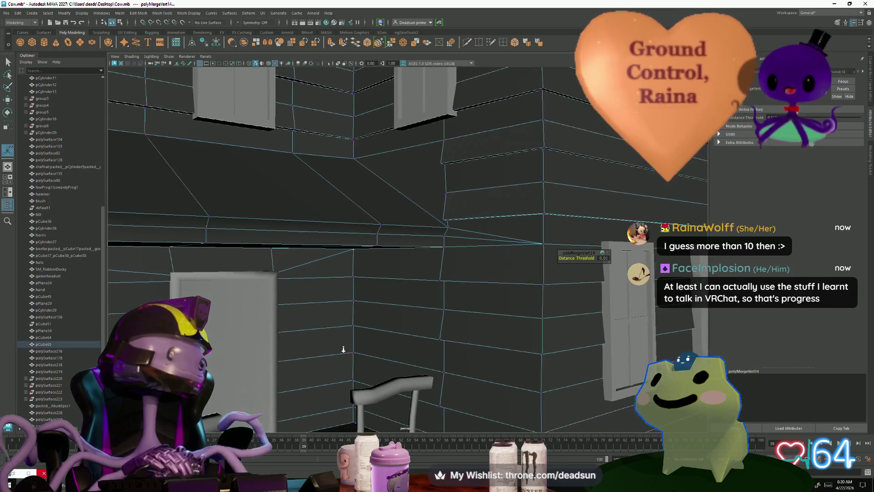
pyautogui.moveTo(338, 320)
pyautogui.keyDown('alt'); pyautogui.mouseDown()
pyautogui.moveTo(302, 323)
pyautogui.moveTo(393, 338)
pyautogui.mouseUp(); pyautogui.keyUp('alt')
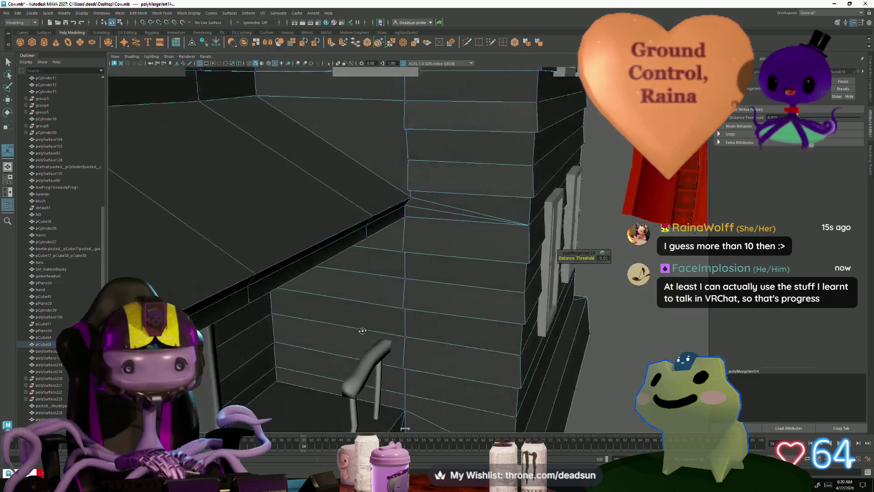
pyautogui.scroll(-5, 393, 339)
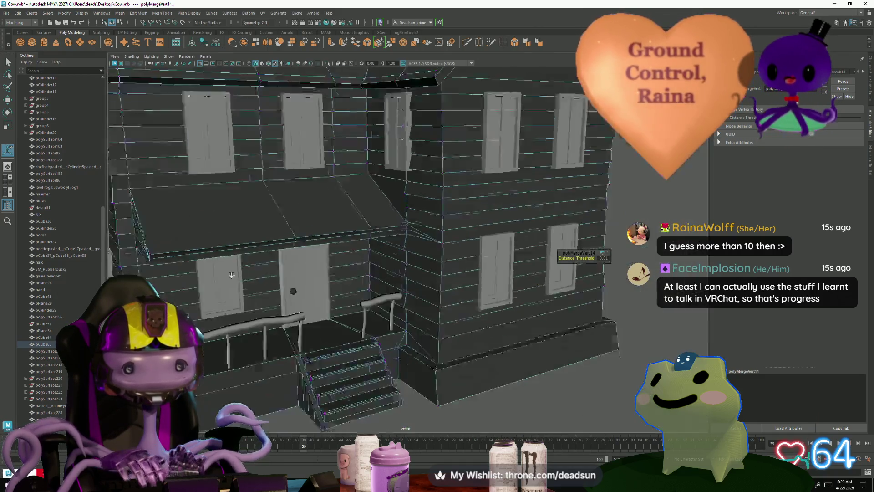
pyautogui.moveTo(393, 338)
pyautogui.keyDown('alt'); pyautogui.mouseDown()
pyautogui.moveTo(338, 321)
pyautogui.moveTo(308, 273)
pyautogui.mouseUp(); pyautogui.keyUp('alt')
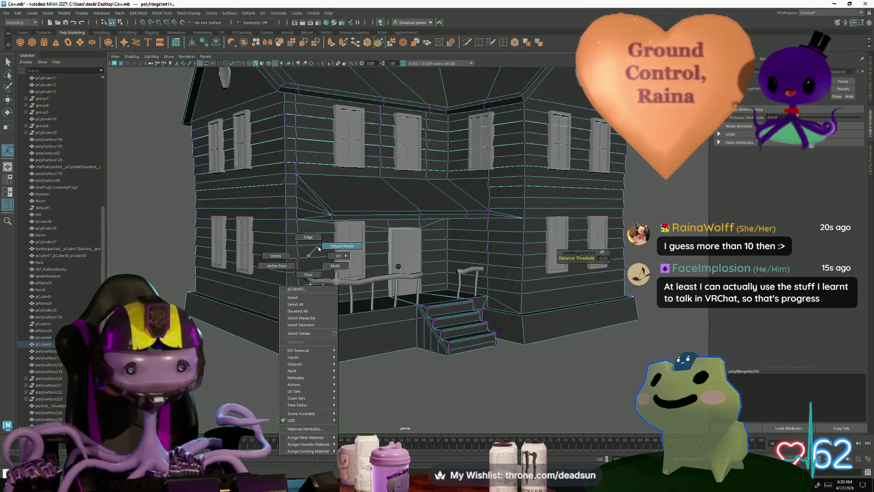
# Return the house to object mode, reselect it and switch it to face editing at the porch railing
pyautogui.moveTo(307, 273); pyautogui.dragTo(307, 246, button='right')
pyautogui.moveTo(307, 246)
pyautogui.keyDown('alt'); pyautogui.mouseDown()
pyautogui.moveTo(204, 347)
pyautogui.moveTo(266, 279)
pyautogui.mouseUp(); pyautogui.keyUp('alt')
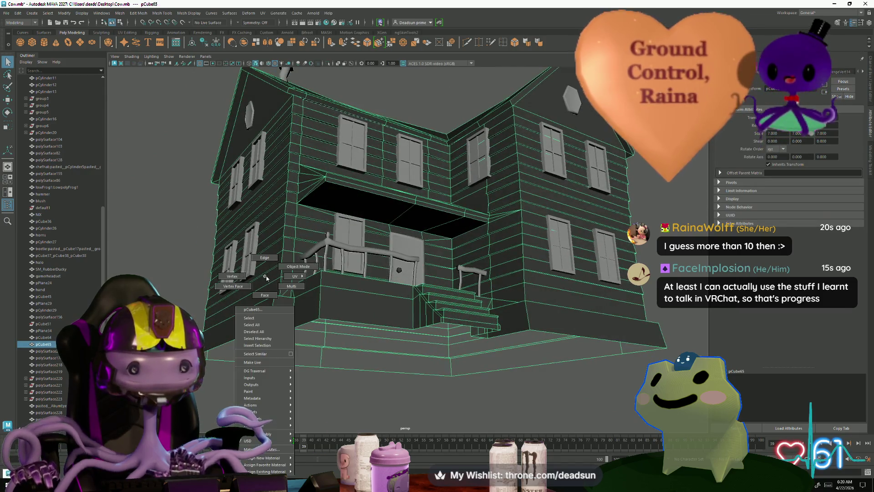
pyautogui.click(214, 267)
pyautogui.scroll(-3, 214, 266)
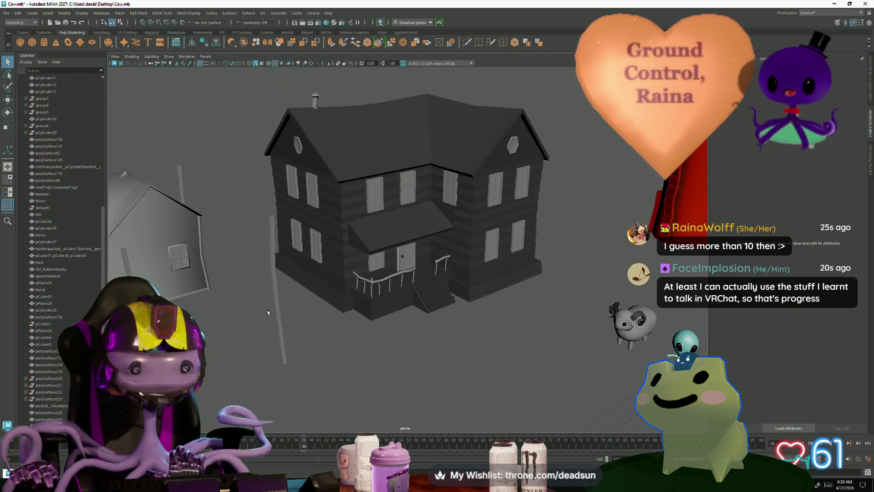
pyautogui.moveTo(267, 309)
pyautogui.keyDown('alt'); pyautogui.mouseDown()
pyautogui.moveTo(341, 367)
pyautogui.moveTo(401, 353)
pyautogui.moveTo(321, 345)
pyautogui.mouseUp(); pyautogui.keyUp('alt')
pyautogui.scroll(5, 400, 353)
pyautogui.click(375, 341)
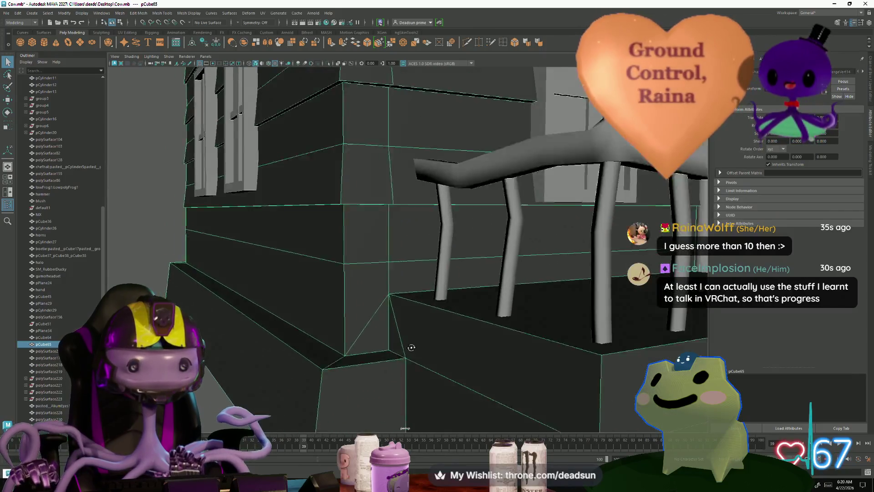
pyautogui.moveTo(322, 345)
pyautogui.keyDown('alt'); pyautogui.mouseDown()
pyautogui.moveTo(304, 213)
pyautogui.moveTo(335, 239)
pyautogui.mouseUp(); pyautogui.keyUp('alt')
pyautogui.rightClick(304, 213)
pyautogui.click(304, 229)
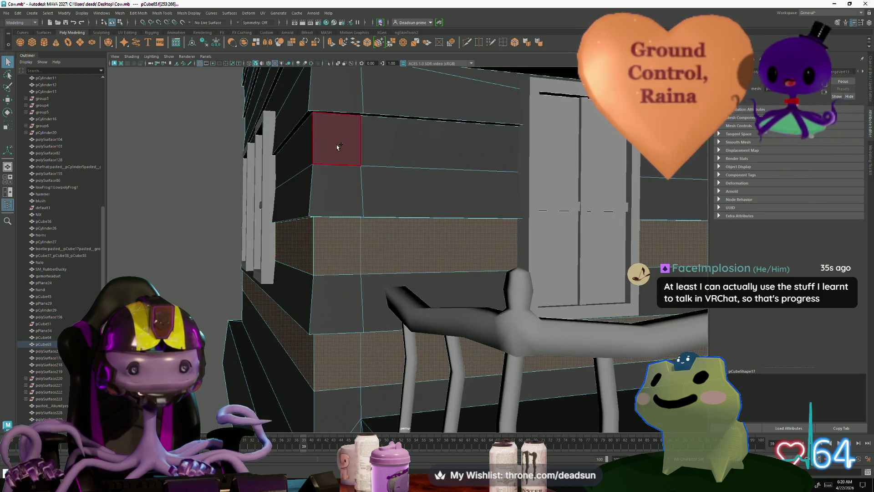
pyautogui.keyDown('alt'); pyautogui.moveTo(302, 149); pyautogui.dragTo(367, 295); pyautogui.keyUp('alt')
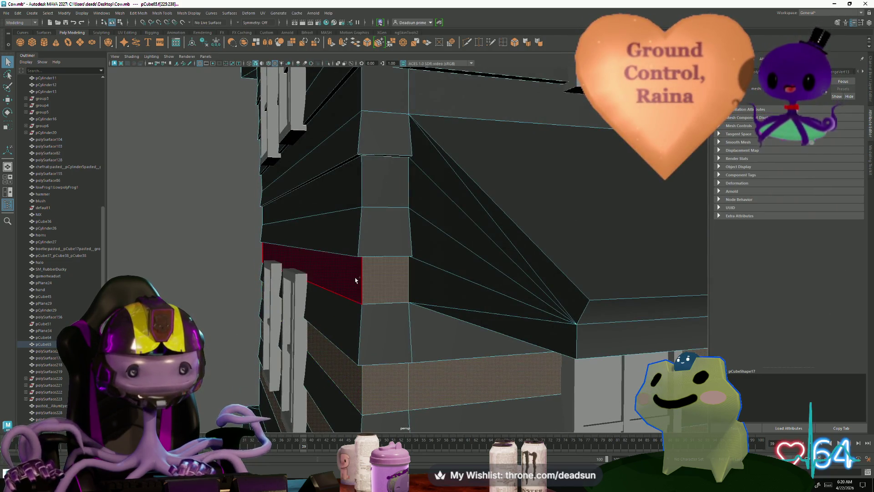
pyautogui.moveTo(350, 181)
pyautogui.keyDown('alt'); pyautogui.mouseDown()
pyautogui.moveTo(381, 313)
pyautogui.moveTo(359, 286)
pyautogui.mouseUp(); pyautogui.keyUp('alt')
pyautogui.keyDown('shift'); pyautogui.doubleClick(335, 283); pyautogui.keyUp('shift')
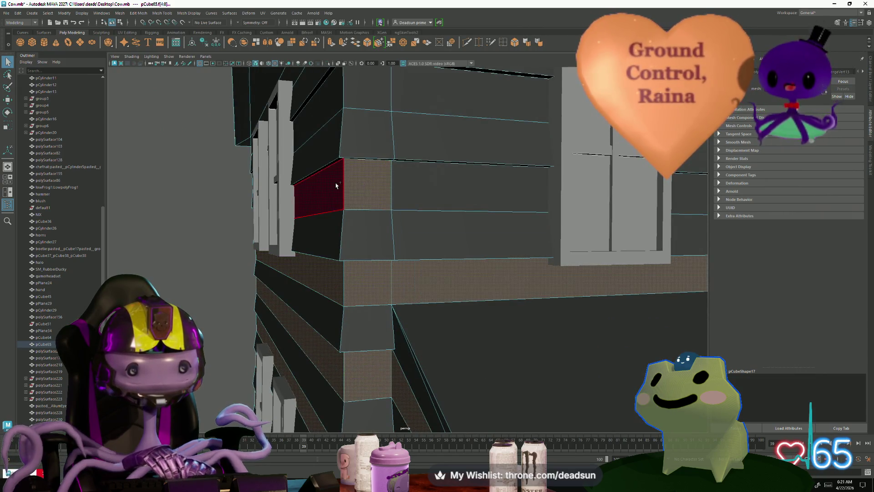
pyautogui.keyDown('alt'); pyautogui.moveTo(371, 116); pyautogui.dragTo(354, 244); pyautogui.keyUp('alt')
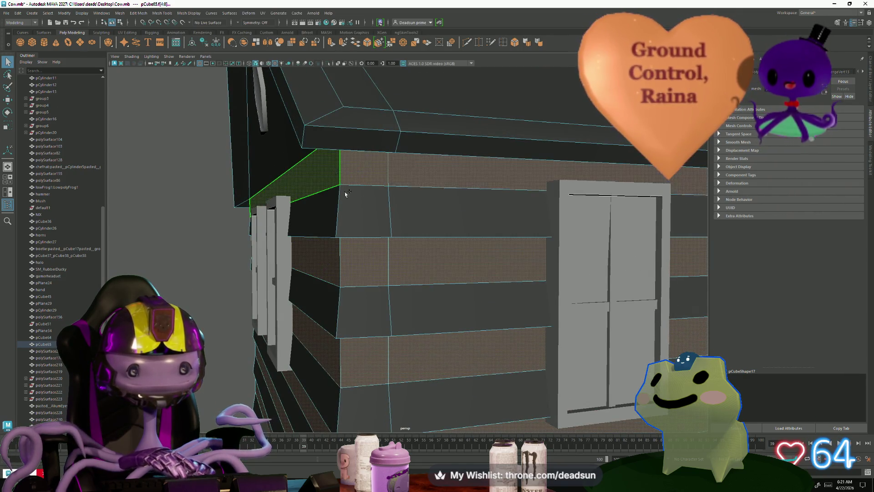
pyautogui.scroll(-5, 344, 194)
pyautogui.keyDown('alt'); pyautogui.moveTo(376, 225); pyautogui.dragTo(376, 355); pyautogui.keyUp('alt')
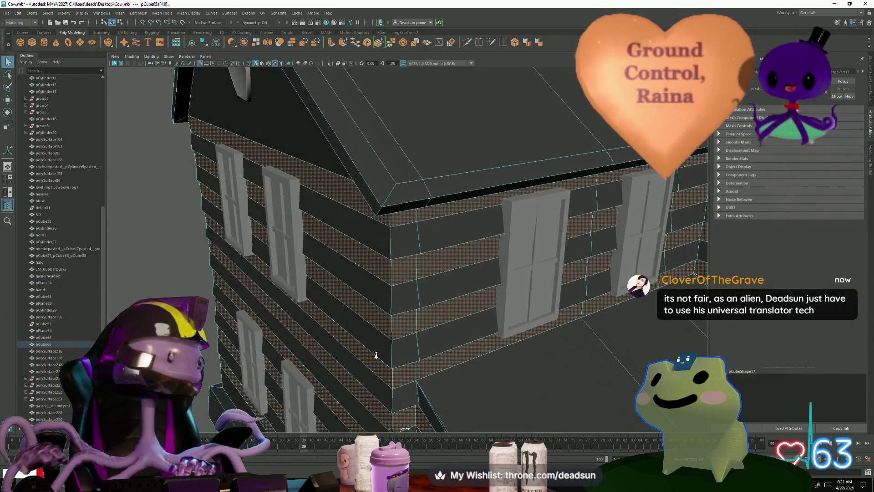
pyautogui.keyDown('alt'); pyautogui.moveTo(375, 355); pyautogui.dragTo(349, 311, button='middle'); pyautogui.keyUp('alt')
pyautogui.scroll(2, 359, 328)
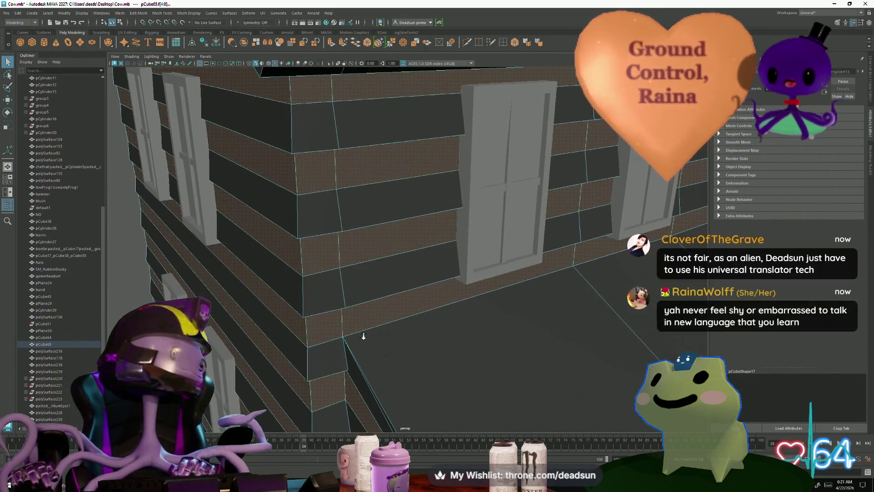
pyautogui.moveTo(382, 342)
pyautogui.keyDown('alt'); pyautogui.mouseDown()
pyautogui.moveTo(447, 361)
pyautogui.moveTo(402, 288)
pyautogui.mouseUp(); pyautogui.keyUp('alt')
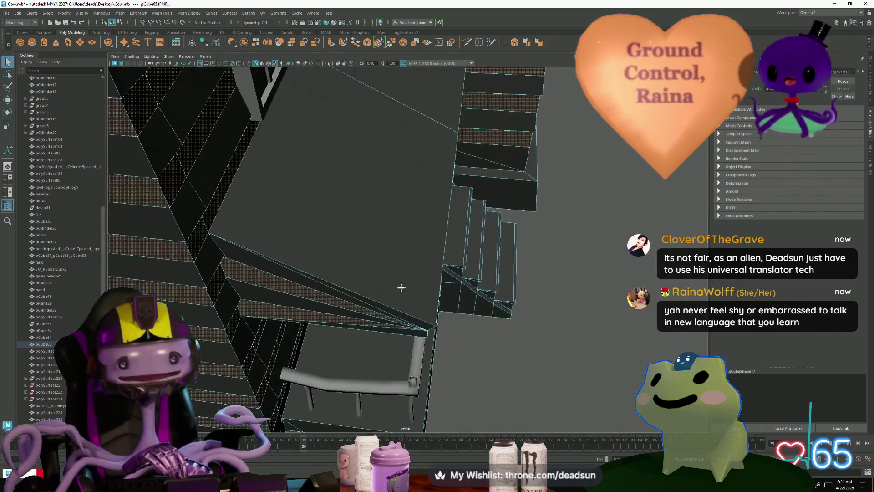
pyautogui.moveTo(444, 367)
pyautogui.keyDown('alt'); pyautogui.mouseDown()
pyautogui.moveTo(428, 212)
pyautogui.moveTo(423, 322)
pyautogui.moveTo(533, 349)
pyautogui.mouseUp(); pyautogui.keyUp('alt')
pyautogui.scroll(3, 579, 368)
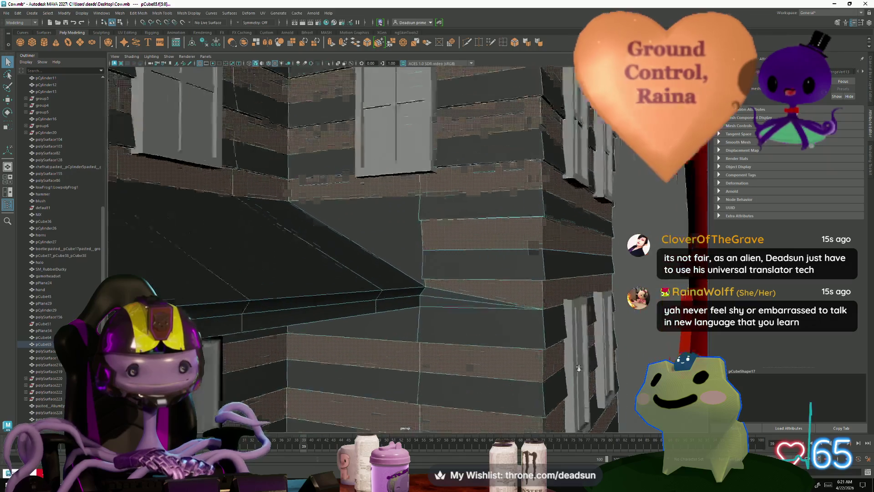
pyautogui.moveTo(579, 367)
pyautogui.keyDown('alt'); pyautogui.mouseDown()
pyautogui.moveTo(446, 313)
pyautogui.moveTo(302, 344)
pyautogui.moveTo(355, 356)
pyautogui.moveTo(283, 342)
pyautogui.moveTo(286, 381)
pyautogui.moveTo(228, 361)
pyautogui.mouseUp(); pyautogui.keyUp('alt')
pyautogui.scroll(-3, 443, 311)
pyautogui.scroll(-3, 302, 344)
pyautogui.scroll(2, 354, 355)
pyautogui.scroll(-3, 354, 356)
pyautogui.scroll(5, 283, 342)
pyautogui.scroll(-4, 283, 342)
pyautogui.scroll(-4, 287, 381)
pyautogui.scroll(1, 228, 361)
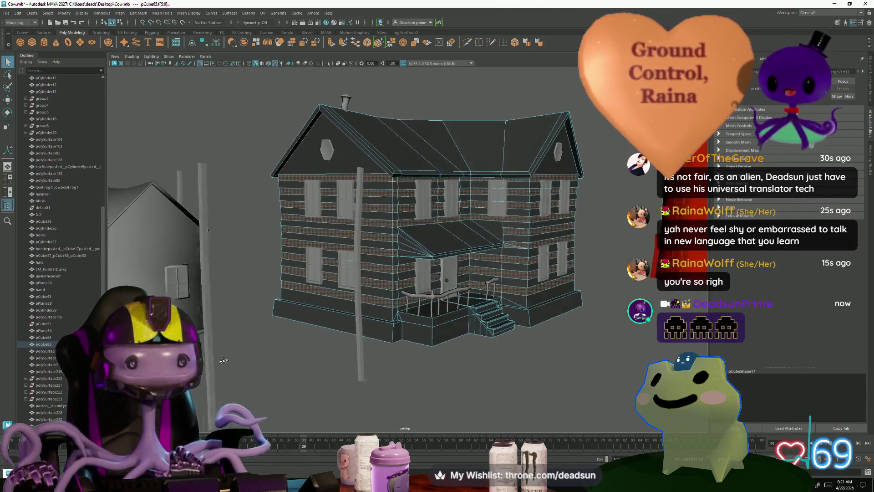
pyautogui.scroll(2, 392, 350)
pyautogui.scroll(2, 392, 349)
pyautogui.scroll(2, 391, 350)
pyautogui.scroll(-3, 391, 349)
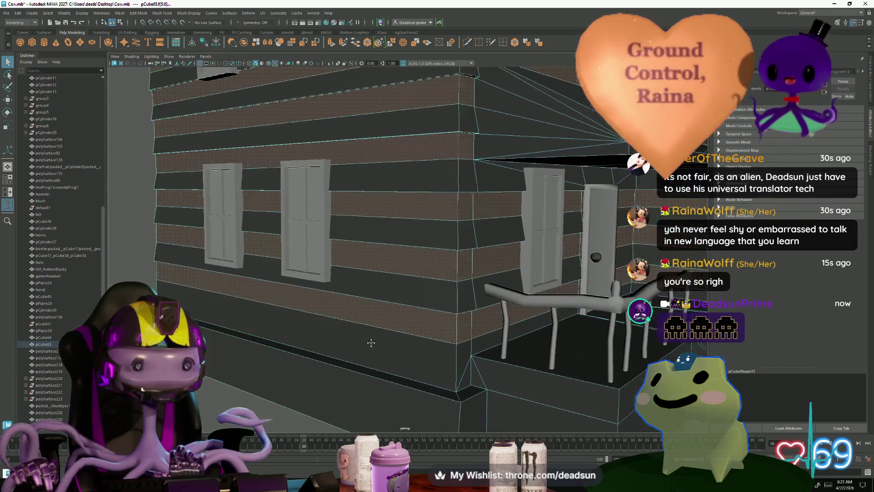
pyautogui.moveTo(392, 349)
pyautogui.keyDown('alt'); pyautogui.mouseDown()
pyautogui.moveTo(360, 338)
pyautogui.moveTo(348, 343)
pyautogui.moveTo(354, 351)
pyautogui.mouseUp(); pyautogui.keyUp('alt')
pyautogui.scroll(1, 375, 349)
pyautogui.scroll(-3, 375, 349)
pyautogui.scroll(2, 359, 339)
pyautogui.scroll(-2, 360, 339)
pyautogui.scroll(2, 349, 343)
pyautogui.scroll(-2, 349, 344)
pyautogui.scroll(2, 354, 350)
pyautogui.scroll(-3, 355, 350)
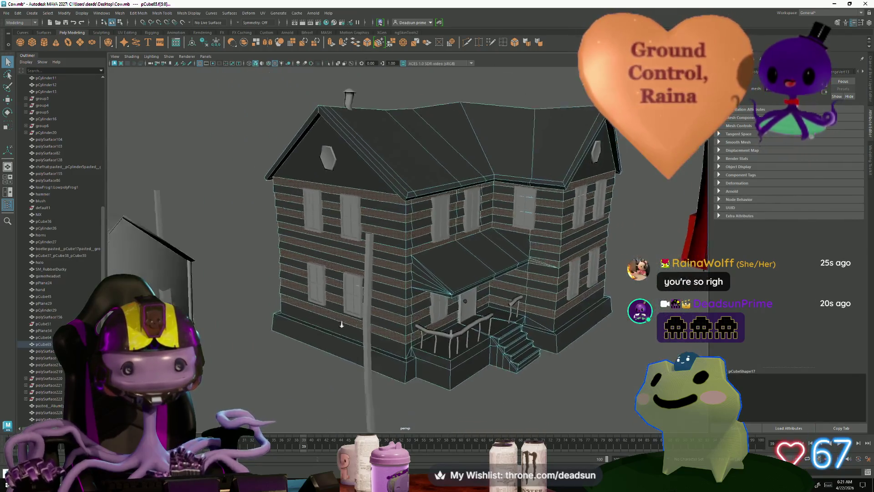
pyautogui.scroll(3, 283, 327)
pyautogui.keyDown('alt'); pyautogui.moveTo(283, 328); pyautogui.dragTo(351, 346); pyautogui.keyUp('alt')
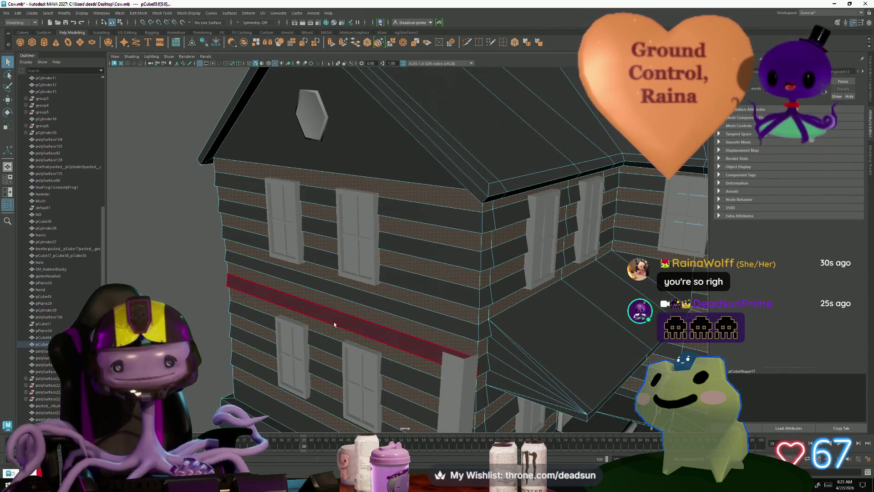
pyautogui.keyDown('alt'); pyautogui.moveTo(439, 311); pyautogui.dragTo(368, 297); pyautogui.keyUp('alt')
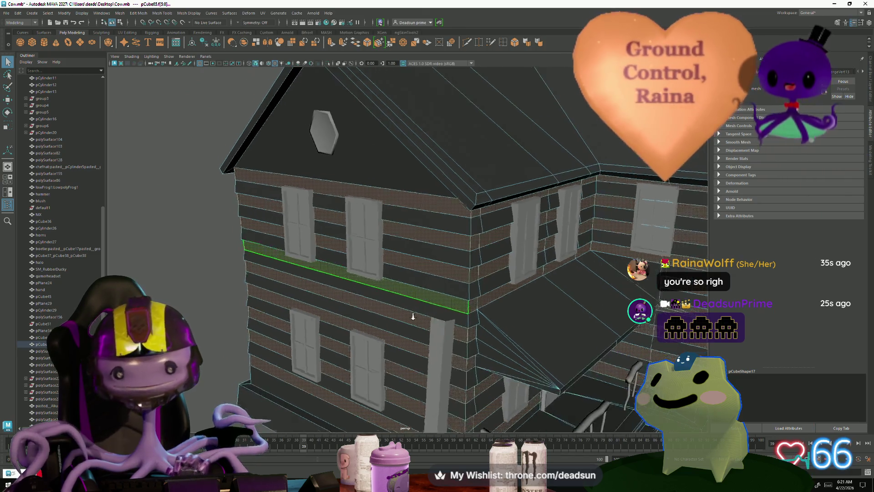
pyautogui.scroll(-5, 367, 298)
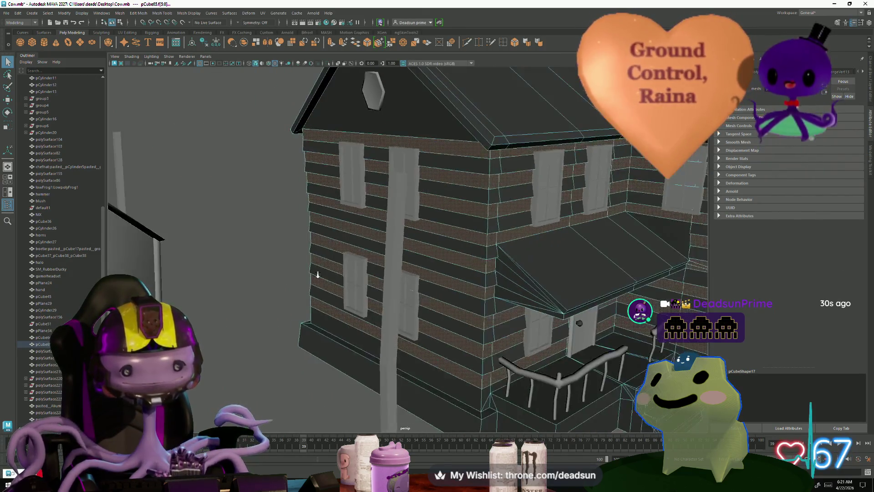
pyautogui.moveTo(316, 273)
pyautogui.keyDown('alt'); pyautogui.mouseDown()
pyautogui.moveTo(317, 321)
pyautogui.moveTo(326, 320)
pyautogui.mouseUp(); pyautogui.keyUp('alt')
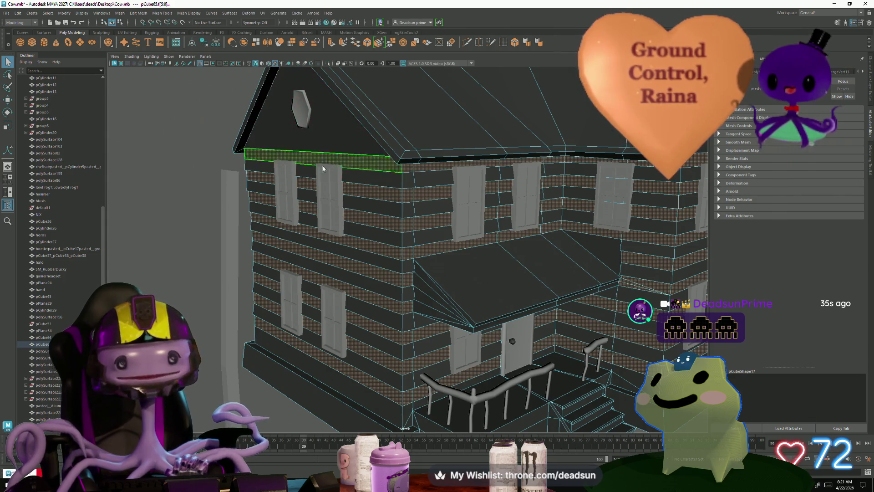
pyautogui.moveTo(324, 168)
pyautogui.keyDown('alt'); pyautogui.mouseDown()
pyautogui.moveTo(298, 279)
pyautogui.moveTo(319, 281)
pyautogui.mouseUp(); pyautogui.keyUp('alt')
pyautogui.scroll(4, 316, 302)
pyautogui.scroll(-4, 316, 303)
pyautogui.scroll(3, 313, 280)
pyautogui.scroll(-3, 313, 281)
pyautogui.scroll(3, 318, 280)
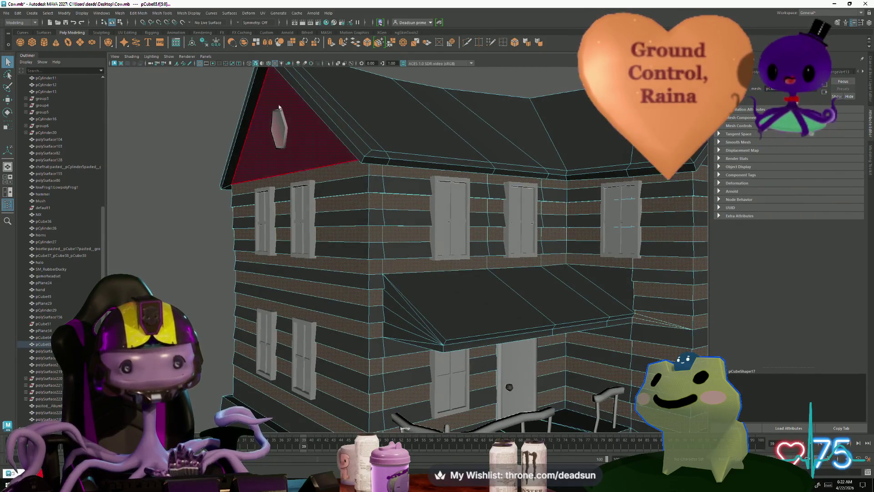
# Extrude the selected lower-wall faces beside the porch door from the Poly Modeling shelf
pyautogui.click(332, 45)
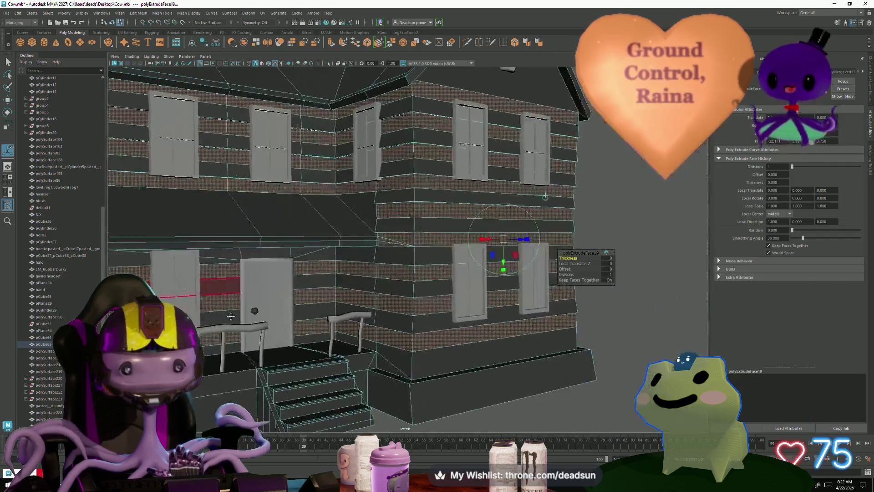
pyautogui.moveTo(414, 369)
pyautogui.keyDown('alt'); pyautogui.mouseDown()
pyautogui.moveTo(420, 364)
pyautogui.moveTo(382, 352)
pyautogui.moveTo(397, 343)
pyautogui.mouseUp(); pyautogui.keyUp('alt')
pyautogui.scroll(3, 420, 363)
pyautogui.scroll(3, 422, 362)
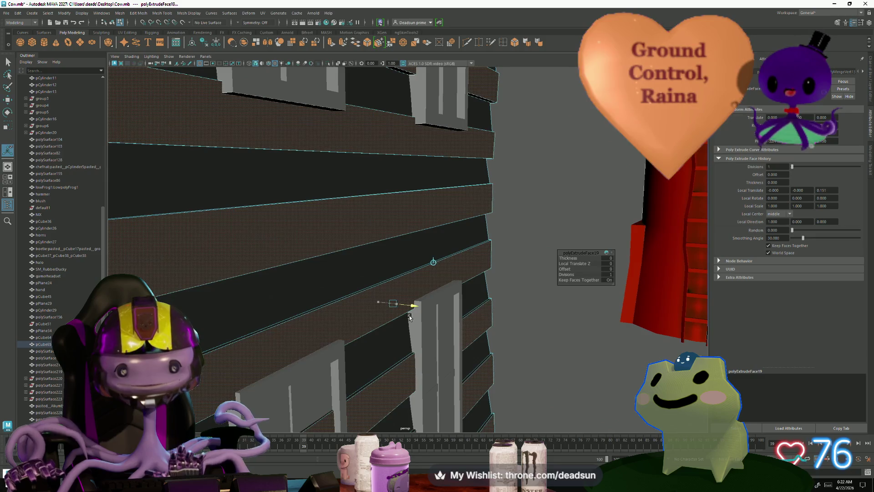
pyautogui.scroll(-5, 410, 318)
pyautogui.scroll(-2, 410, 318)
pyautogui.moveTo(410, 318)
pyautogui.keyDown('alt'); pyautogui.mouseDown()
pyautogui.moveTo(383, 320)
pyautogui.moveTo(390, 205)
pyautogui.mouseUp(); pyautogui.keyUp('alt')
# Switch to edge mode and select the roof edge above the windows
pyautogui.moveTo(390, 189); pyautogui.dragTo(390, 170, button='right')
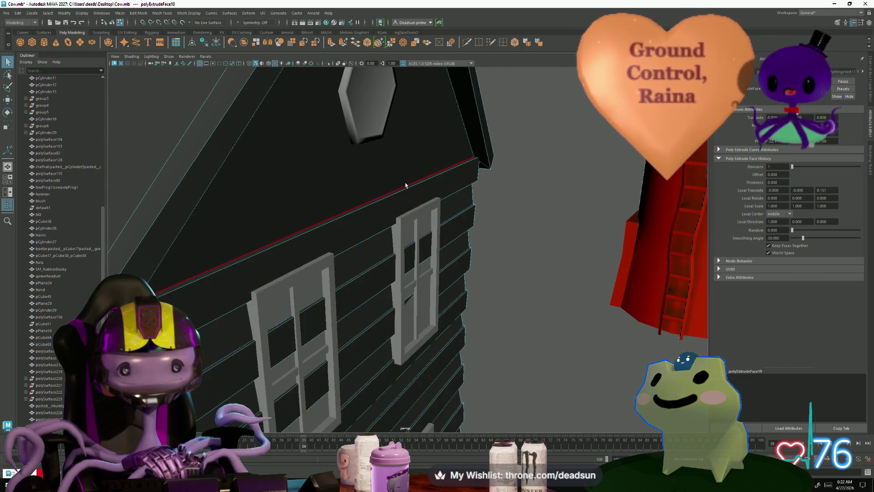
pyautogui.click(405, 191)
pyautogui.scroll(-3, 408, 200)
pyautogui.moveTo(408, 200)
pyautogui.keyDown('alt'); pyautogui.mouseDown()
pyautogui.moveTo(395, 302)
pyautogui.moveTo(303, 361)
pyautogui.moveTo(234, 346)
pyautogui.mouseUp(); pyautogui.keyUp('alt')
pyautogui.scroll(-3, 395, 303)
pyautogui.scroll(4, 303, 361)
pyautogui.scroll(-2, 242, 344)
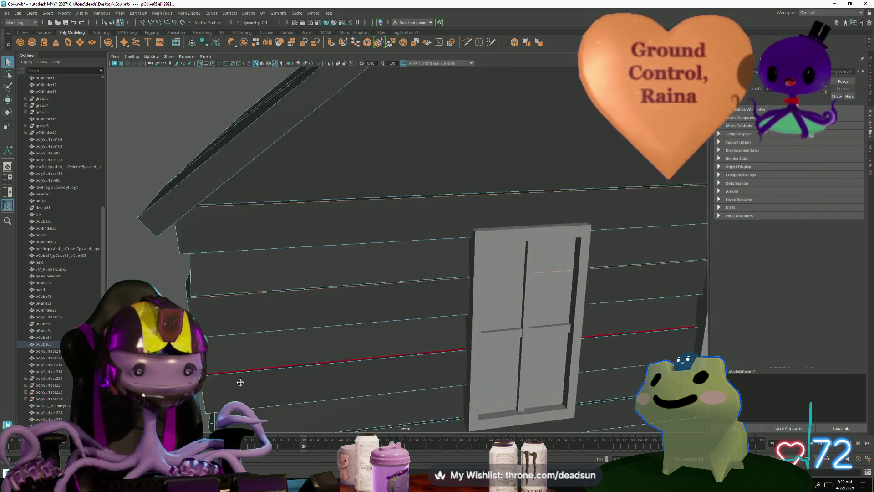
pyautogui.scroll(2, 234, 346)
# Inspect the plank siding edge-on, pull back to the whole house and clear the selection
pyautogui.keyDown('alt'); pyautogui.moveTo(219, 310); pyautogui.dragTo(331, 372); pyautogui.keyUp('alt')
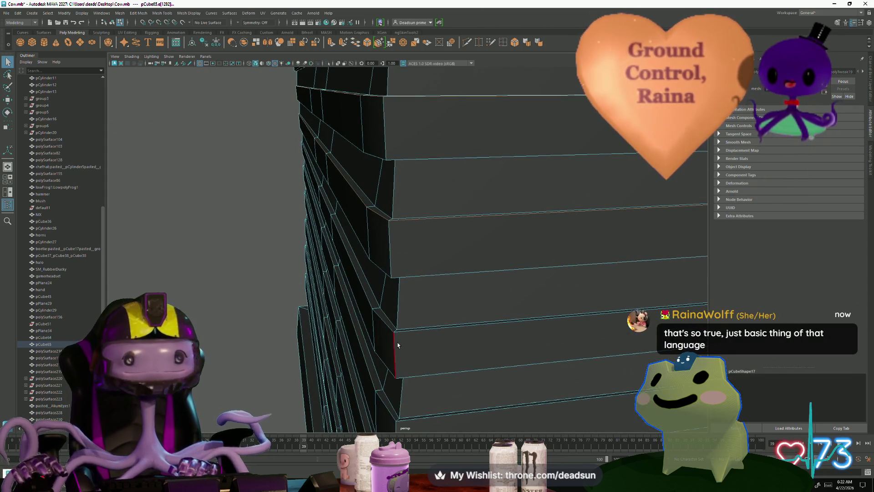
pyautogui.keyDown('alt'); pyautogui.moveTo(397, 344); pyautogui.dragTo(389, 349); pyautogui.keyUp('alt')
pyautogui.keyDown('alt'); pyautogui.moveTo(345, 386); pyautogui.dragTo(355, 355); pyautogui.keyUp('alt')
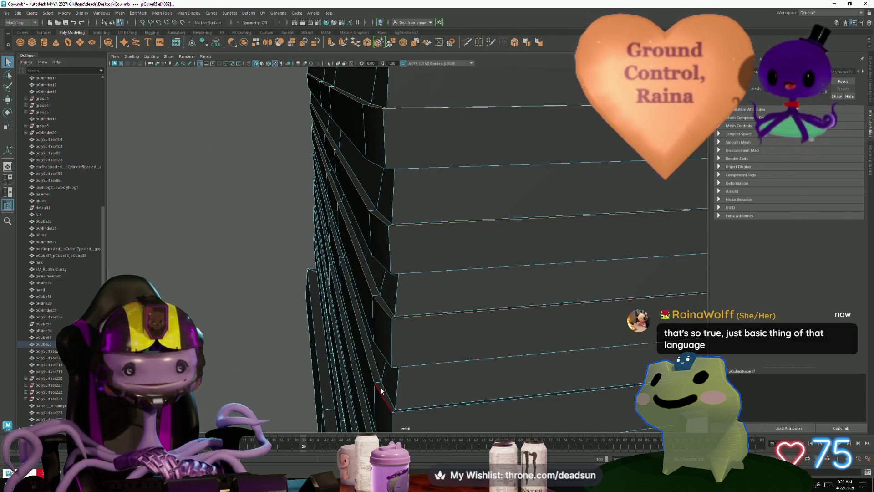
pyautogui.moveTo(381, 393)
pyautogui.keyDown('alt'); pyautogui.mouseDown()
pyautogui.moveTo(357, 374)
pyautogui.moveTo(347, 349)
pyautogui.moveTo(363, 349)
pyautogui.moveTo(229, 340)
pyautogui.mouseUp(); pyautogui.keyUp('alt')
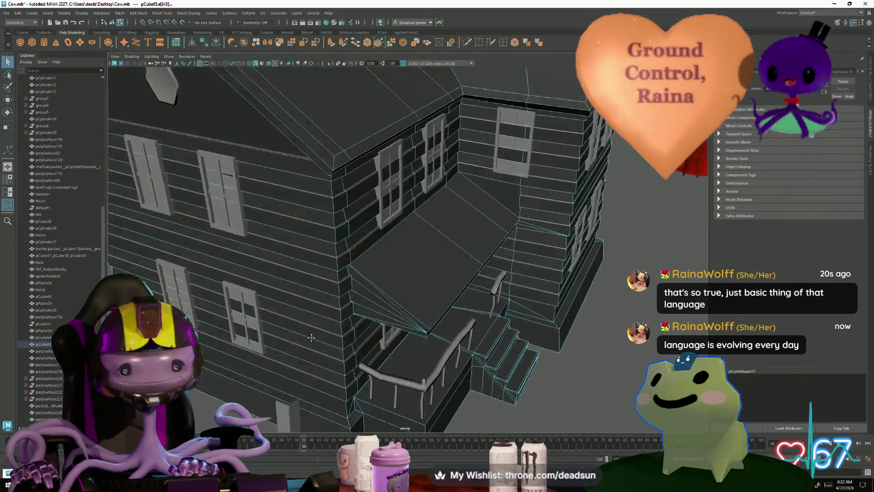
pyautogui.keyDown('alt'); pyautogui.moveTo(230, 340); pyautogui.dragTo(291, 355); pyautogui.keyUp('alt')
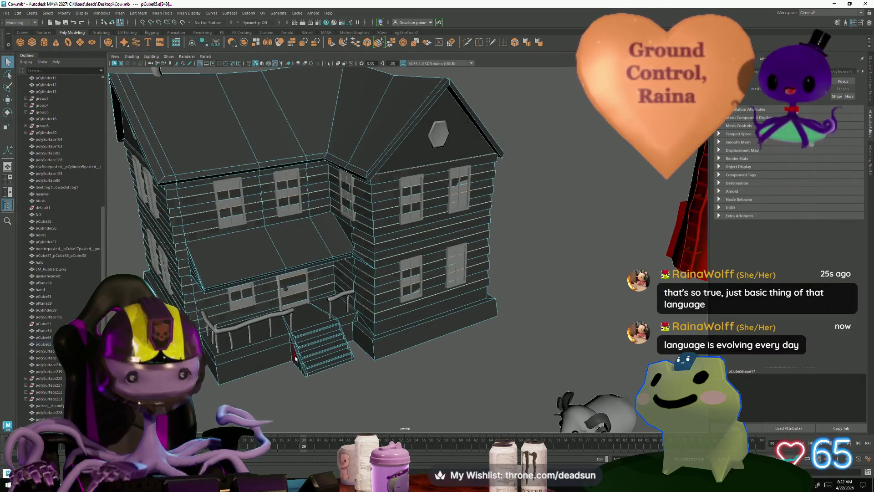
pyautogui.click(233, 227)
pyautogui.scroll(-2, 227, 227)
pyautogui.scroll(-2, 246, 230)
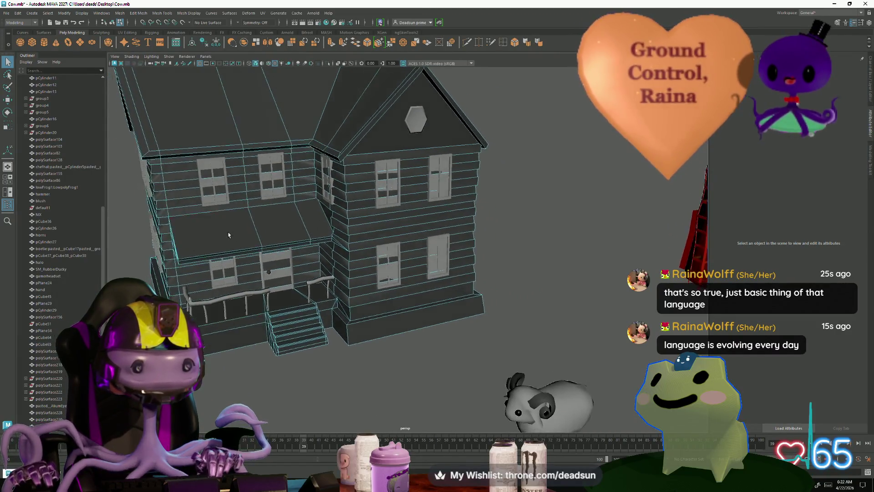
pyautogui.scroll(-2, 270, 235)
pyautogui.scroll(-2, 290, 240)
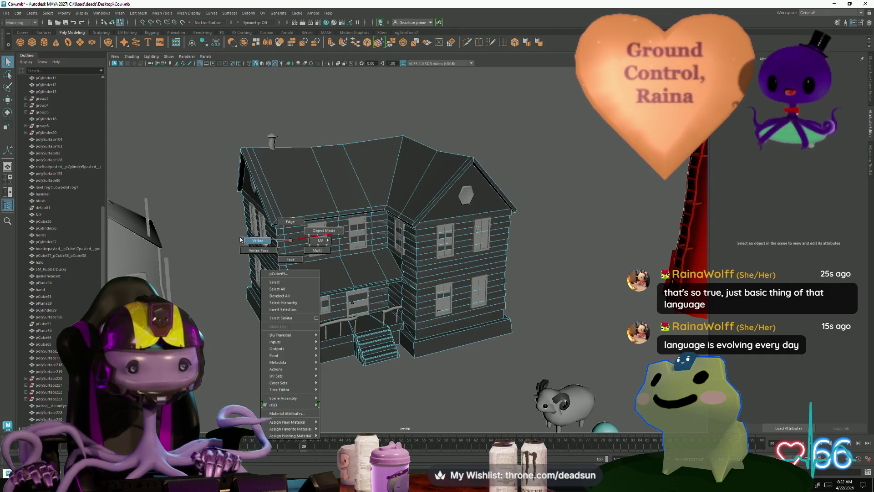
# Switch the house to vertex mode, view it from the front and above, and clear the vertices
pyautogui.moveTo(291, 239); pyautogui.dragTo(240, 237, button='right')
pyautogui.moveTo(240, 237)
pyautogui.keyDown('alt'); pyautogui.mouseDown()
pyautogui.moveTo(213, 103)
pyautogui.moveTo(518, 300)
pyautogui.mouseUp(); pyautogui.keyUp('alt')
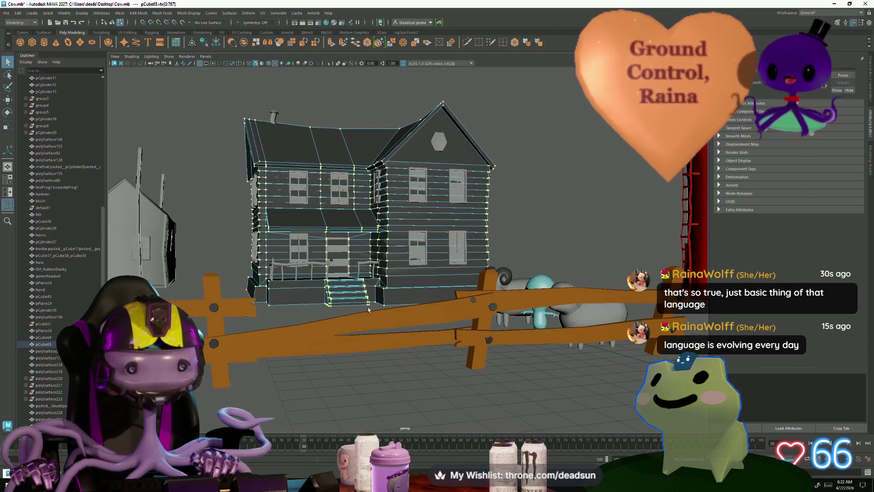
pyautogui.keyDown('alt'); pyautogui.moveTo(287, 319); pyautogui.dragTo(294, 287); pyautogui.keyUp('alt')
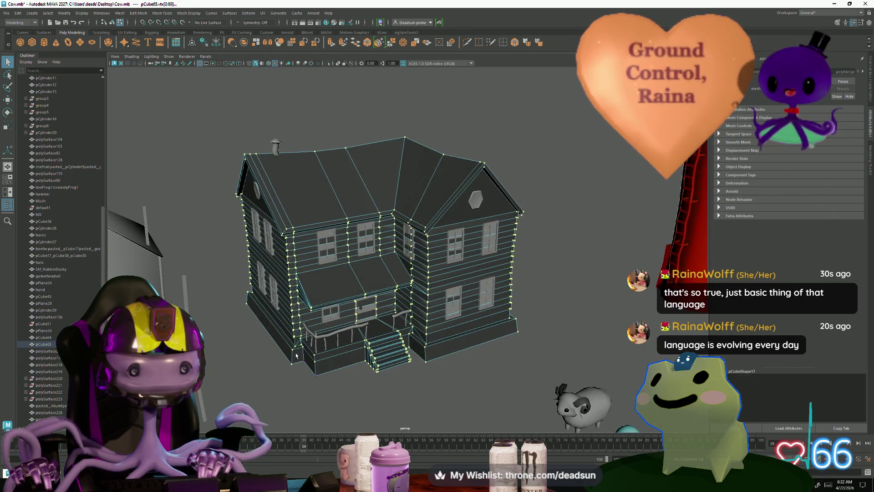
pyautogui.click(292, 368)
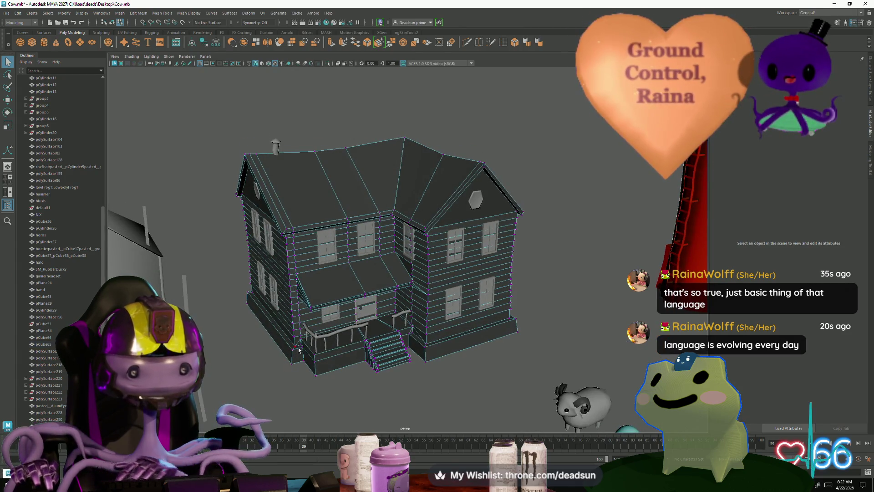
pyautogui.keyDown('alt'); pyautogui.moveTo(292, 367); pyautogui.dragTo(310, 329); pyautogui.keyUp('alt')
pyautogui.scroll(3, 311, 328)
pyautogui.scroll(5, 310, 307)
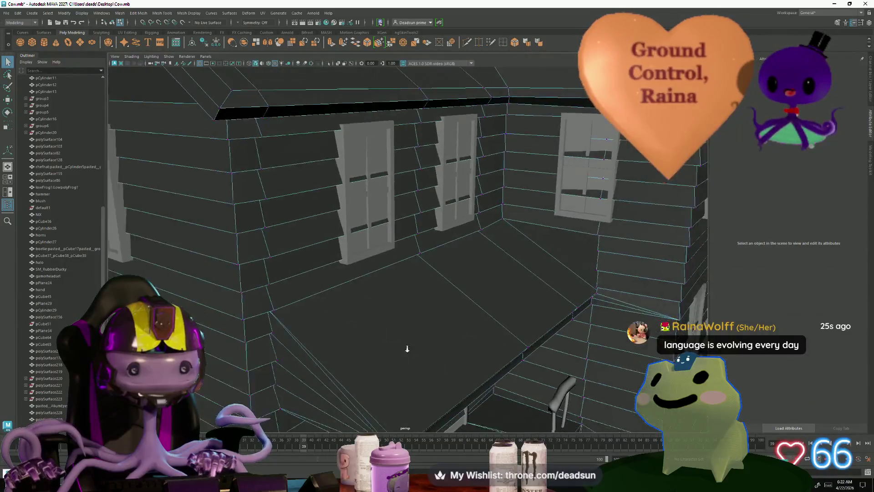
# Put the house back in object mode and select it whole as pCube65
pyautogui.moveTo(307, 270); pyautogui.dragTo(315, 253, button='right')
pyautogui.moveTo(314, 253)
pyautogui.keyDown('alt'); pyautogui.mouseDown()
pyautogui.moveTo(355, 273)
pyautogui.moveTo(239, 335)
pyautogui.moveTo(301, 350)
pyautogui.mouseUp(); pyautogui.keyUp('alt')
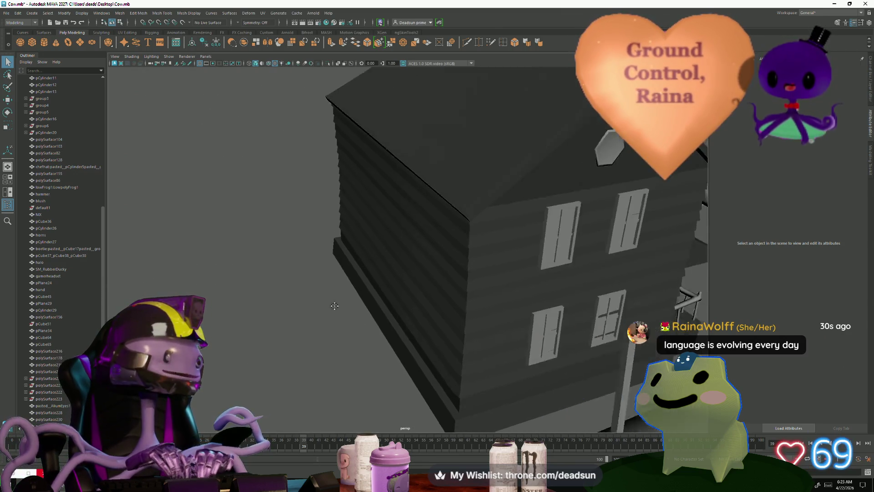
pyautogui.keyDown('alt'); pyautogui.moveTo(301, 349); pyautogui.dragTo(297, 303); pyautogui.keyUp('alt')
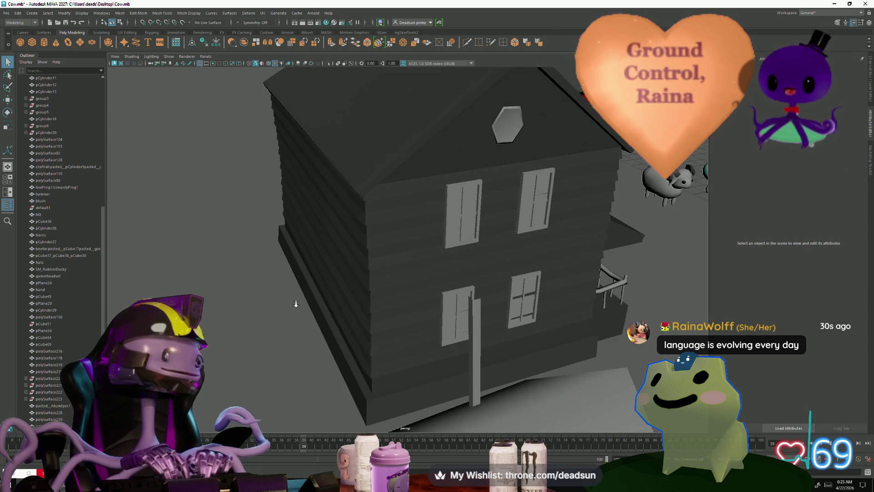
pyautogui.keyDown('alt'); pyautogui.moveTo(296, 303); pyautogui.dragTo(385, 345, button='right'); pyautogui.keyUp('alt')
pyautogui.click(386, 345)
pyautogui.keyDown('alt'); pyautogui.moveTo(332, 264); pyautogui.dragTo(364, 245); pyautogui.keyUp('alt')
# Enter edge mode, select a siding corner edge, activate Scale (R) and frame it
pyautogui.moveTo(364, 245); pyautogui.dragTo(353, 207, button='right')
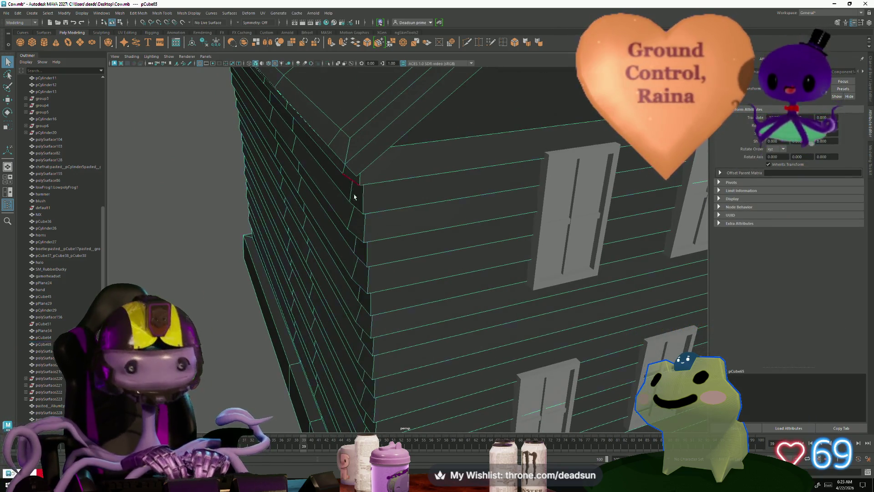
pyautogui.click(356, 202)
pyautogui.press('r')
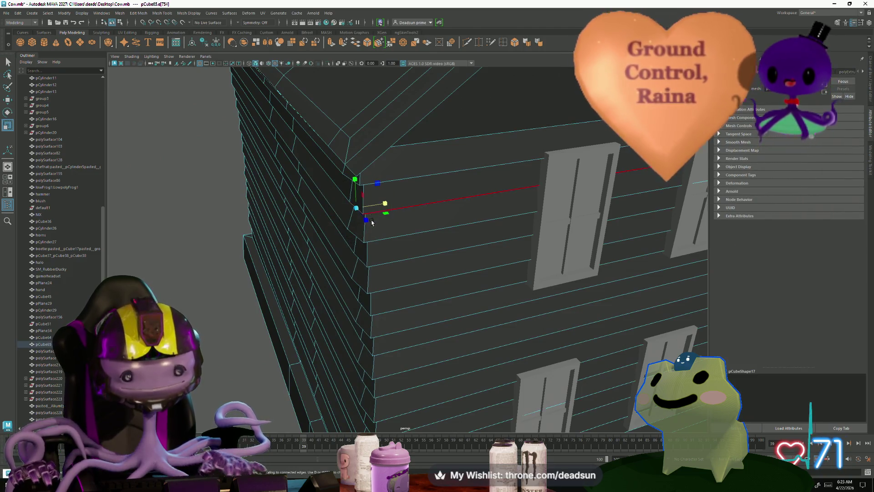
pyautogui.press('f')
pyautogui.moveTo(364, 244)
pyautogui.keyDown('alt'); pyautogui.mouseDown()
pyautogui.moveTo(332, 267)
pyautogui.moveTo(367, 271)
pyautogui.moveTo(359, 253)
pyautogui.mouseUp(); pyautogui.keyUp('alt')
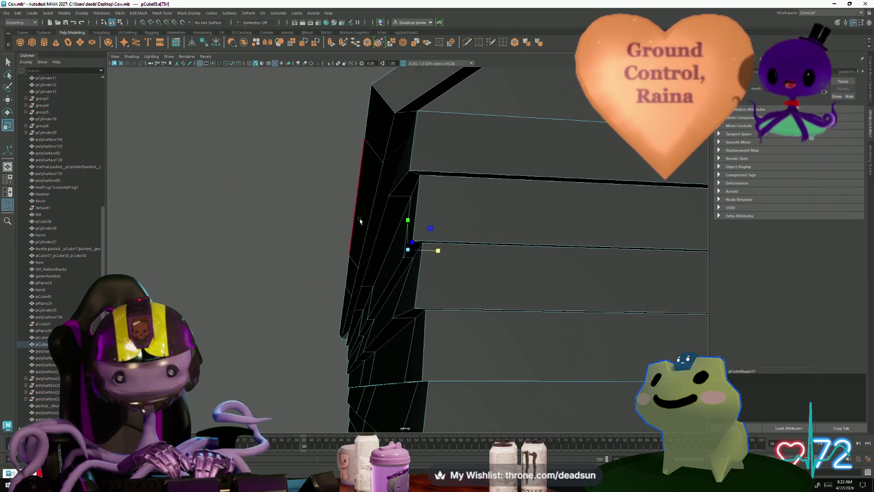
# Select the upper, lower and next corner edges in turn and scale the corner along one axis
pyautogui.click(402, 183)
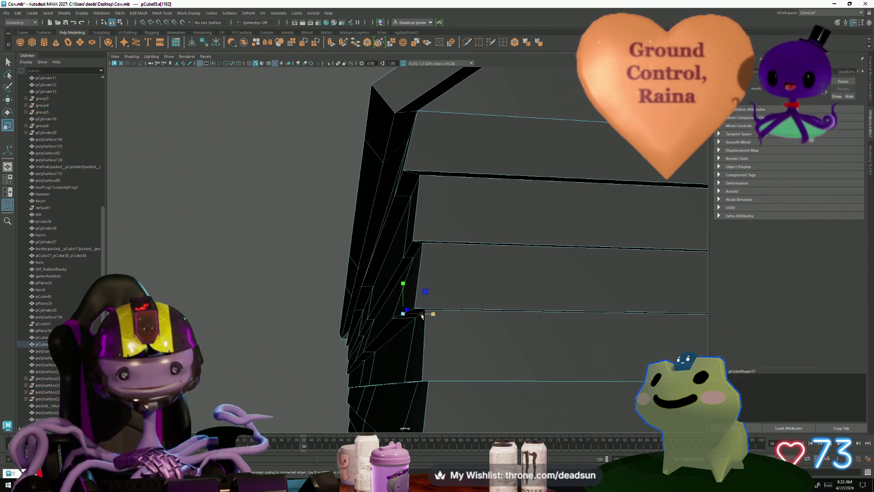
pyautogui.keyDown('alt'); pyautogui.moveTo(376, 318); pyautogui.dragTo(417, 269); pyautogui.keyUp('alt')
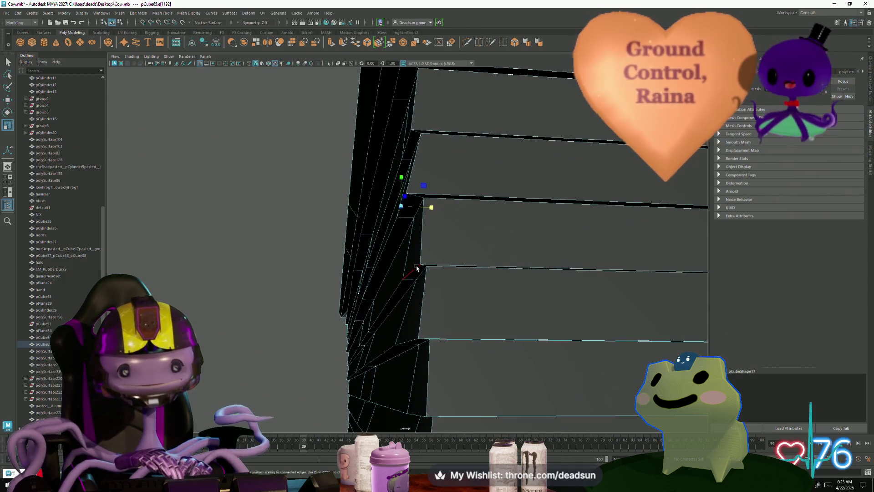
pyautogui.click(411, 339)
pyautogui.keyDown('alt'); pyautogui.moveTo(384, 340); pyautogui.dragTo(401, 256); pyautogui.keyUp('alt')
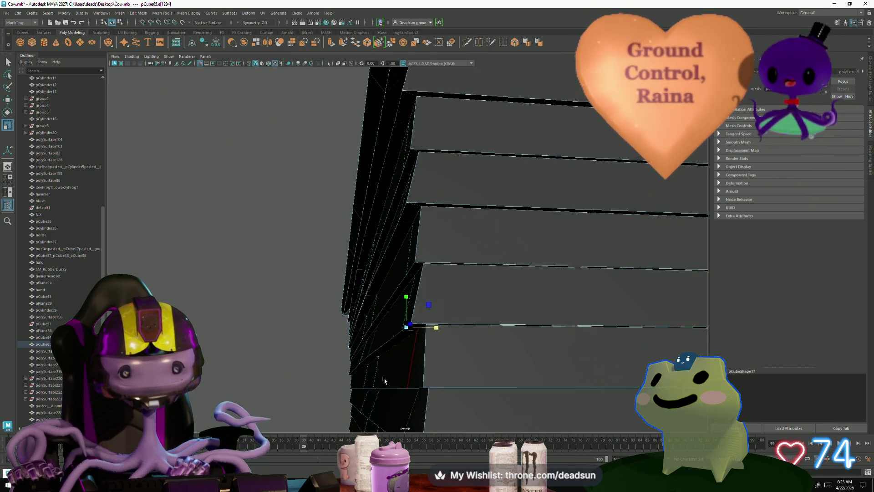
pyautogui.click(428, 270)
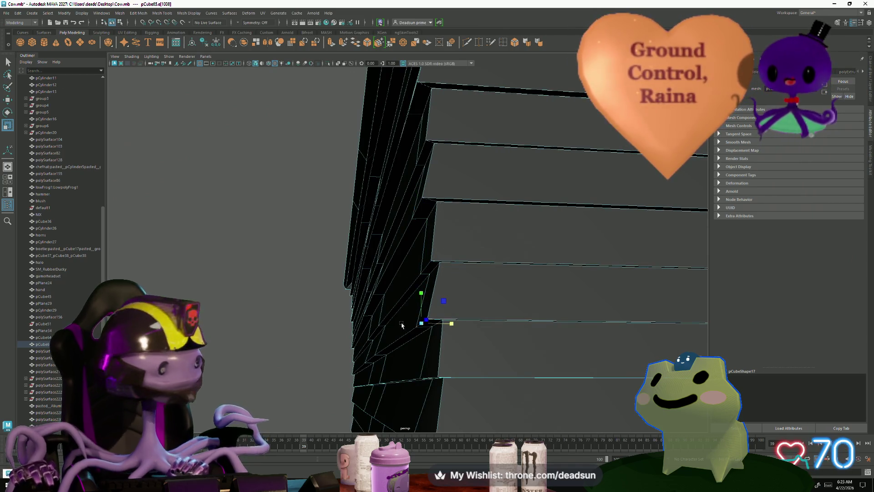
pyautogui.keyDown('alt'); pyautogui.moveTo(452, 326); pyautogui.dragTo(428, 253); pyautogui.keyUp('alt')
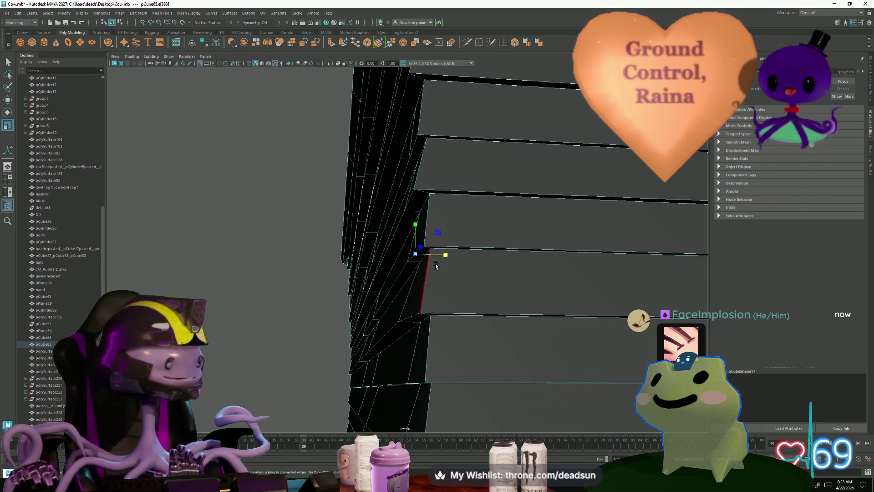
pyautogui.moveTo(422, 255); pyautogui.dragTo(441, 241)
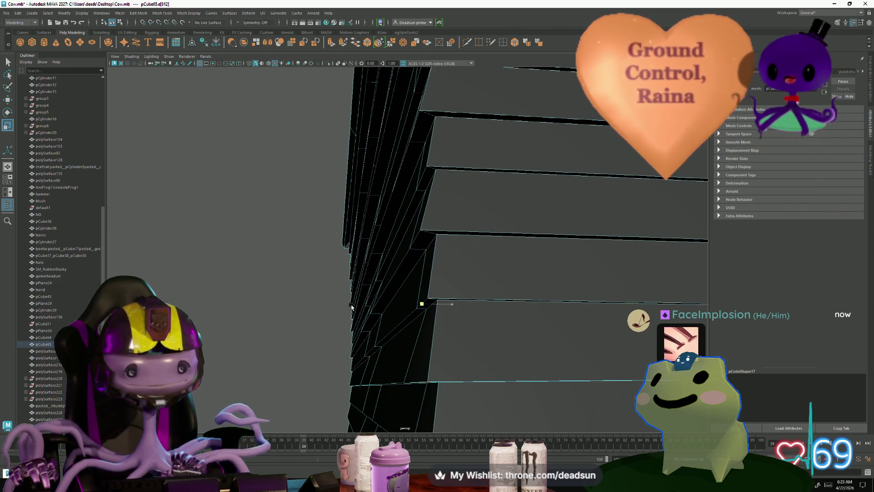
# Orbit up the corner to check that the siding boards now meet cleanly
pyautogui.keyDown('alt'); pyautogui.moveTo(443, 304); pyautogui.dragTo(442, 271); pyautogui.keyUp('alt')
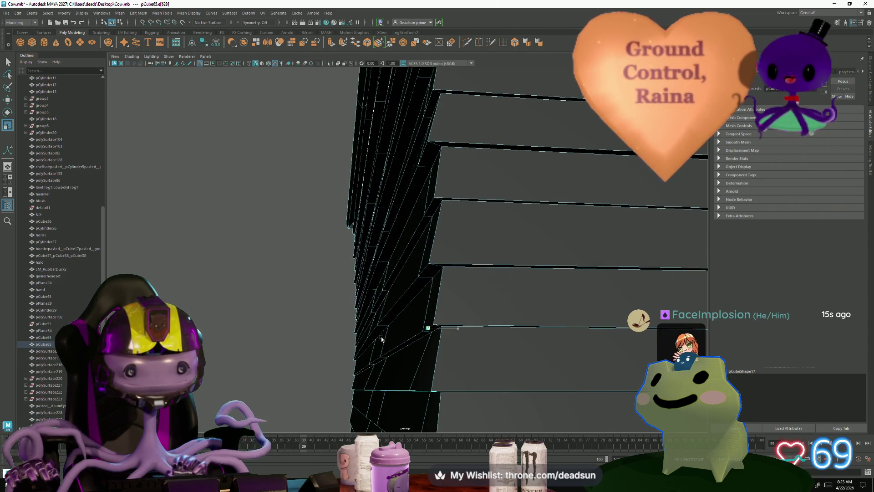
pyautogui.keyDown('alt'); pyautogui.moveTo(381, 339); pyautogui.dragTo(426, 274); pyautogui.keyUp('alt')
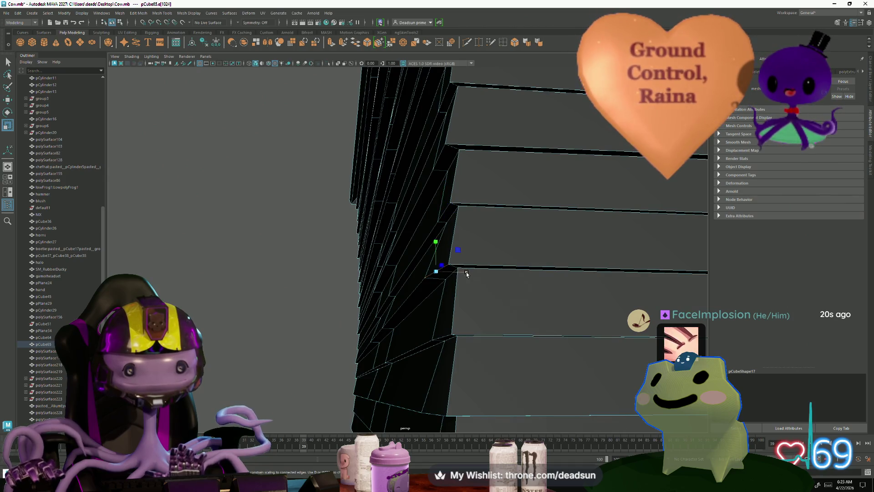
pyautogui.keyDown('alt'); pyautogui.moveTo(443, 336); pyautogui.dragTo(477, 219); pyautogui.keyUp('alt')
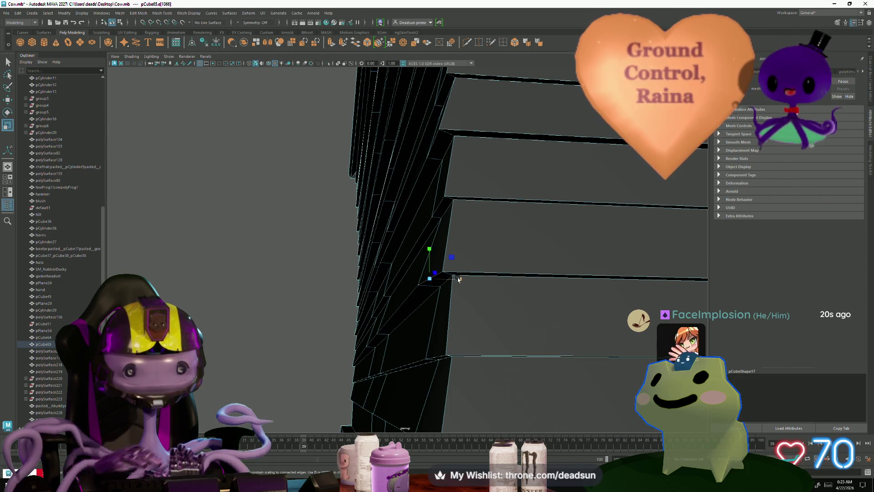
pyautogui.keyDown('alt'); pyautogui.moveTo(417, 343); pyautogui.dragTo(417, 230); pyautogui.keyUp('alt')
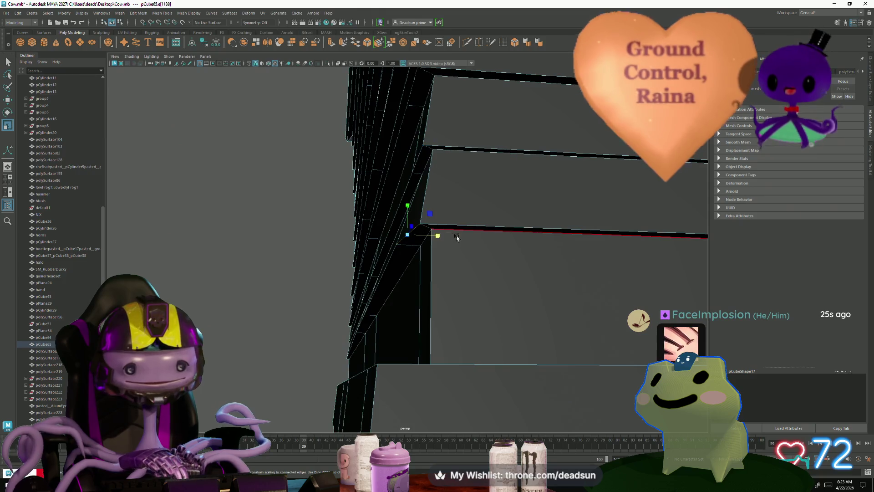
pyautogui.moveTo(457, 238)
pyautogui.keyDown('alt'); pyautogui.mouseDown()
pyautogui.moveTo(393, 309)
pyautogui.moveTo(323, 322)
pyautogui.moveTo(392, 342)
pyautogui.moveTo(380, 351)
pyautogui.moveTo(345, 346)
pyautogui.moveTo(378, 354)
pyautogui.moveTo(353, 369)
pyautogui.mouseUp(); pyautogui.keyUp('alt')
pyautogui.scroll(-5, 393, 342)
pyautogui.scroll(3, 350, 347)
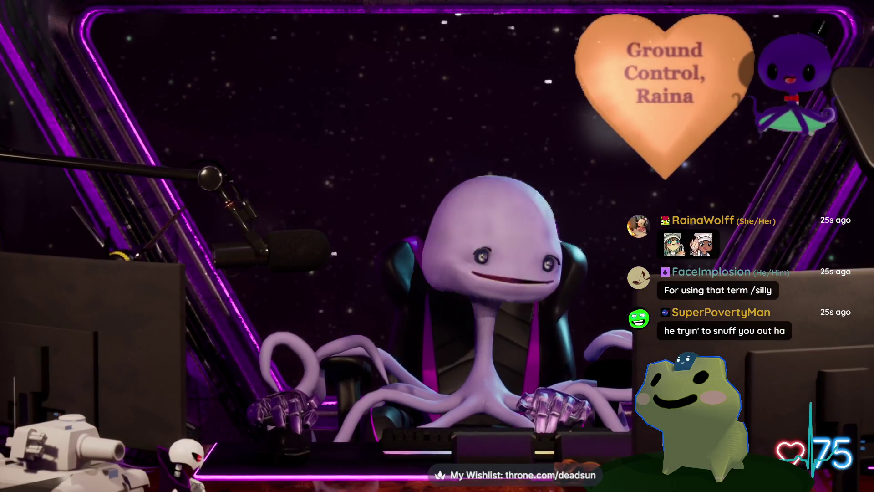
pyautogui.hotkey('alt', 'Tab')
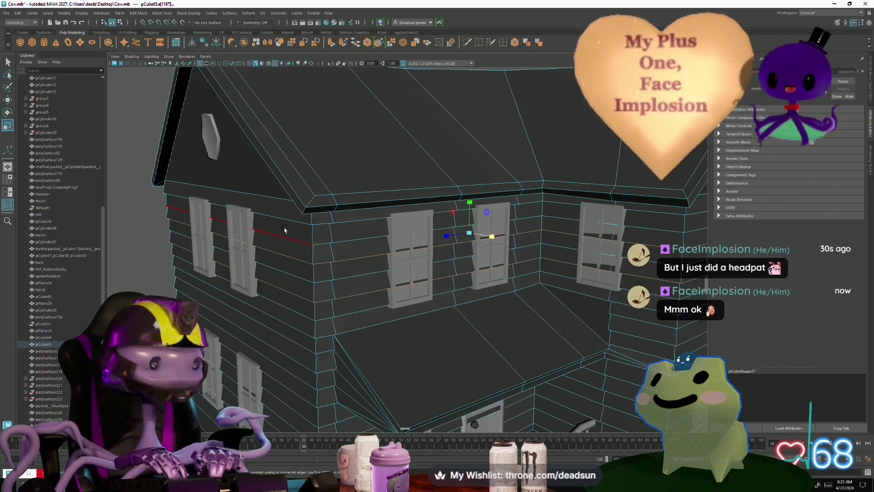
pyautogui.moveTo(269, 231)
pyautogui.keyDown('alt'); pyautogui.mouseDown()
pyautogui.moveTo(300, 322)
pyautogui.moveTo(387, 348)
pyautogui.mouseUp(); pyautogui.keyUp('alt')
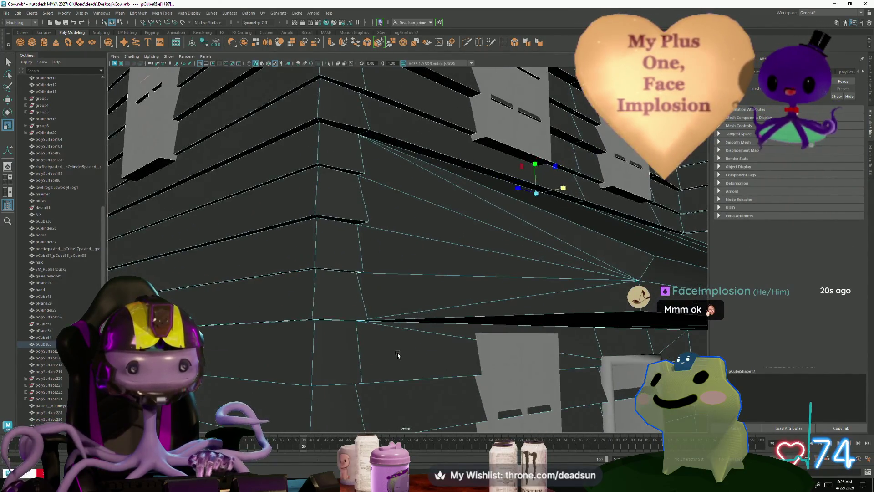
pyautogui.scroll(1, 388, 347)
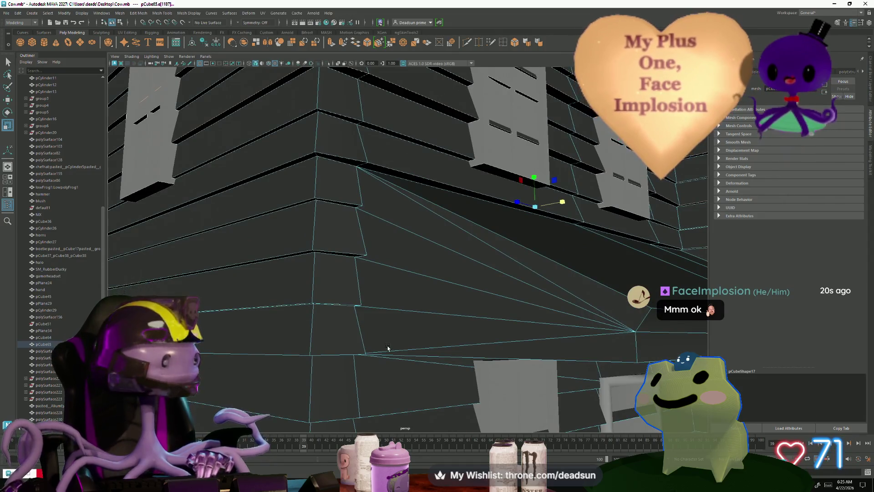
pyautogui.scroll(-3, 386, 350)
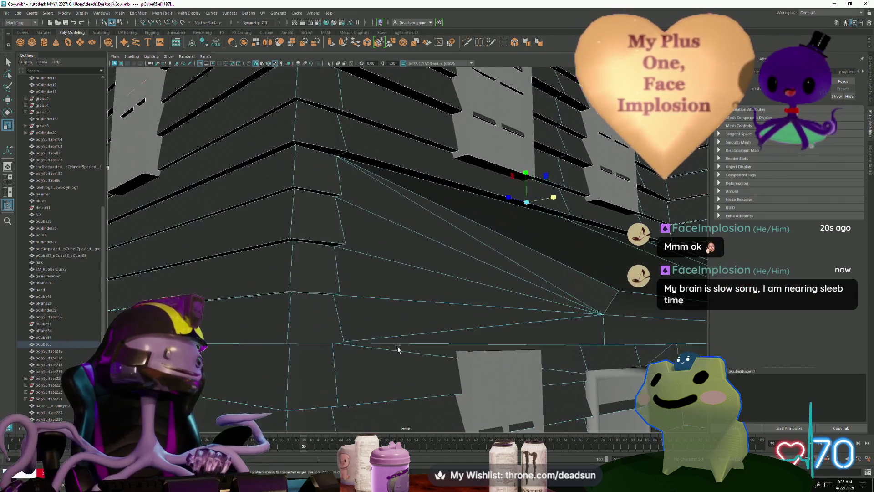
pyautogui.moveTo(375, 336)
pyautogui.keyDown('alt'); pyautogui.mouseDown()
pyautogui.moveTo(339, 323)
pyautogui.moveTo(362, 316)
pyautogui.moveTo(350, 326)
pyautogui.moveTo(302, 326)
pyautogui.moveTo(341, 342)
pyautogui.moveTo(349, 367)
pyautogui.moveTo(341, 363)
pyautogui.moveTo(360, 336)
pyautogui.moveTo(340, 317)
pyautogui.moveTo(334, 154)
pyautogui.mouseUp(); pyautogui.keyUp('alt')
pyautogui.scroll(-3, 339, 322)
pyautogui.scroll(2, 350, 326)
pyautogui.scroll(-3, 349, 326)
pyautogui.scroll(-2, 302, 326)
pyautogui.scroll(3, 342, 342)
pyautogui.scroll(2, 341, 341)
pyautogui.scroll(2, 349, 367)
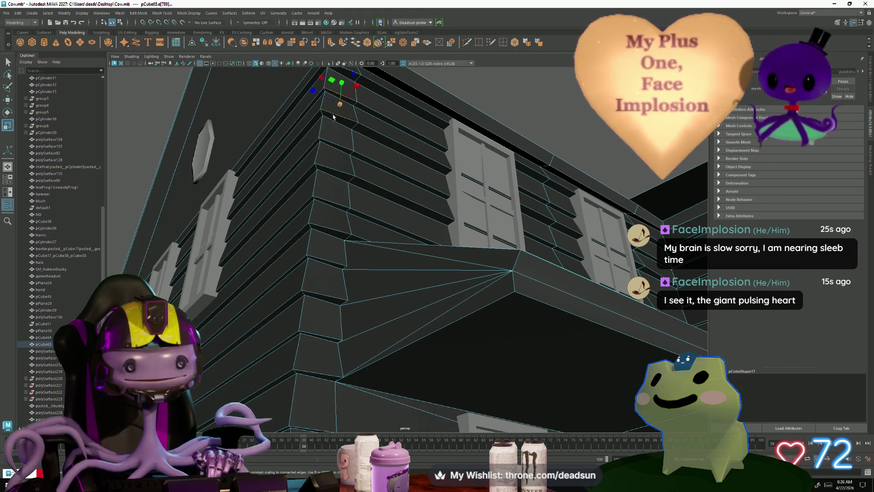
# Switch pCube65 to vertex mode and select a corner vertex beside the porch roof
pyautogui.moveTo(326, 114); pyautogui.dragTo(300, 114, button='right')
pyautogui.click(356, 104)
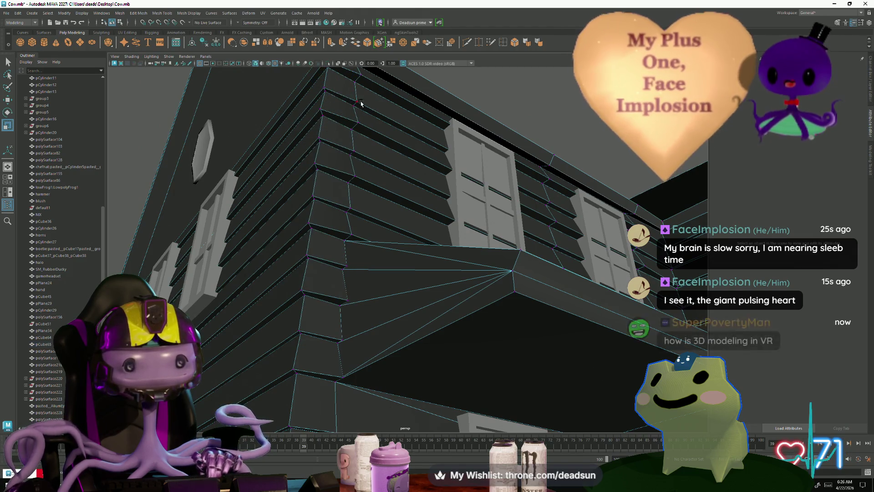
pyautogui.click(357, 114)
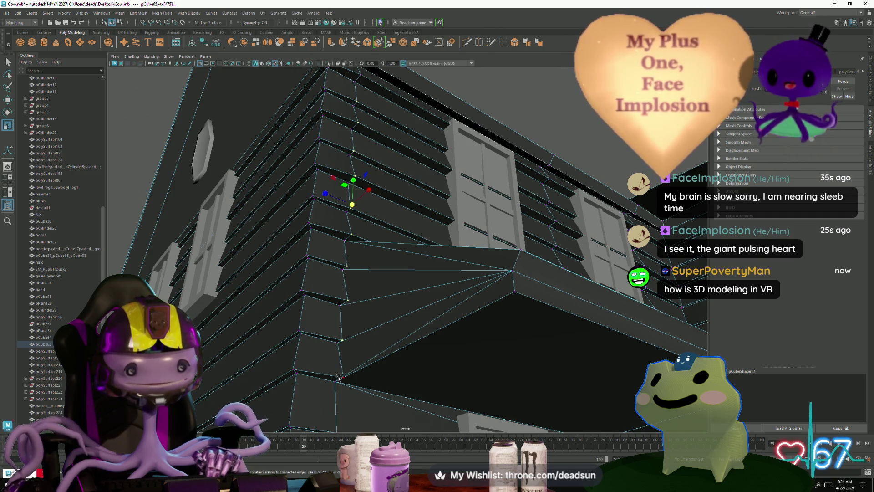
pyautogui.keyDown('alt'); pyautogui.moveTo(343, 379); pyautogui.dragTo(391, 367); pyautogui.keyUp('alt')
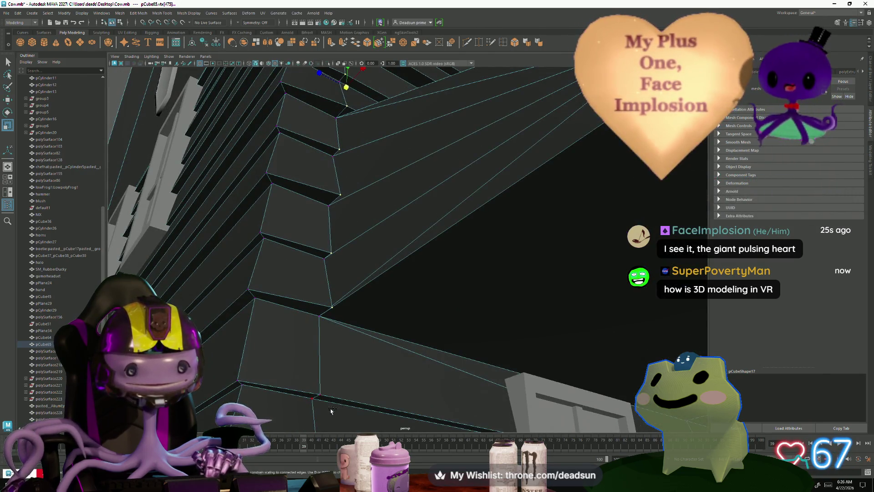
pyautogui.moveTo(361, 414)
pyautogui.keyDown('alt'); pyautogui.mouseDown()
pyautogui.moveTo(369, 361)
pyautogui.moveTo(354, 267)
pyautogui.mouseUp(); pyautogui.keyUp('alt')
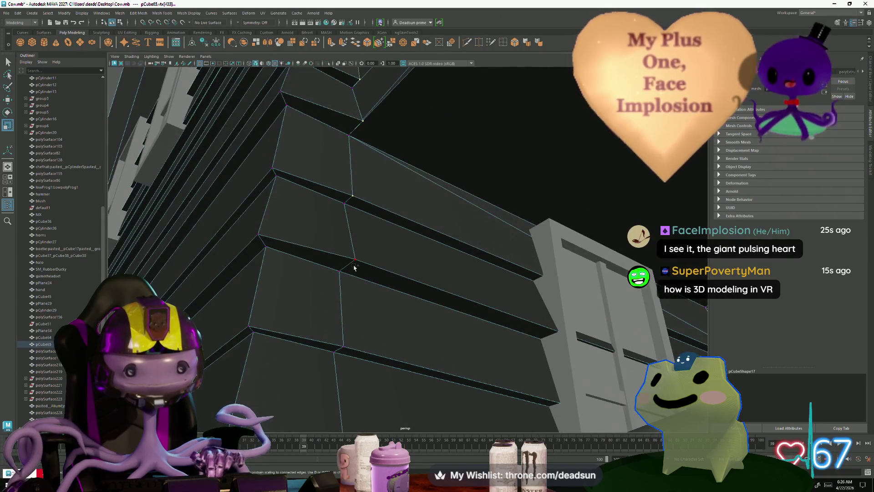
pyautogui.keyDown('alt'); pyautogui.moveTo(384, 373); pyautogui.dragTo(356, 350); pyautogui.keyUp('alt')
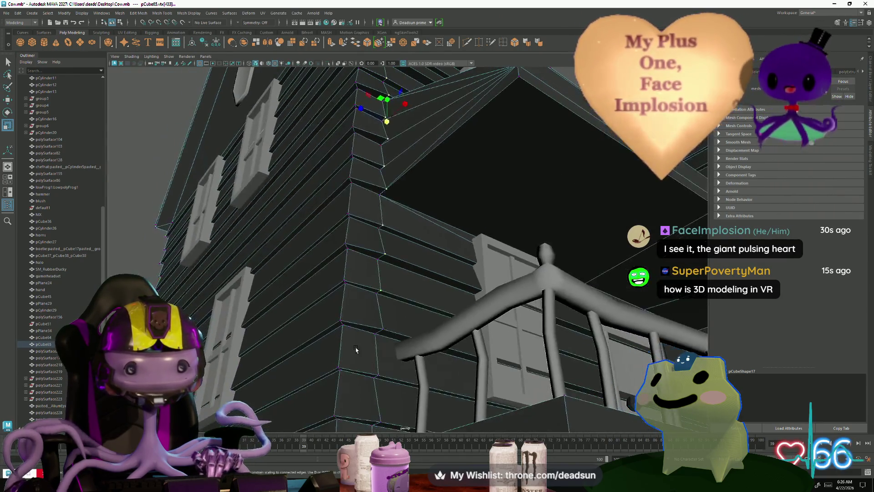
pyautogui.moveTo(399, 413)
pyautogui.keyDown('alt'); pyautogui.mouseDown()
pyautogui.moveTo(394, 332)
pyautogui.moveTo(403, 372)
pyautogui.mouseUp(); pyautogui.keyUp('alt')
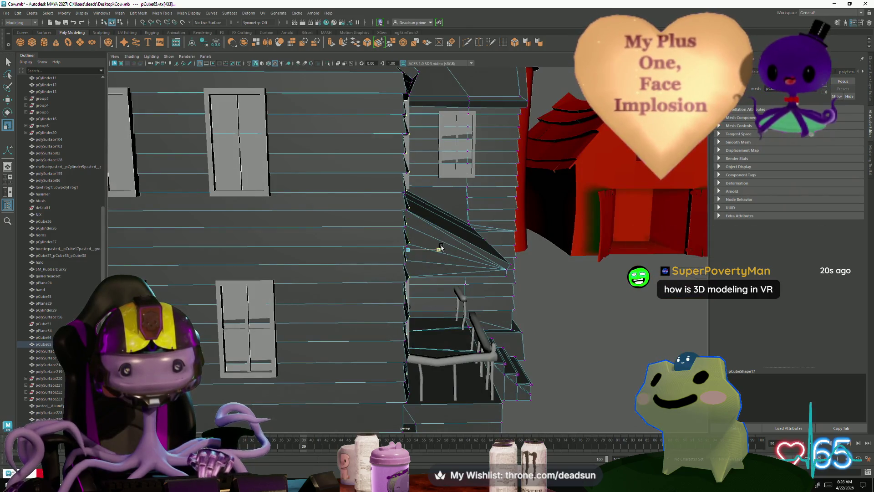
pyautogui.keyDown('alt'); pyautogui.moveTo(392, 299); pyautogui.dragTo(372, 294); pyautogui.keyUp('alt')
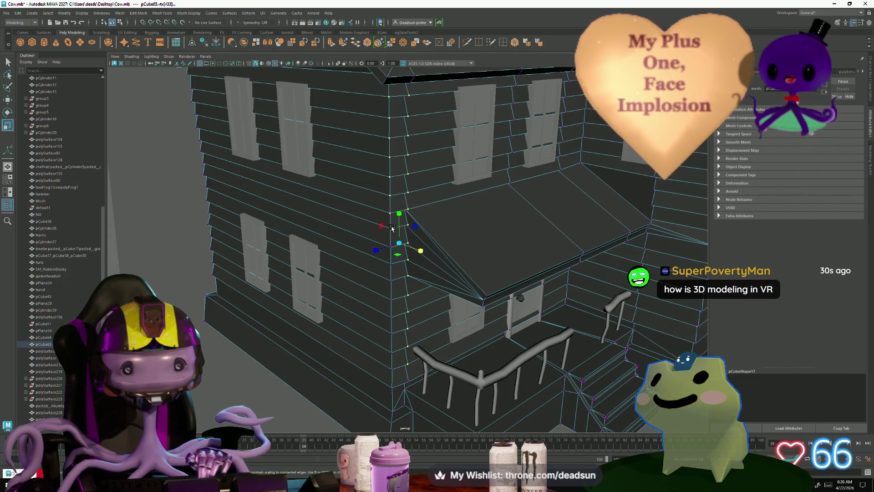
pyautogui.keyDown('alt'); pyautogui.moveTo(391, 260); pyautogui.dragTo(518, 350, button='right'); pyautogui.keyUp('alt')
pyautogui.moveTo(370, 255)
pyautogui.keyDown('alt'); pyautogui.mouseDown()
pyautogui.moveTo(321, 259)
pyautogui.moveTo(327, 214)
pyautogui.mouseUp(); pyautogui.keyUp('alt')
# Select the vertices along the wall corner and move them to reshape the siding corner
pyautogui.moveTo(360, 258); pyautogui.dragTo(370, 268)
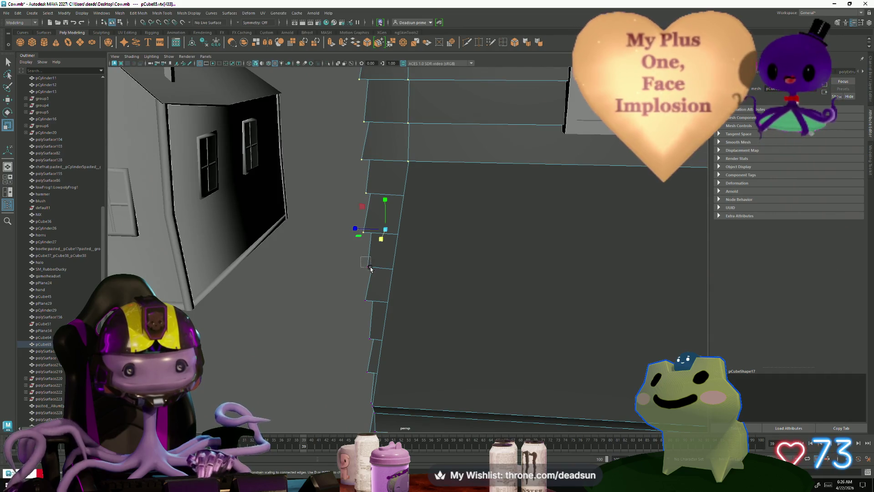
pyautogui.keyDown('alt'); pyautogui.moveTo(369, 313); pyautogui.dragTo(401, 224); pyautogui.keyUp('alt')
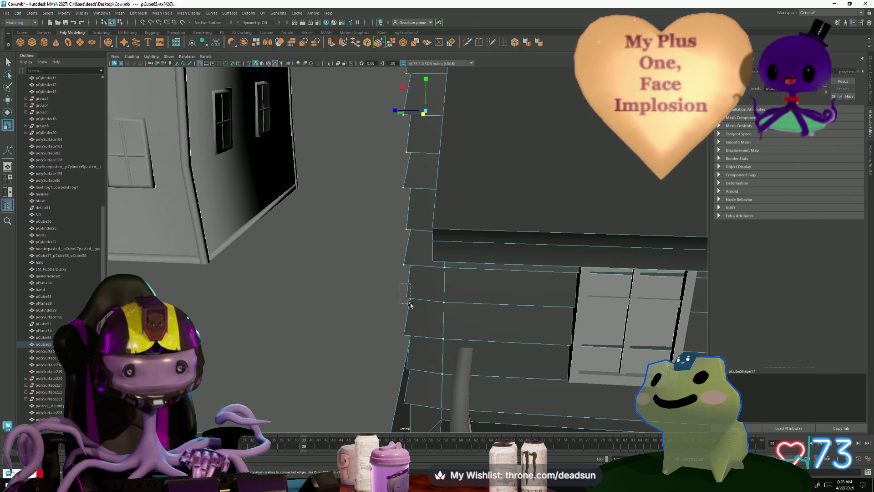
pyautogui.keyDown('alt'); pyautogui.moveTo(403, 340); pyautogui.dragTo(357, 282); pyautogui.keyUp('alt')
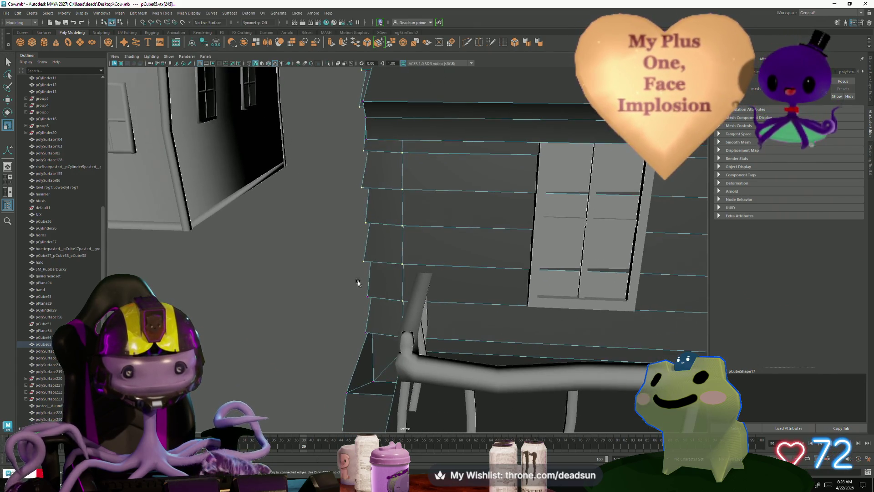
pyautogui.moveTo(360, 324)
pyautogui.mouseDown()
pyautogui.moveTo(367, 336)
pyautogui.moveTo(404, 323)
pyautogui.mouseUp()
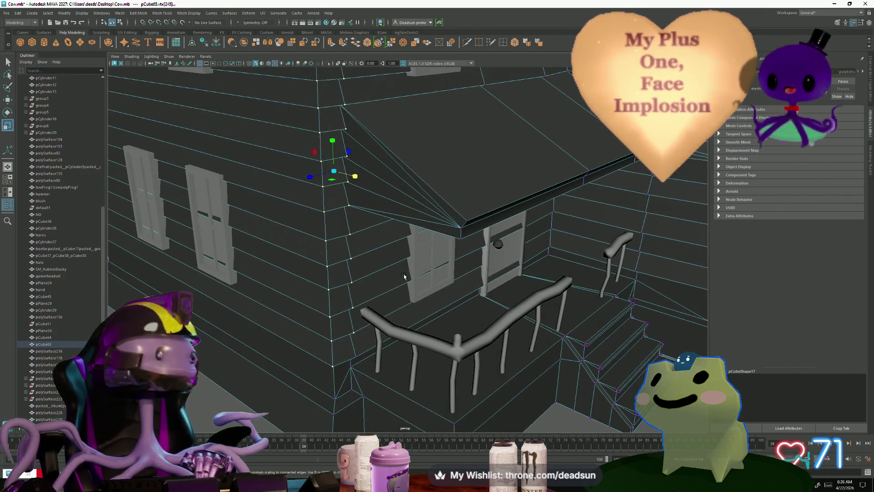
pyautogui.click(326, 174)
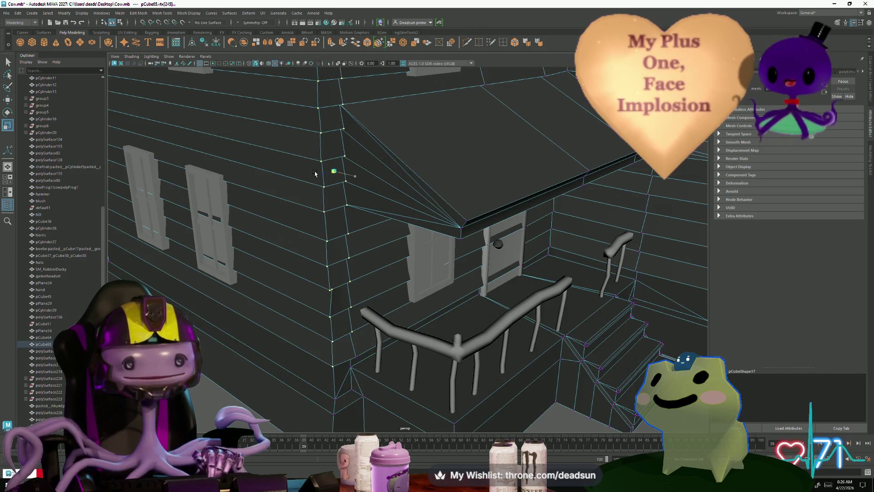
pyautogui.scroll(-5, 315, 173)
pyautogui.moveTo(314, 173)
pyautogui.keyDown('alt'); pyautogui.mouseDown()
pyautogui.moveTo(365, 239)
pyautogui.moveTo(361, 219)
pyautogui.moveTo(411, 154)
pyautogui.mouseUp(); pyautogui.keyUp('alt')
pyautogui.scroll(3, 366, 239)
pyautogui.scroll(3, 366, 239)
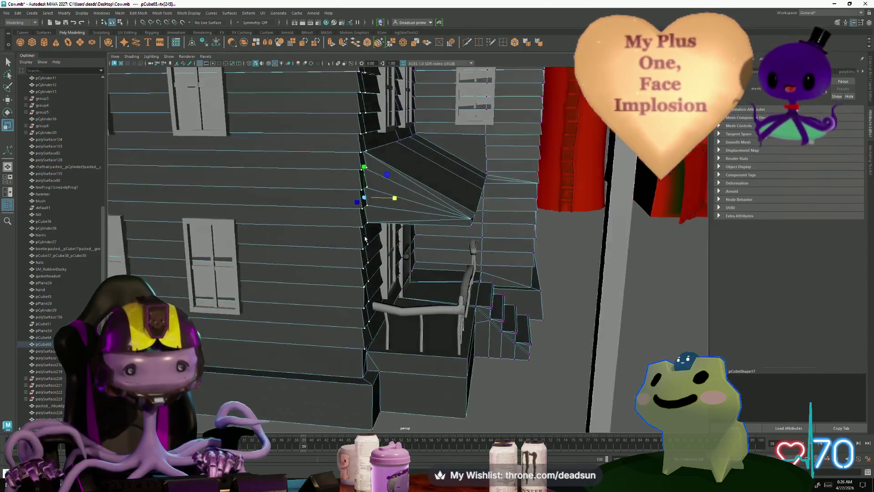
pyautogui.scroll(-2, 365, 240)
pyautogui.scroll(-2, 361, 220)
pyautogui.scroll(3, 361, 219)
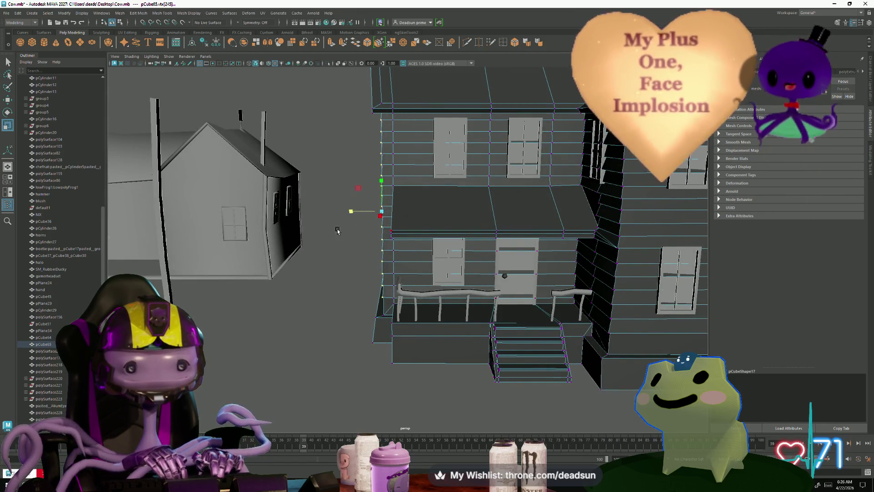
pyautogui.scroll(3, 337, 230)
pyautogui.scroll(3, 366, 263)
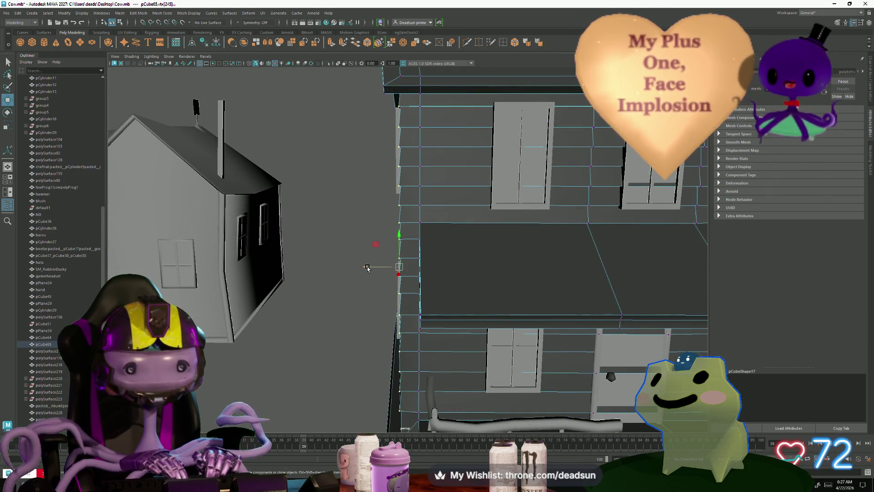
pyautogui.scroll(-5, 366, 268)
pyautogui.keyDown('alt'); pyautogui.moveTo(367, 267); pyautogui.dragTo(410, 273); pyautogui.keyUp('alt')
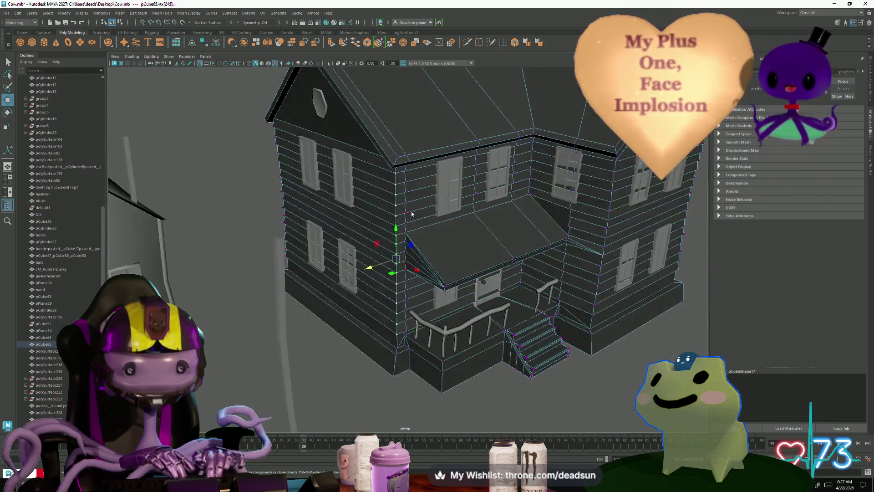
pyautogui.click(517, 396)
pyautogui.scroll(3, 517, 395)
pyautogui.scroll(-5, 517, 395)
pyautogui.keyDown('alt'); pyautogui.moveTo(390, 332); pyautogui.dragTo(285, 360); pyautogui.keyUp('alt')
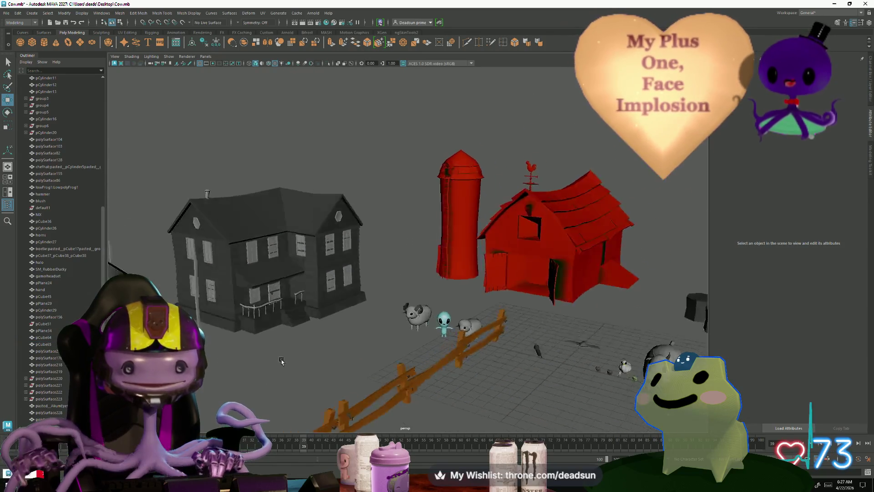
pyautogui.scroll(-2, 285, 359)
pyautogui.scroll(-2, 270, 365)
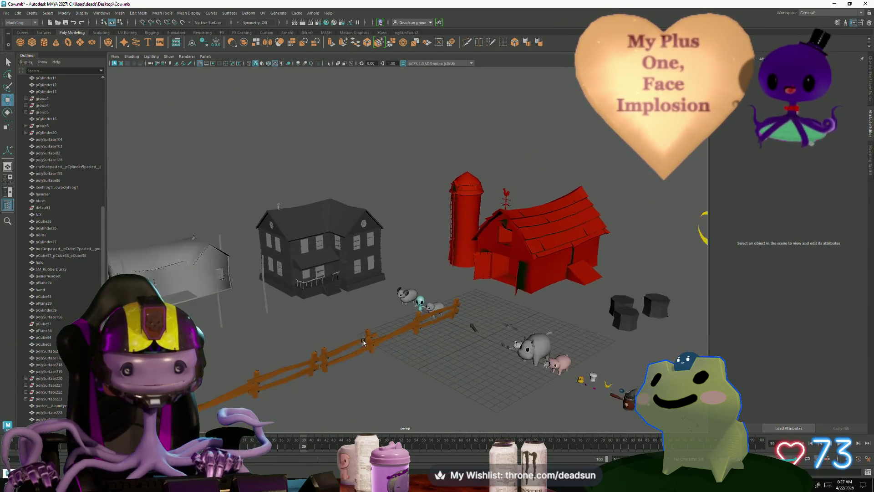
pyautogui.scroll(3, 270, 366)
pyautogui.scroll(4, 270, 365)
pyautogui.scroll(-4, 463, 408)
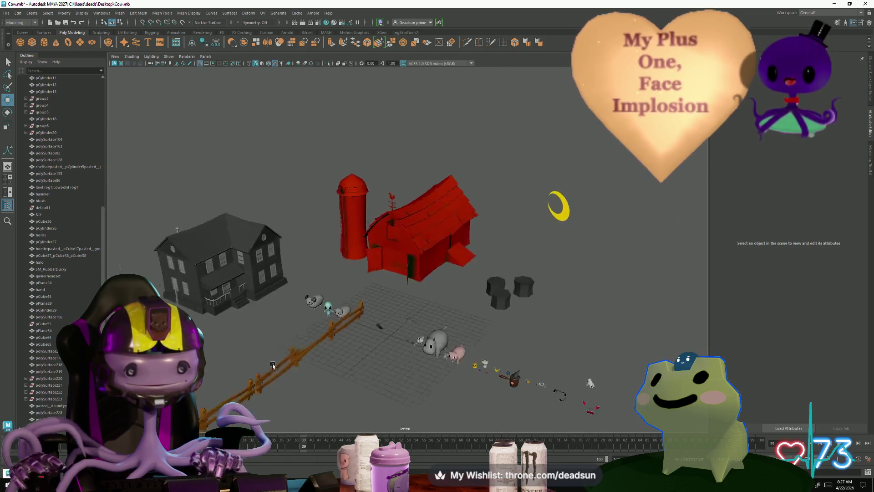
pyautogui.scroll(2, 463, 408)
pyautogui.scroll(4, 463, 408)
pyautogui.scroll(2, 479, 404)
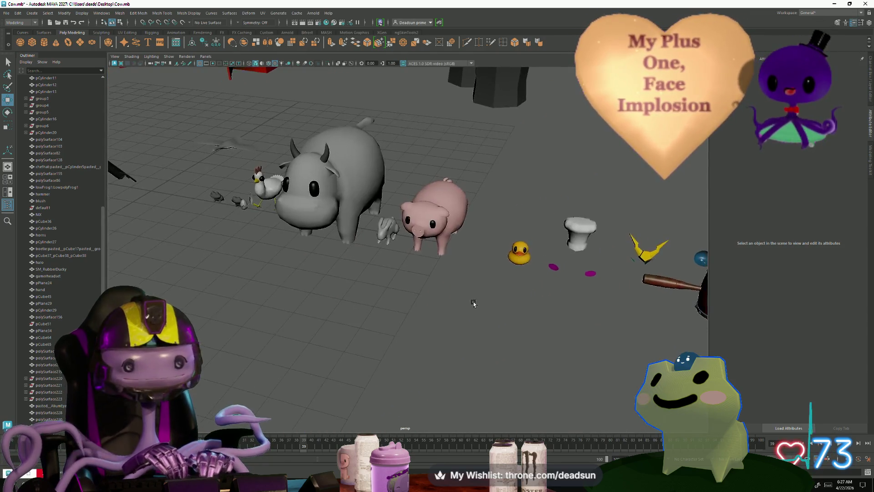
pyautogui.scroll(2, 520, 397)
pyautogui.scroll(2, 562, 390)
pyautogui.scroll(-2, 563, 389)
pyautogui.scroll(-2, 478, 356)
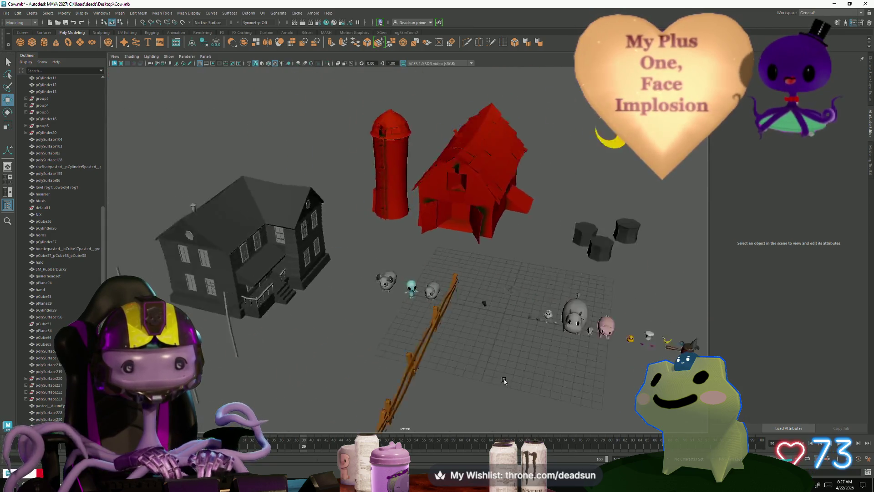
pyautogui.scroll(2, 317, 310)
pyautogui.scroll(3, 317, 309)
# Select the upper-storey windows and inspect one window face before returning to object mode
pyautogui.keyDown('alt'); pyautogui.moveTo(317, 309); pyautogui.dragTo(420, 228, button='middle'); pyautogui.keyUp('alt')
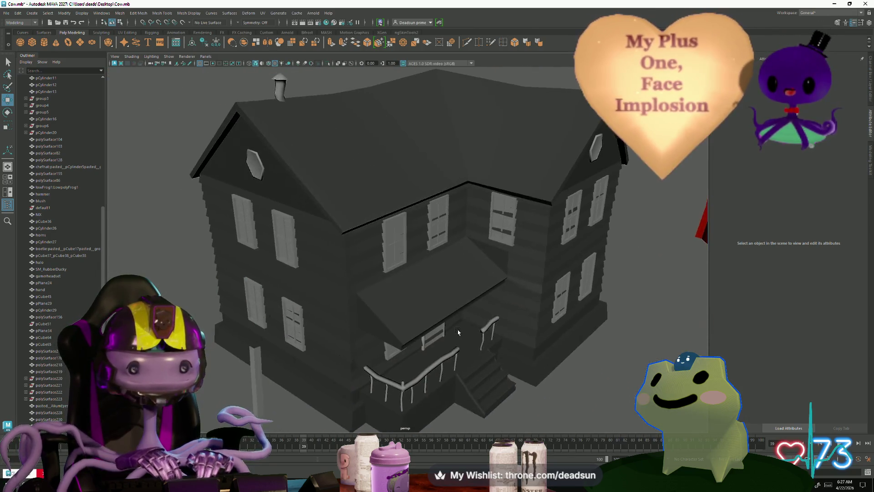
pyautogui.click(420, 228)
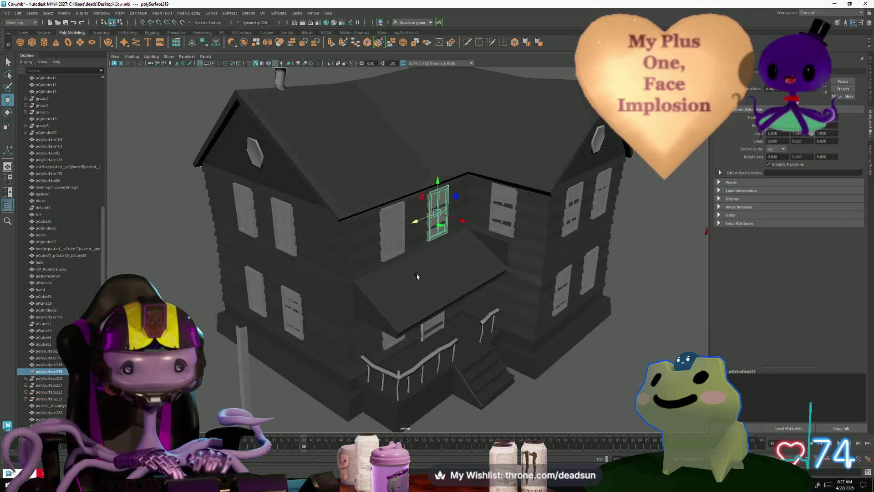
pyautogui.scroll(3, 417, 274)
pyautogui.scroll(2, 498, 183)
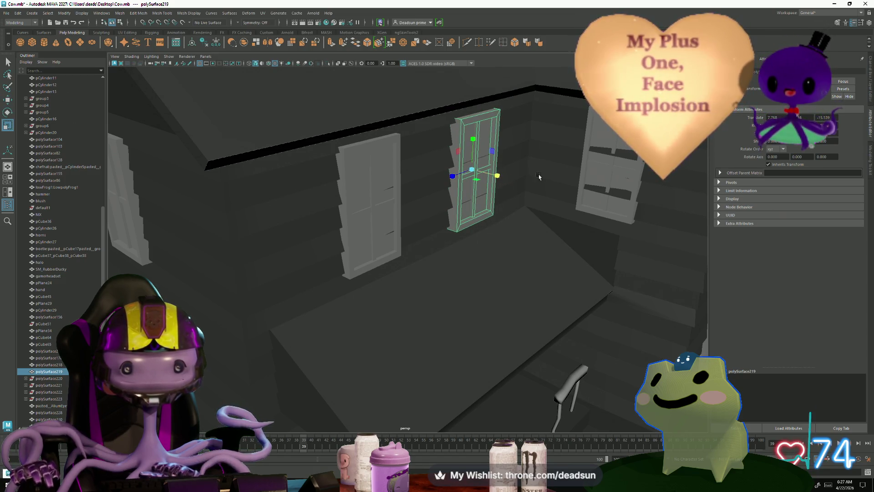
pyautogui.click(597, 171)
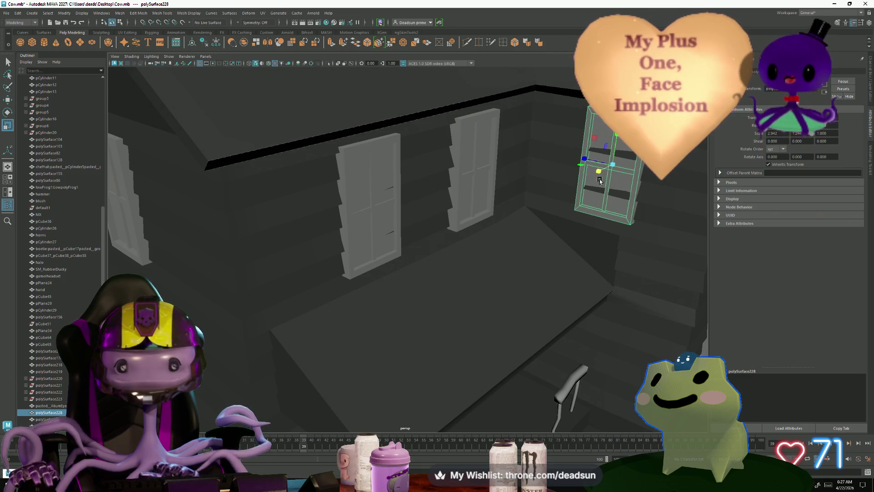
pyautogui.keyDown('alt'); pyautogui.moveTo(599, 181); pyautogui.dragTo(517, 231); pyautogui.keyUp('alt')
pyautogui.moveTo(476, 198); pyautogui.dragTo(476, 229, button='right')
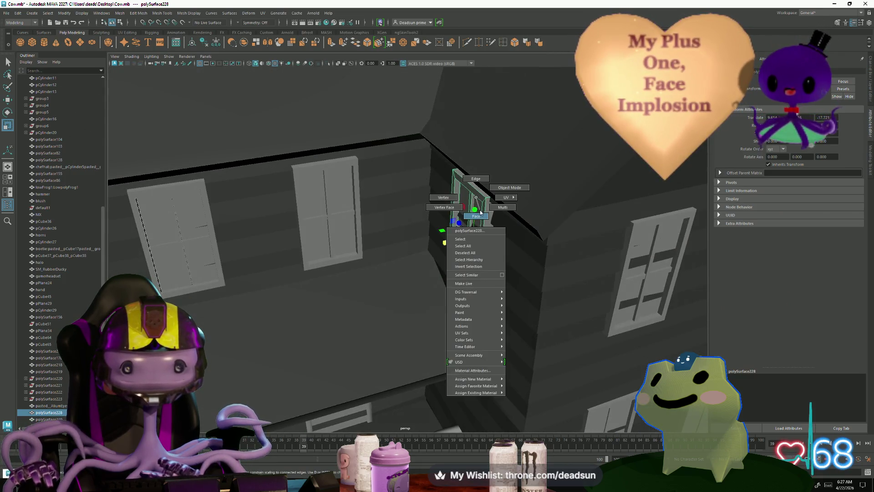
pyautogui.click(456, 236)
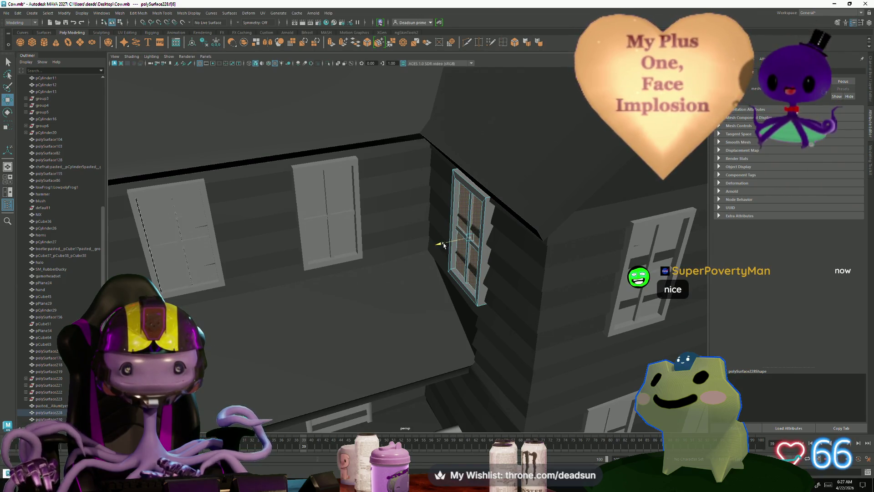
pyautogui.moveTo(484, 218); pyautogui.dragTo(494, 214, button='right')
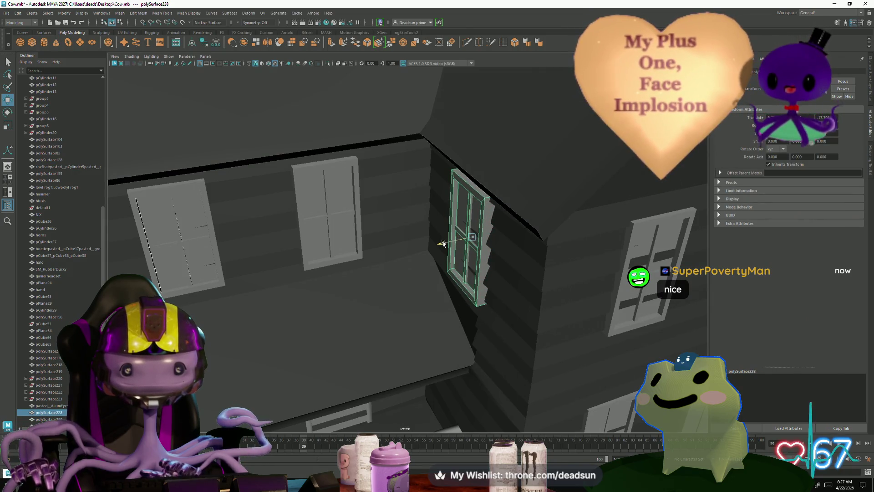
# Scale the polySurface230 side windows, then set the porch door to face editing with Move active
pyautogui.moveTo(447, 250)
pyautogui.keyDown('alt'); pyautogui.mouseDown()
pyautogui.moveTo(347, 314)
pyautogui.moveTo(317, 355)
pyautogui.mouseUp(); pyautogui.keyUp('alt')
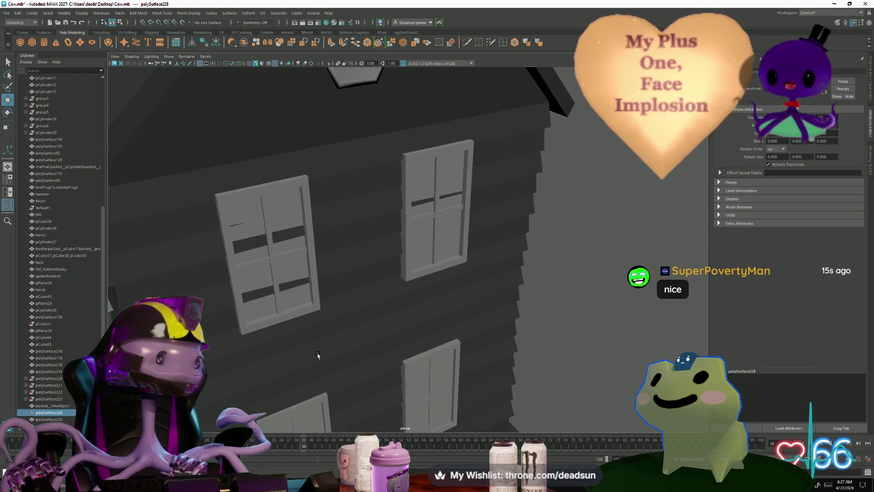
pyautogui.click(293, 270)
pyautogui.keyDown('alt'); pyautogui.moveTo(445, 301); pyautogui.dragTo(450, 298); pyautogui.keyUp('alt')
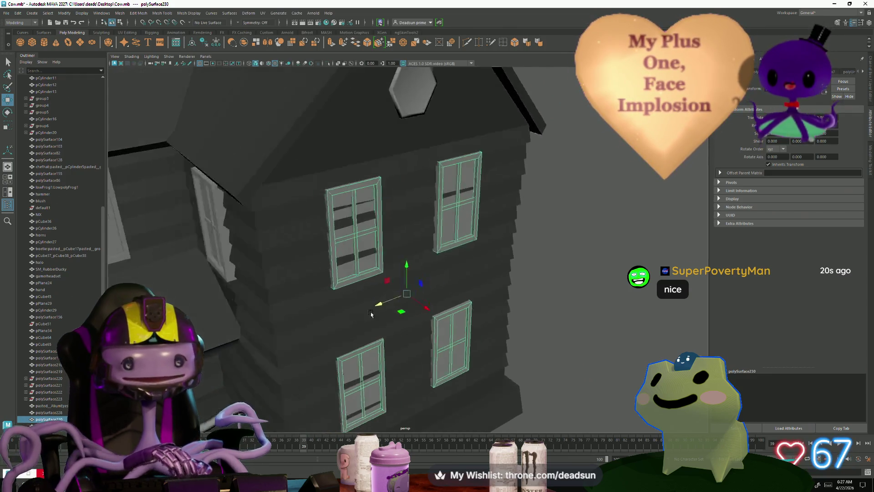
pyautogui.press('r')
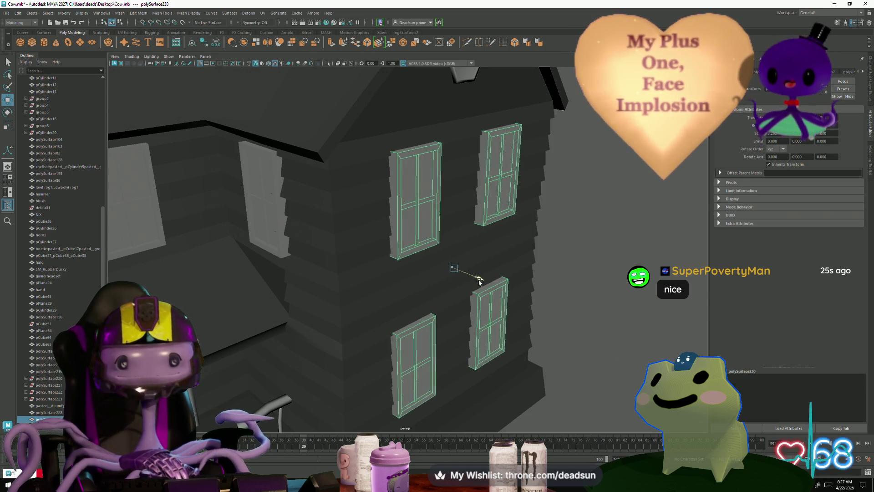
pyautogui.moveTo(474, 280)
pyautogui.keyDown('alt'); pyautogui.mouseDown()
pyautogui.moveTo(496, 302)
pyautogui.moveTo(450, 307)
pyautogui.moveTo(480, 264)
pyautogui.mouseUp(); pyautogui.keyUp('alt')
pyautogui.scroll(-5, 495, 302)
pyautogui.scroll(8, 428, 328)
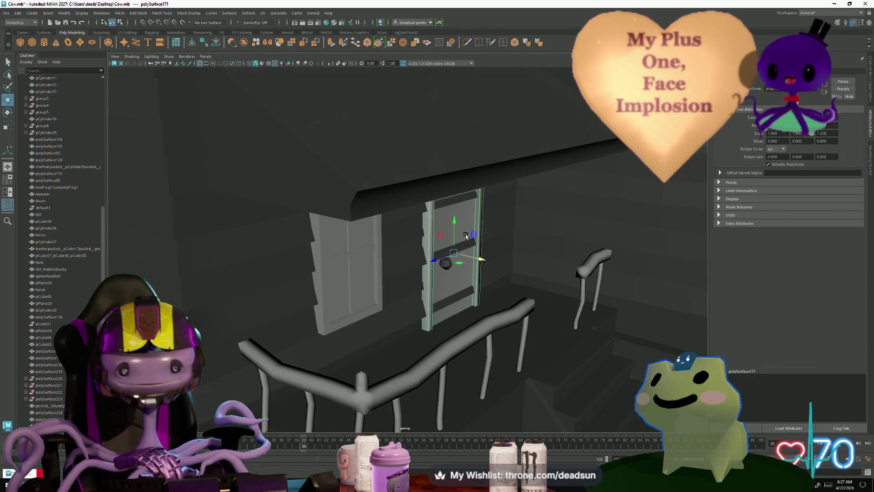
pyautogui.moveTo(459, 224); pyautogui.dragTo(480, 258, button='right')
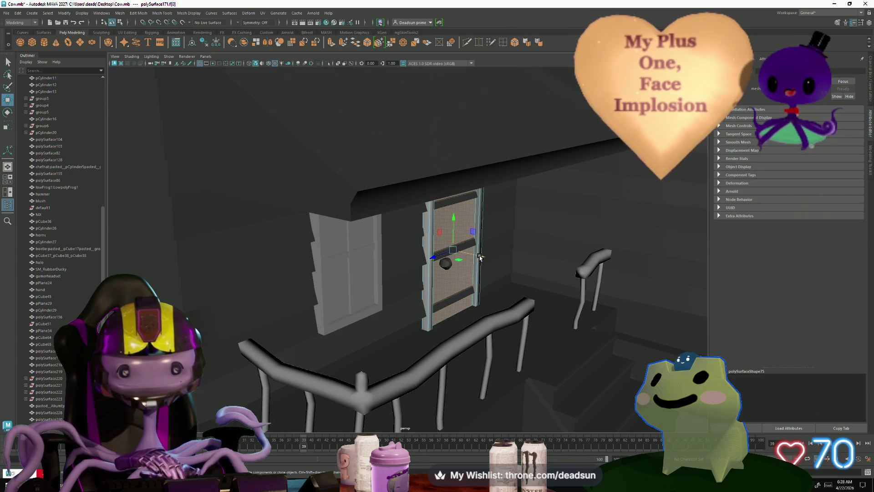
pyautogui.press('w')
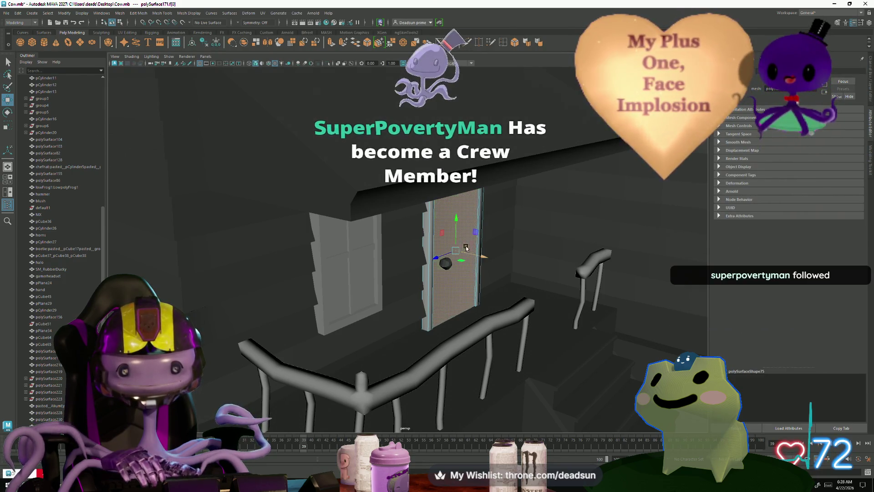
pyautogui.keyDown('alt'); pyautogui.moveTo(376, 260); pyautogui.dragTo(322, 333); pyautogui.keyUp('alt')
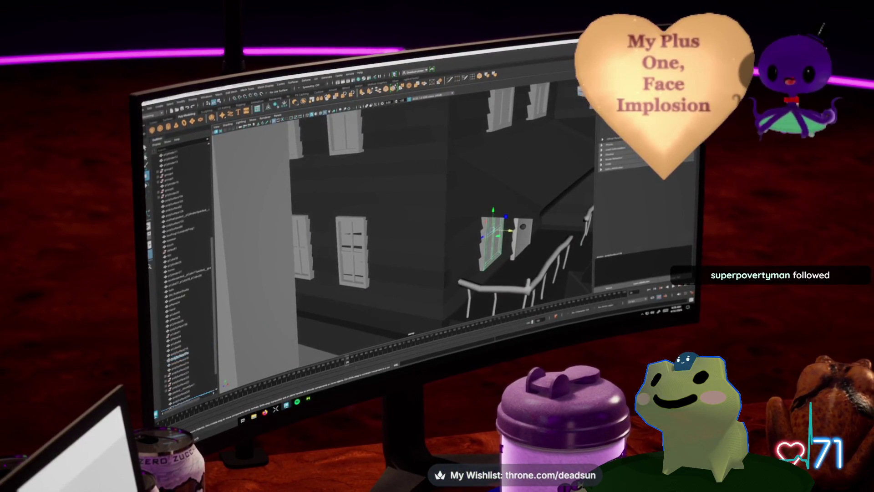
pyautogui.keyDown('alt'); pyautogui.moveTo(410, 219); pyautogui.dragTo(355, 225); pyautogui.keyUp('alt')
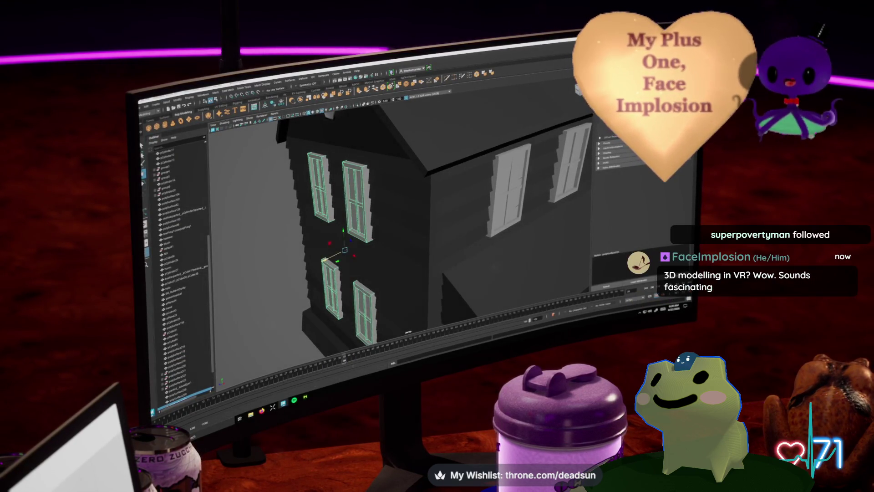
pyautogui.click(274, 171)
pyautogui.keyDown('alt'); pyautogui.moveTo(410, 219); pyautogui.dragTo(383, 225); pyautogui.keyUp('alt')
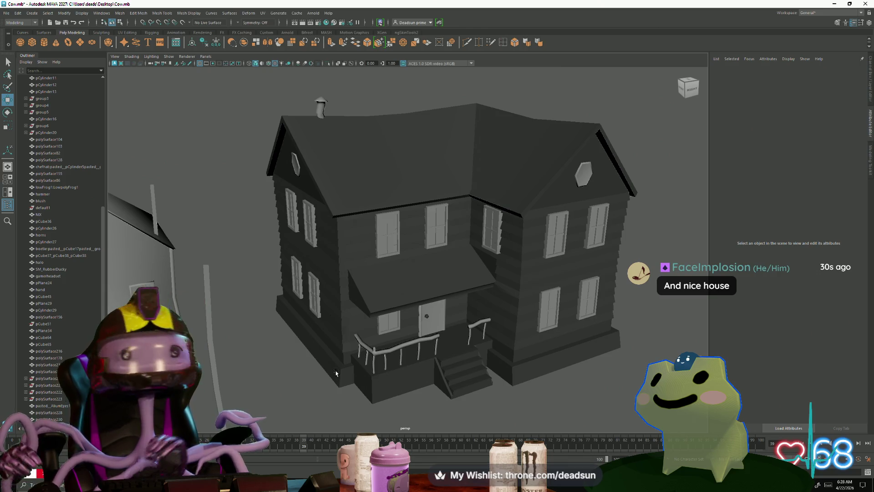
# Pull back to a frontal view and select the polySurface230 windows
pyautogui.keyDown('alt'); pyautogui.moveTo(336, 373); pyautogui.dragTo(336, 305, button='right'); pyautogui.keyUp('alt')
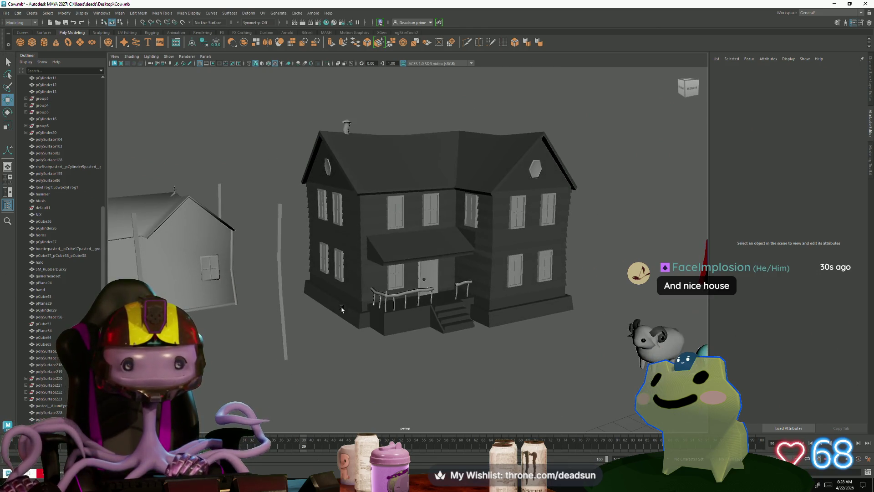
pyautogui.moveTo(335, 305)
pyautogui.keyDown('alt'); pyautogui.mouseDown()
pyautogui.moveTo(335, 323)
pyautogui.moveTo(355, 315)
pyautogui.moveTo(424, 328)
pyautogui.moveTo(479, 321)
pyautogui.mouseUp(); pyautogui.keyUp('alt')
pyautogui.scroll(5, 356, 310)
pyautogui.click(363, 307)
pyautogui.scroll(-3, 390, 335)
pyautogui.scroll(5, 519, 384)
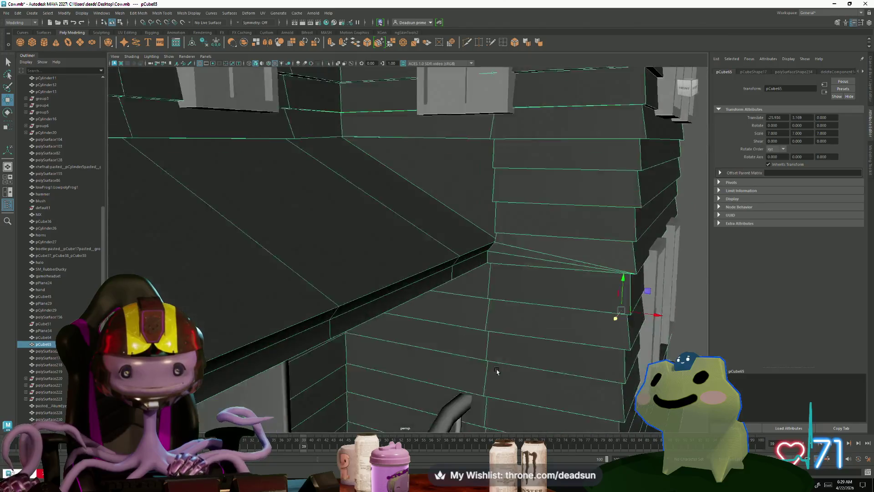
pyautogui.moveTo(520, 384)
pyautogui.keyDown('alt'); pyautogui.mouseDown()
pyautogui.moveTo(556, 322)
pyautogui.moveTo(463, 371)
pyautogui.moveTo(383, 338)
pyautogui.mouseUp(); pyautogui.keyUp('alt')
pyautogui.scroll(3, 515, 375)
pyautogui.scroll(-3, 514, 374)
pyautogui.scroll(-3, 515, 375)
pyautogui.scroll(4, 515, 375)
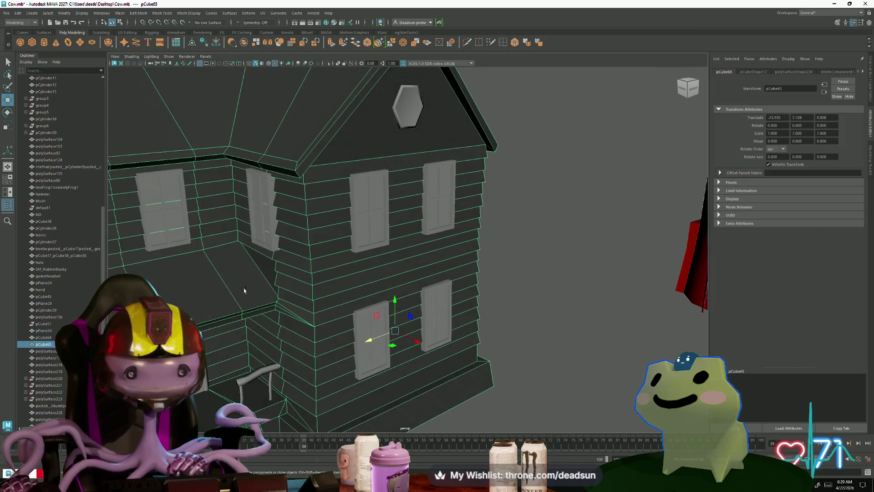
pyautogui.scroll(4, 376, 335)
pyautogui.scroll(3, 371, 335)
pyautogui.scroll(2, 316, 260)
# Slide the left door panel and two upper windows sideways along X against the walls
pyautogui.click(299, 232)
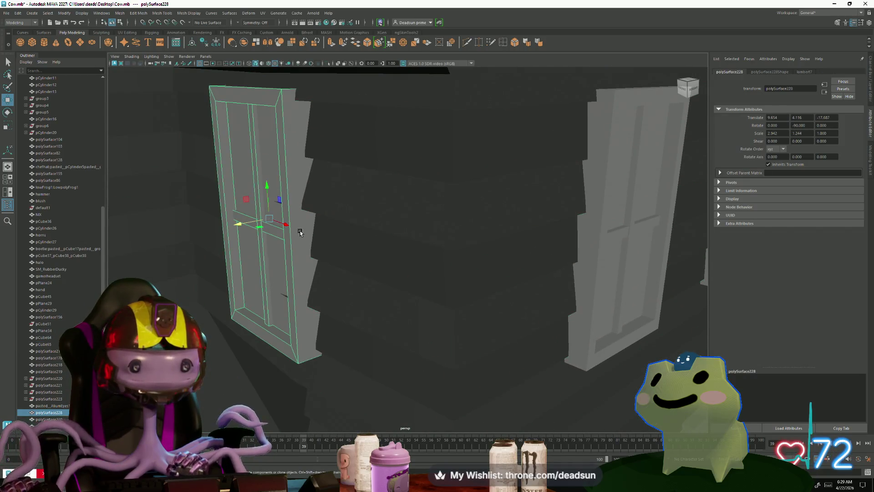
pyautogui.moveTo(252, 230); pyautogui.dragTo(236, 225)
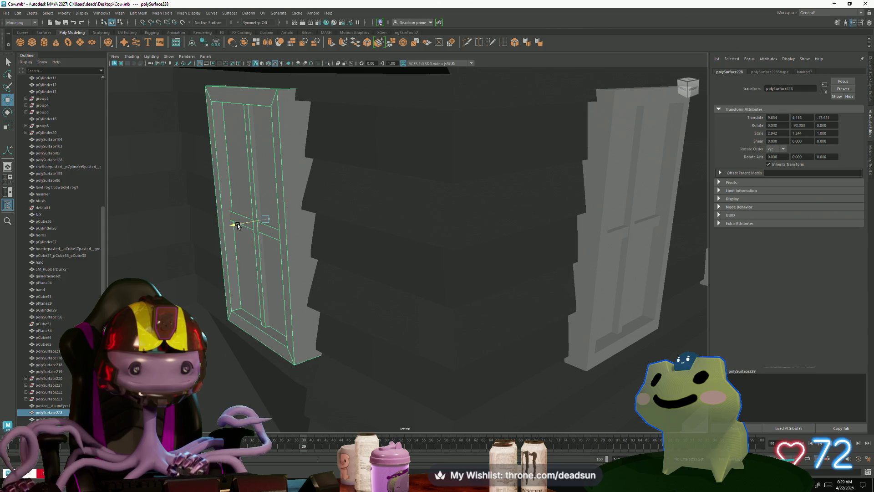
pyautogui.scroll(-5, 219, 272)
pyautogui.click(252, 257)
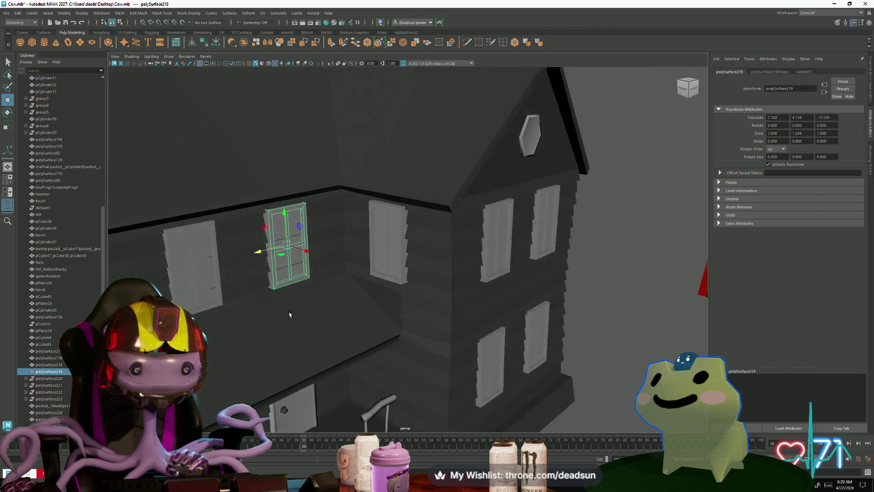
pyautogui.keyDown('alt'); pyautogui.moveTo(290, 258); pyautogui.dragTo(308, 312); pyautogui.keyUp('alt')
pyautogui.keyDown('shift'); pyautogui.click(359, 301); pyautogui.keyUp('shift')
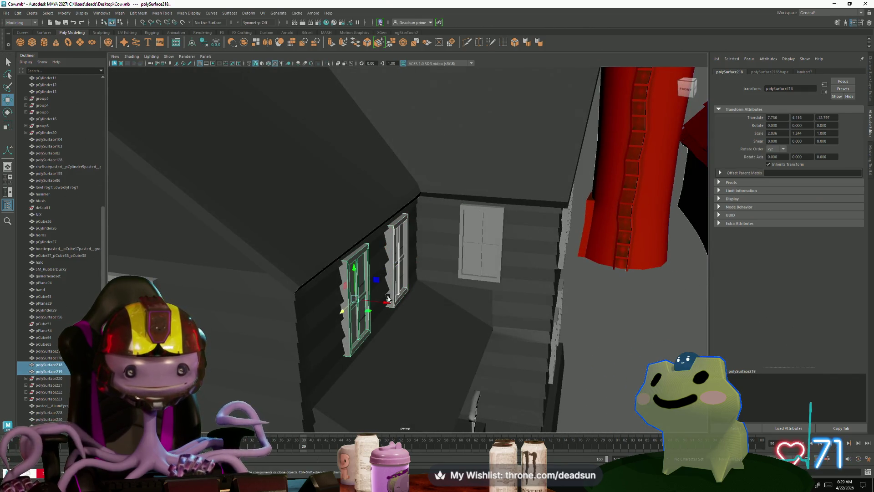
pyautogui.moveTo(391, 301); pyautogui.dragTo(342, 342)
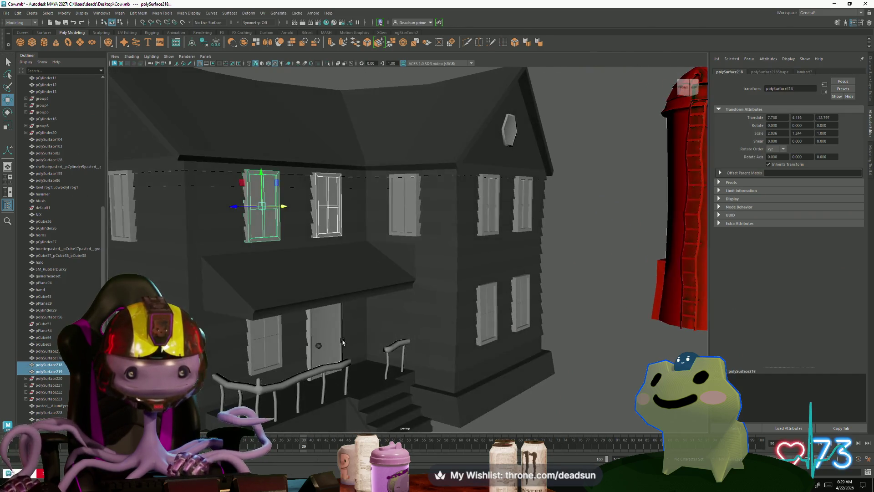
# Inspect the front door beside the porch, deselect it and orbit around the whole house
pyautogui.click(269, 354)
pyautogui.moveTo(268, 354)
pyautogui.keyDown('alt'); pyautogui.mouseDown()
pyautogui.moveTo(489, 315)
pyautogui.moveTo(414, 287)
pyautogui.mouseUp(); pyautogui.keyUp('alt')
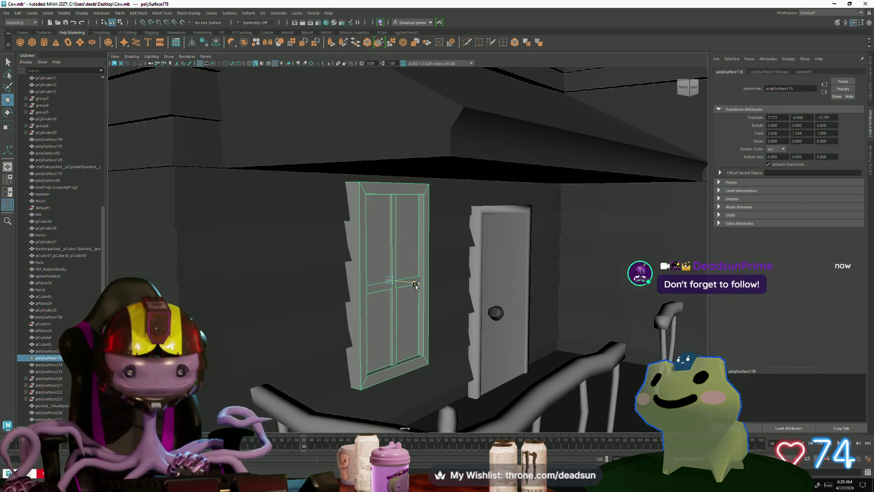
pyautogui.moveTo(414, 287)
pyautogui.keyDown('alt'); pyautogui.mouseDown(button='right')
pyautogui.moveTo(305, 311)
pyautogui.moveTo(341, 328)
pyautogui.mouseUp(button='right'); pyautogui.keyUp('alt')
pyautogui.keyDown('alt'); pyautogui.moveTo(341, 328); pyautogui.dragTo(410, 357); pyautogui.keyUp('alt')
pyautogui.scroll(3, 401, 357)
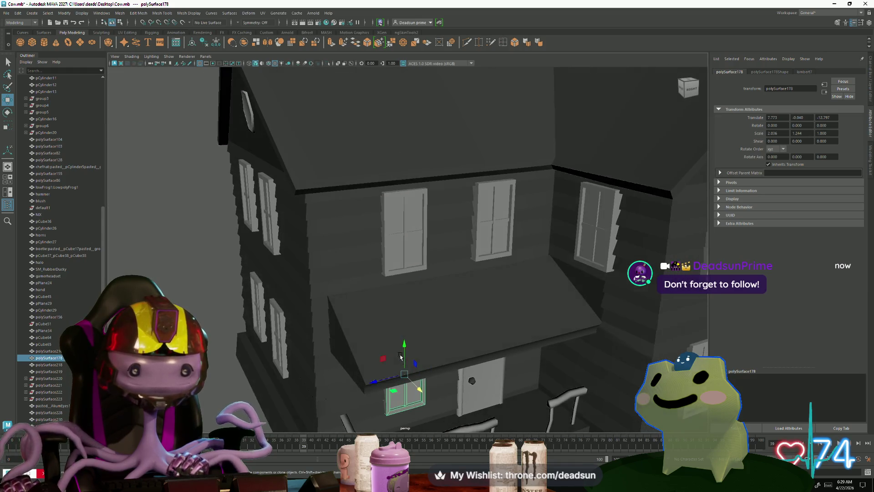
pyautogui.click(207, 270)
pyautogui.scroll(-5, 206, 270)
pyautogui.moveTo(207, 270)
pyautogui.keyDown('alt'); pyautogui.mouseDown()
pyautogui.moveTo(359, 324)
pyautogui.moveTo(357, 364)
pyautogui.mouseUp(); pyautogui.keyUp('alt')
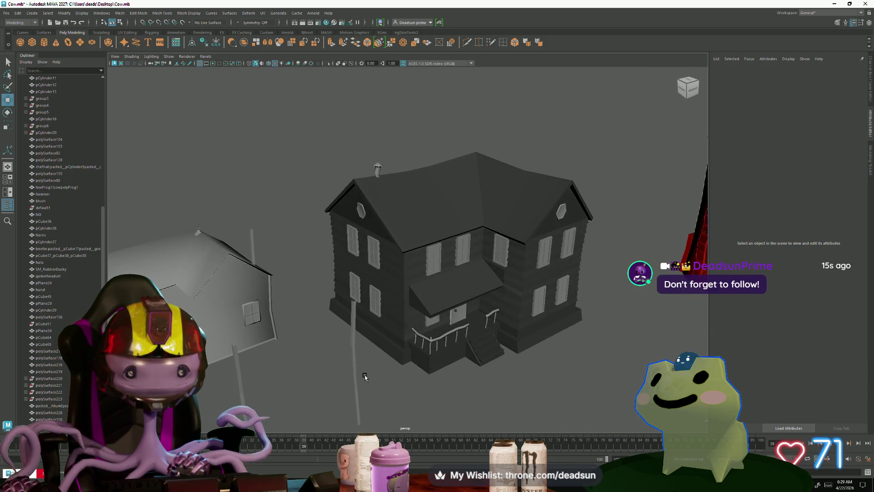
# Move the corner trim pieces from beside the house onto the house corners
pyautogui.click(354, 369)
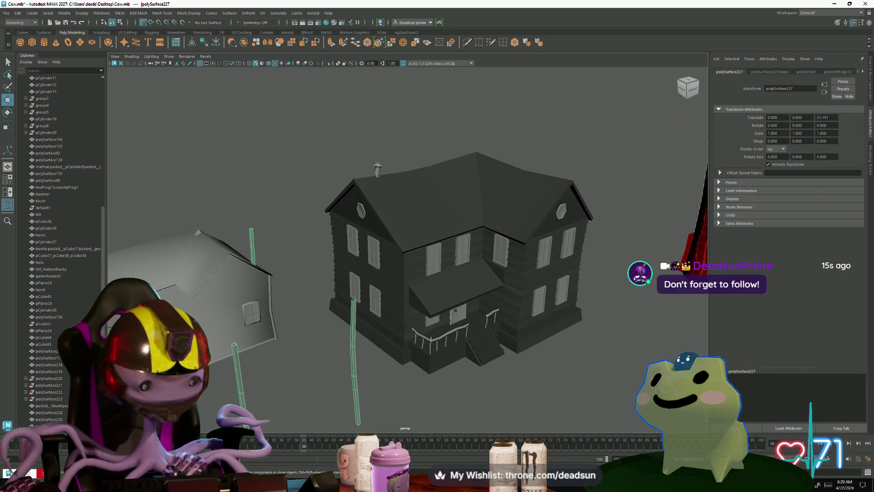
pyautogui.moveTo(212, 368)
pyautogui.mouseDown()
pyautogui.moveTo(473, 306)
pyautogui.moveTo(414, 288)
pyautogui.moveTo(413, 269)
pyautogui.mouseUp()
pyautogui.scroll(5, 415, 287)
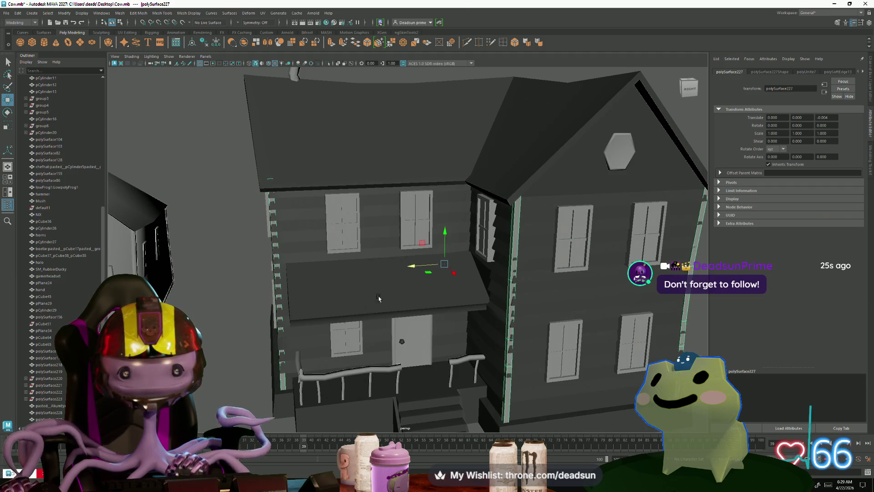
# Clear the selection and orbit out to review the house beside the barn and silo
pyautogui.moveTo(379, 298)
pyautogui.keyDown('alt'); pyautogui.mouseDown()
pyautogui.moveTo(450, 311)
pyautogui.moveTo(219, 311)
pyautogui.mouseUp(); pyautogui.keyUp('alt')
pyautogui.click(232, 314)
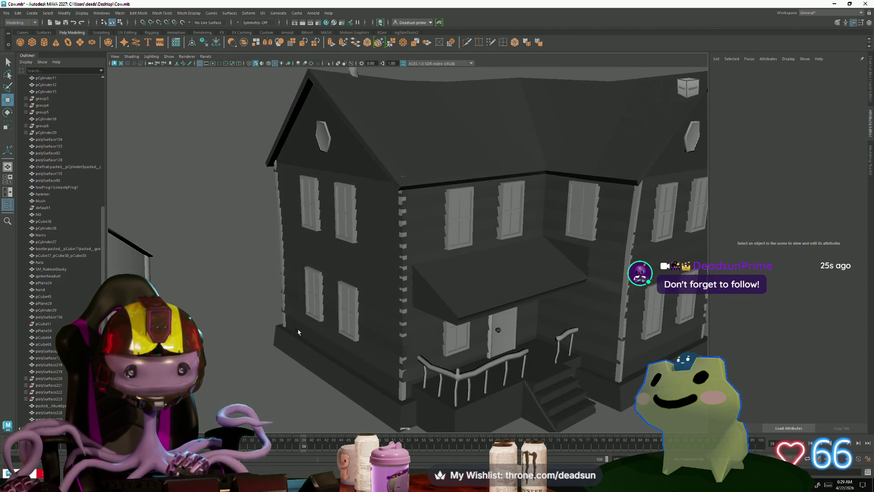
pyautogui.moveTo(298, 332)
pyautogui.keyDown('alt'); pyautogui.mouseDown()
pyautogui.moveTo(241, 319)
pyautogui.moveTo(213, 328)
pyautogui.moveTo(252, 324)
pyautogui.mouseUp(); pyautogui.keyUp('alt')
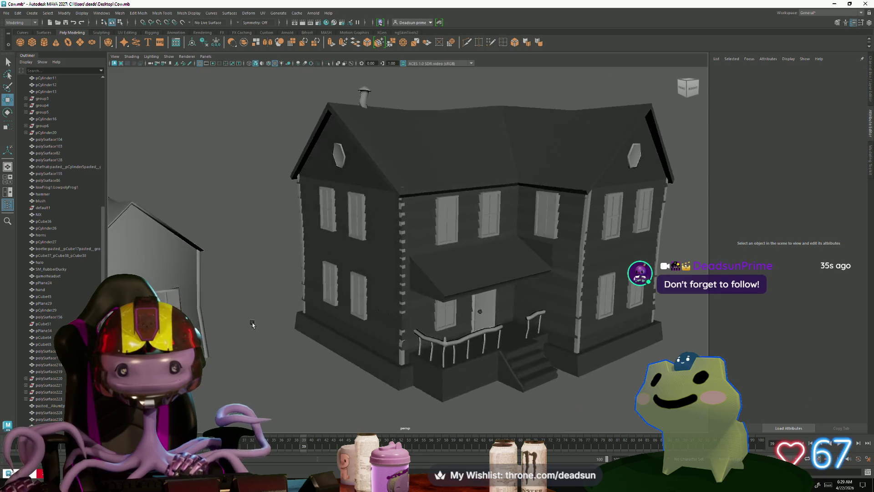
pyautogui.scroll(-3, 252, 324)
pyautogui.keyDown('alt'); pyautogui.moveTo(251, 323); pyautogui.dragTo(314, 316); pyautogui.keyUp('alt')
pyautogui.scroll(-2, 314, 315)
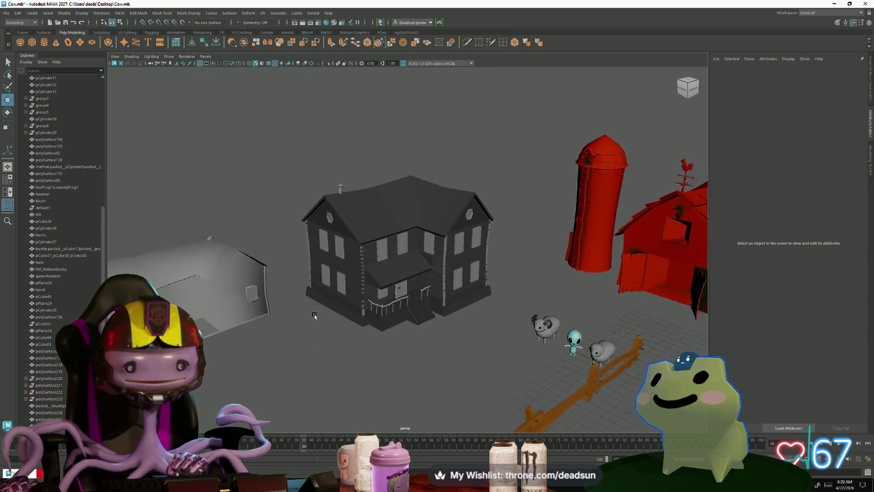
pyautogui.scroll(2, 314, 316)
# Create a directional light in the farm scene from Create > Lights
pyautogui.click(152, 59)
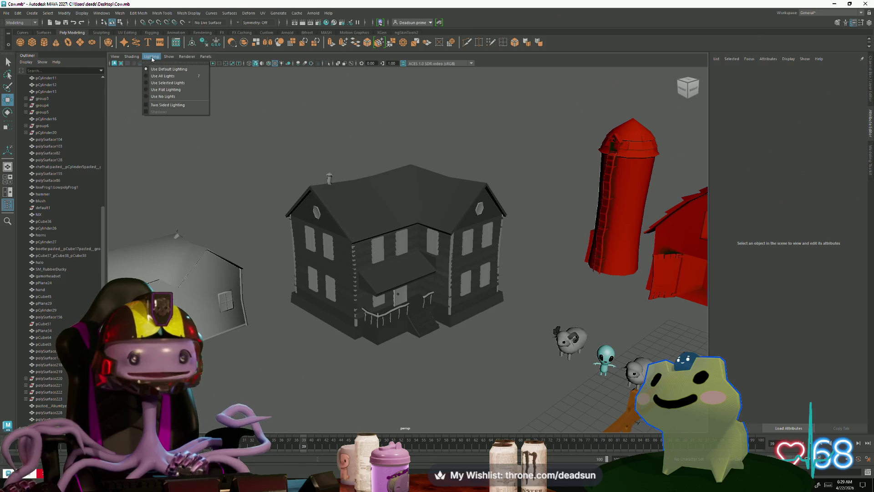
pyautogui.click(30, 13)
pyautogui.moveTo(68, 53)
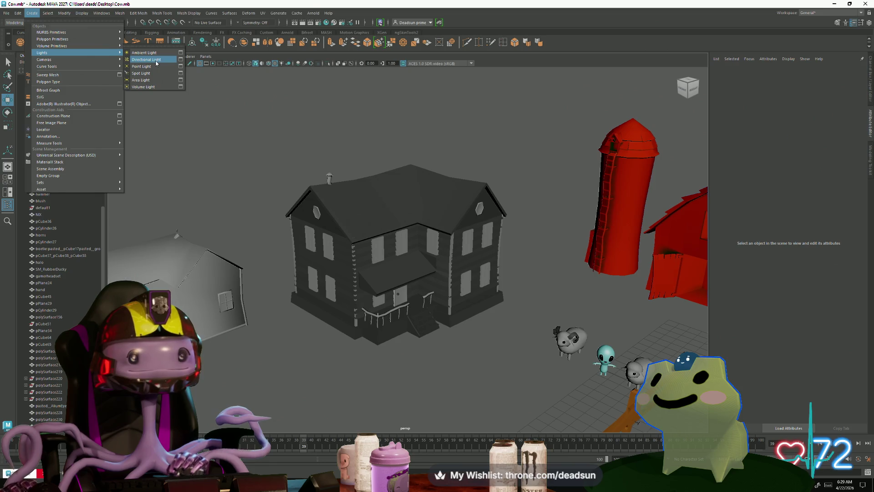
pyautogui.click(146, 60)
pyautogui.scroll(-5, 347, 281)
pyautogui.moveTo(347, 280)
pyautogui.keyDown('alt'); pyautogui.mouseDown()
pyautogui.moveTo(541, 298)
pyautogui.moveTo(495, 283)
pyautogui.mouseUp(); pyautogui.keyUp('alt')
# Rotate the directional light to aim it toward the board-sided house
pyautogui.press('e')
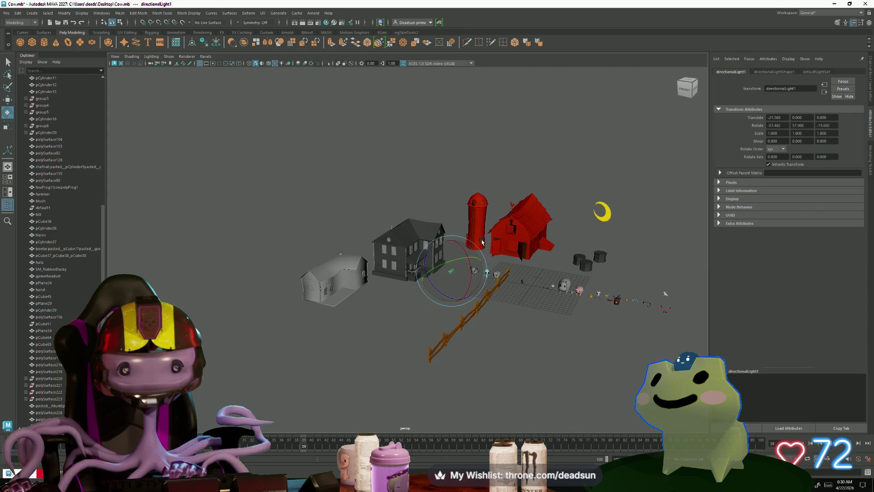
pyautogui.keyDown('alt'); pyautogui.moveTo(460, 285); pyautogui.dragTo(545, 327, button='right'); pyautogui.keyUp('alt')
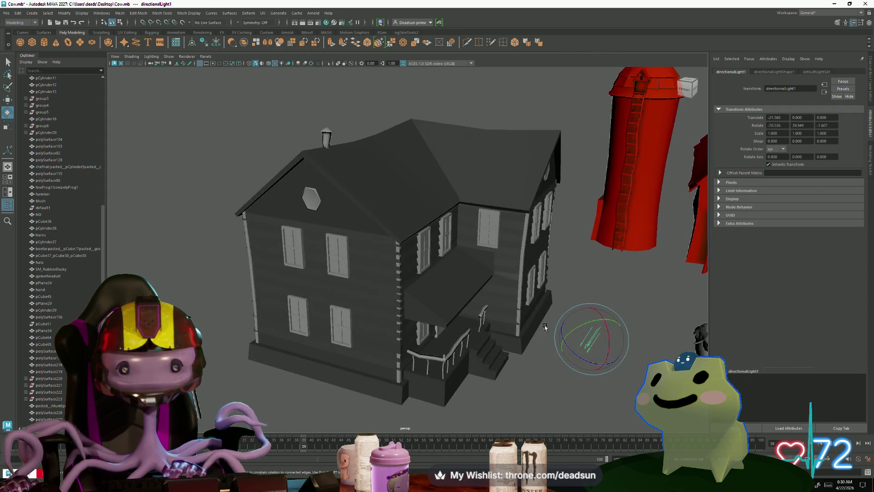
pyautogui.moveTo(586, 333); pyautogui.dragTo(574, 342)
pyautogui.keyDown('alt'); pyautogui.moveTo(501, 379); pyautogui.dragTo(462, 370); pyautogui.keyUp('alt')
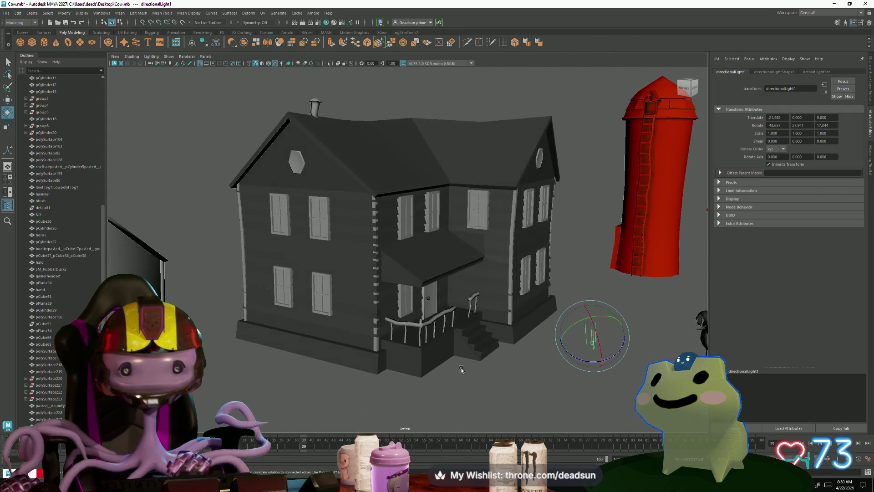
pyautogui.click(376, 344)
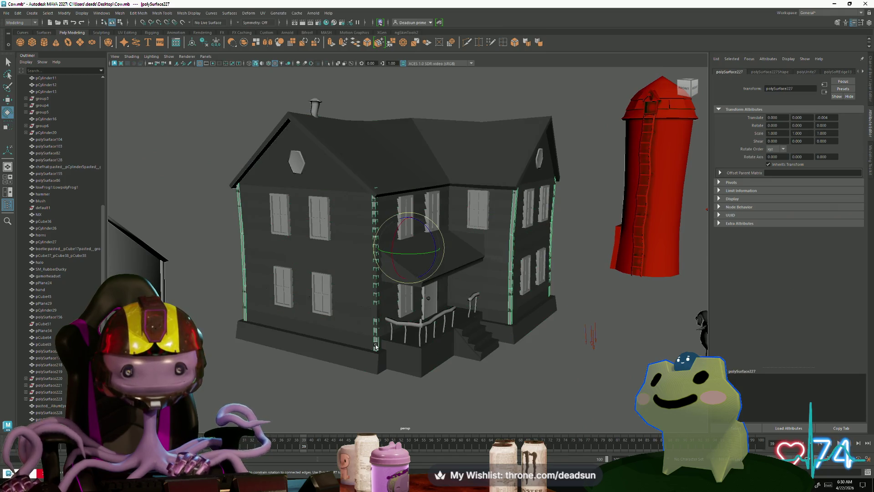
# Switch the corner trim to vertex mode and select the lower trim vertices near the porch roof
pyautogui.moveTo(374, 340); pyautogui.dragTo(341, 224, button='right')
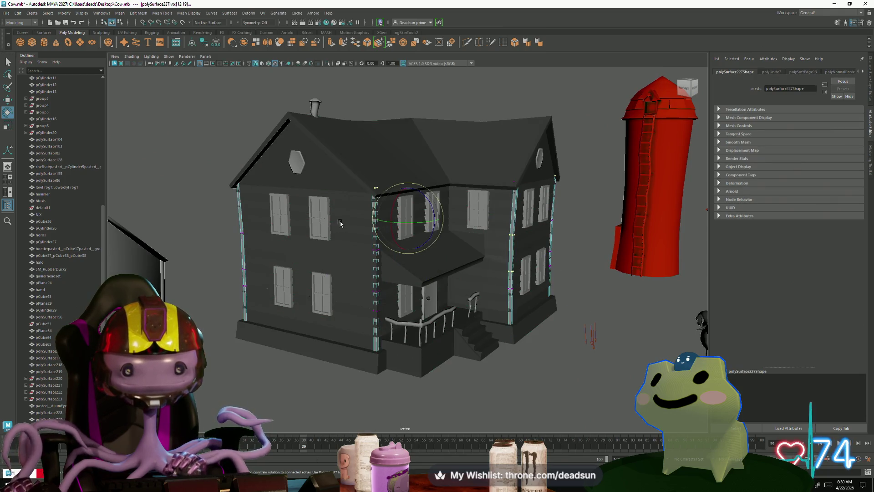
pyautogui.moveTo(397, 336); pyautogui.dragTo(273, 339)
pyautogui.keyDown('alt'); pyautogui.moveTo(418, 319); pyautogui.dragTo(410, 294); pyautogui.keyUp('alt')
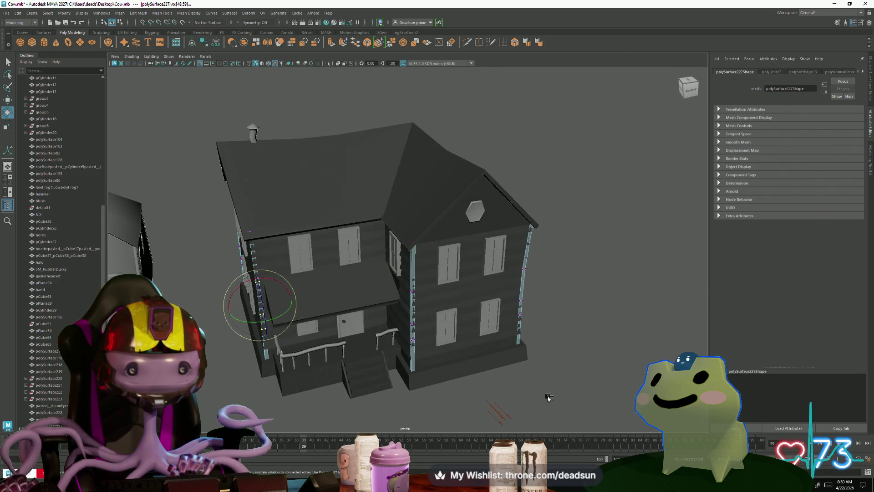
pyautogui.press('f')
# Frame the trim vertices up close with the Move tool ready for reshaping
pyautogui.keyDown('alt'); pyautogui.moveTo(478, 372); pyautogui.dragTo(344, 321); pyautogui.keyUp('alt')
pyautogui.press('w')
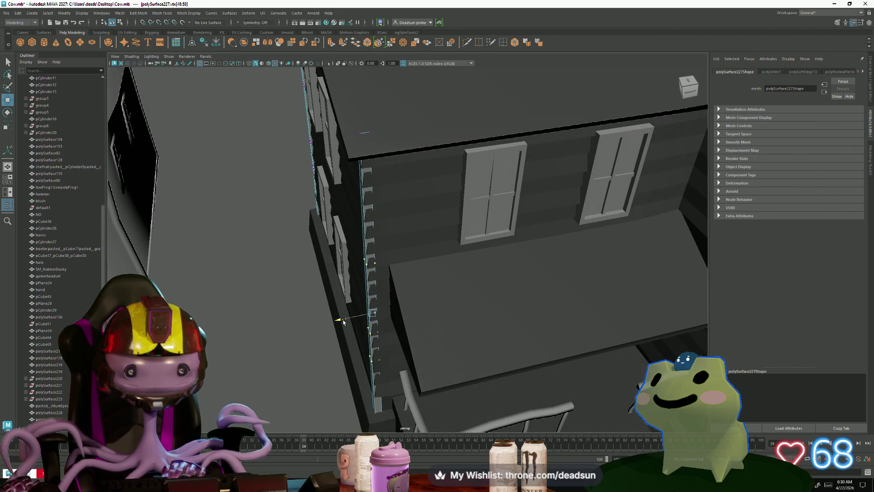
pyautogui.click(379, 335)
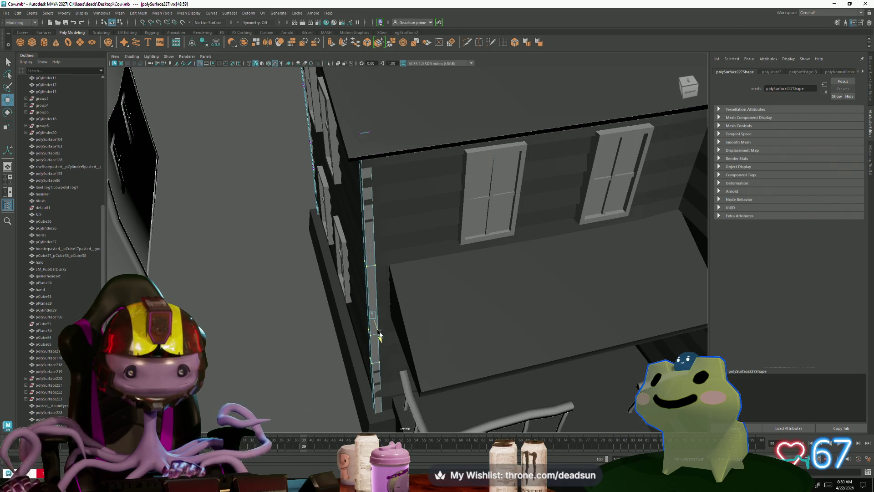
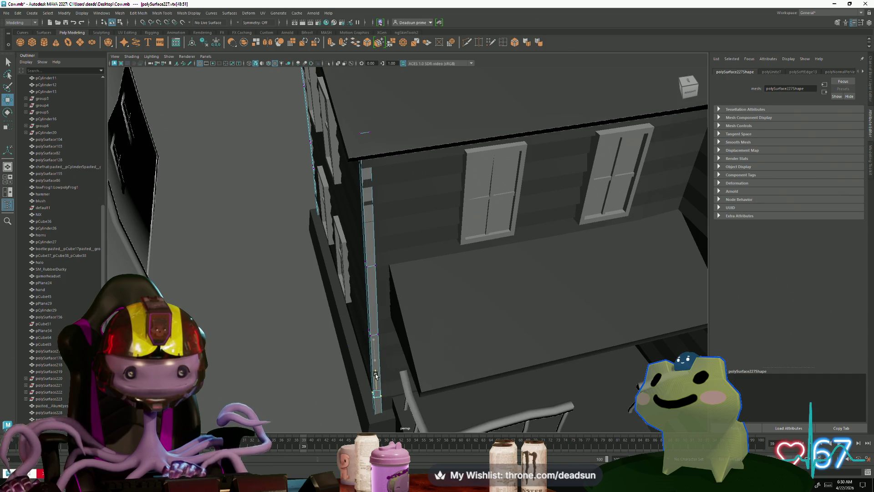
# Raise the corner trim's top vertices so the trim reaches the roof edge
pyautogui.moveTo(383, 268); pyautogui.dragTo(367, 237)
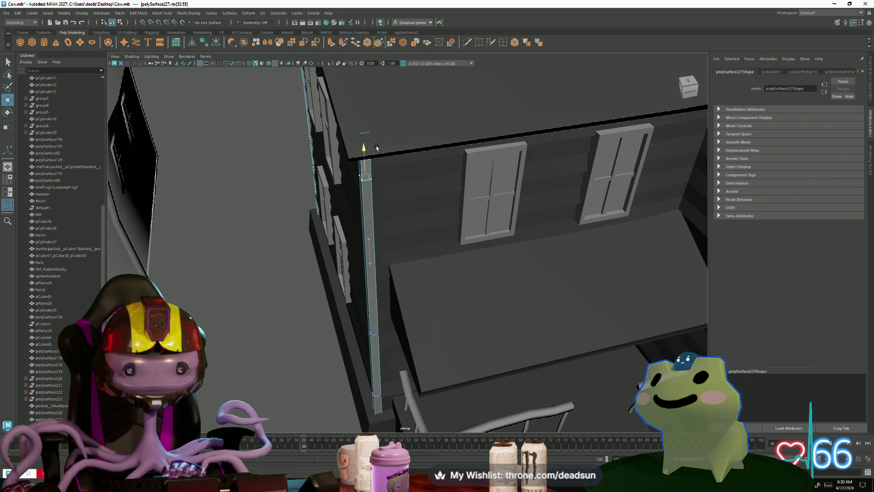
pyautogui.moveTo(366, 142); pyautogui.dragTo(370, 132)
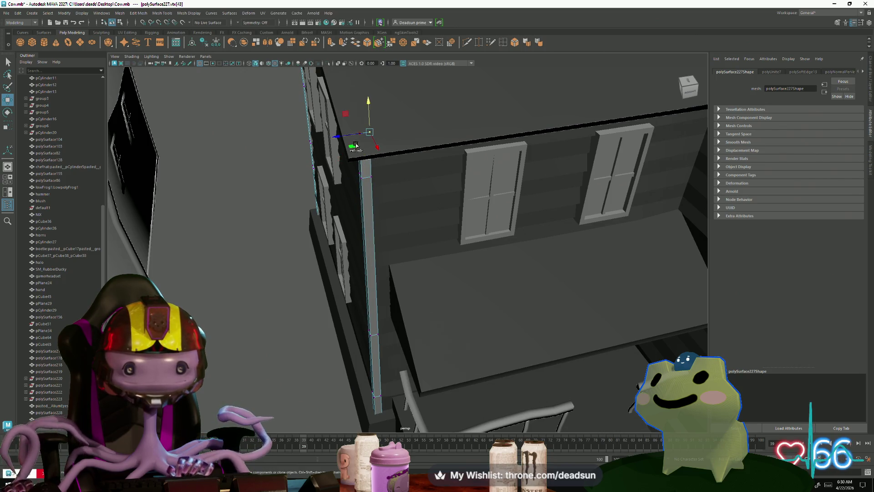
pyautogui.scroll(3, 354, 145)
pyautogui.scroll(3, 362, 164)
pyautogui.scroll(3, 372, 185)
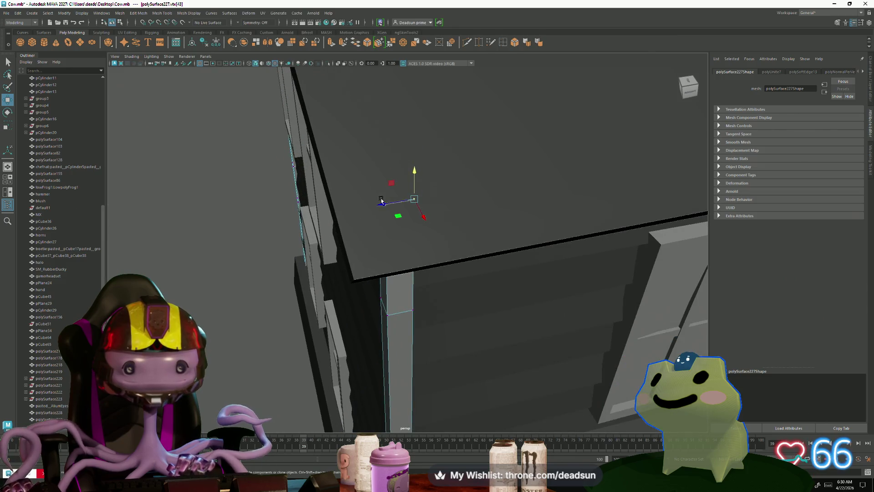
pyautogui.keyDown('alt'); pyautogui.moveTo(381, 200); pyautogui.dragTo(514, 323); pyautogui.keyUp('alt')
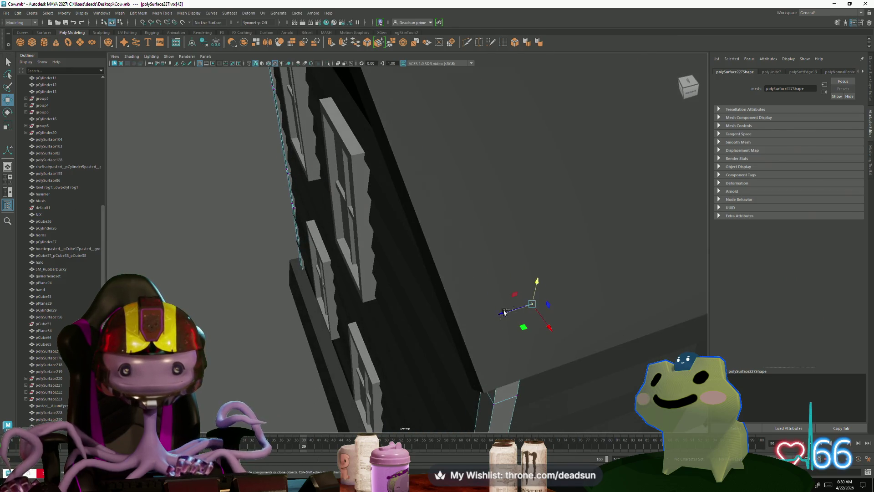
pyautogui.scroll(-5, 504, 312)
pyautogui.moveTo(504, 312)
pyautogui.keyDown('alt'); pyautogui.mouseDown()
pyautogui.moveTo(471, 197)
pyautogui.moveTo(503, 236)
pyautogui.mouseUp(); pyautogui.keyUp('alt')
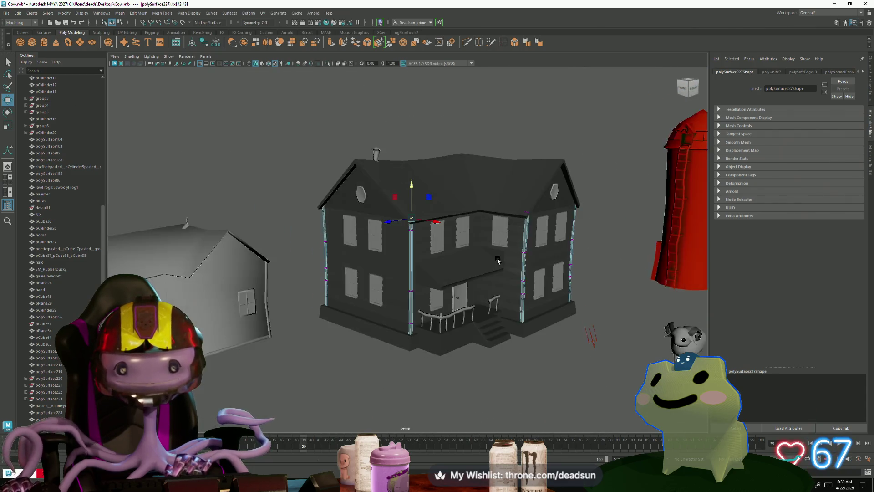
# Check the trim from front, side and three-quarter views and return to object selection
pyautogui.moveTo(502, 235); pyautogui.dragTo(534, 225, button='right')
pyautogui.scroll(3, 526, 224)
pyautogui.click(534, 219)
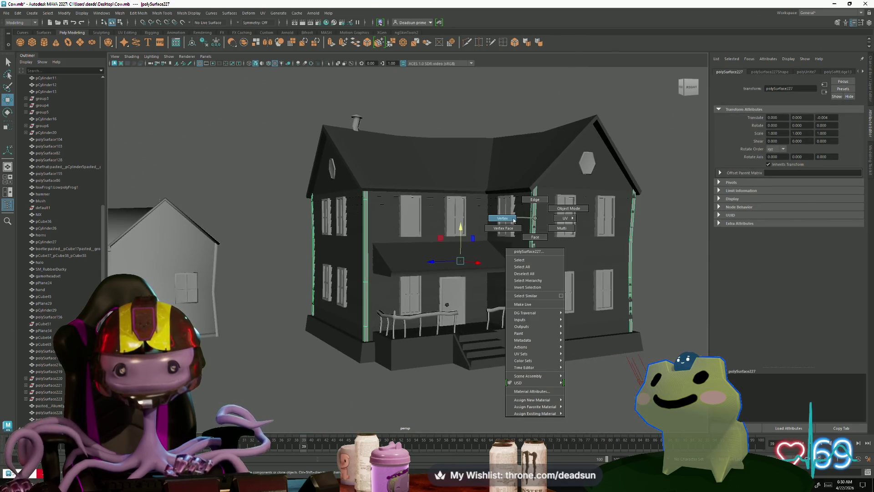
pyautogui.moveTo(534, 226)
pyautogui.keyDown('alt'); pyautogui.mouseDown()
pyautogui.moveTo(558, 222)
pyautogui.moveTo(544, 215)
pyautogui.moveTo(583, 300)
pyautogui.mouseUp(); pyautogui.keyUp('alt')
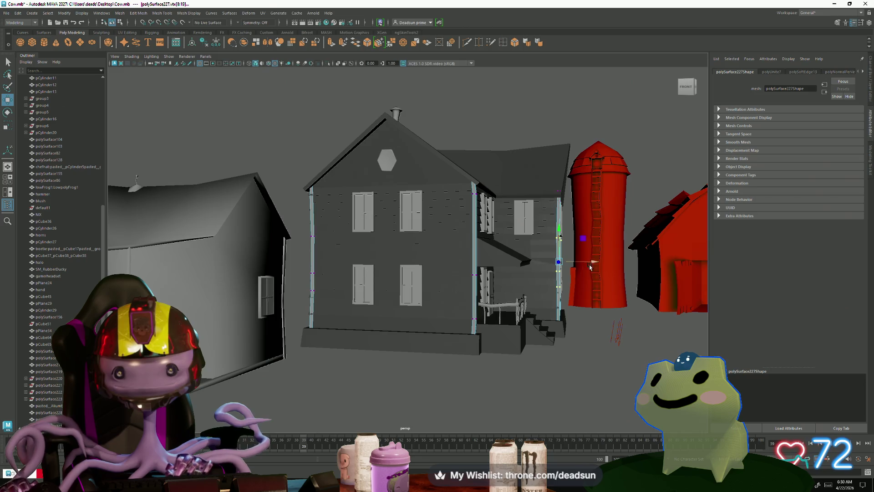
pyautogui.keyDown('alt'); pyautogui.moveTo(591, 267); pyautogui.dragTo(559, 279); pyautogui.keyUp('alt')
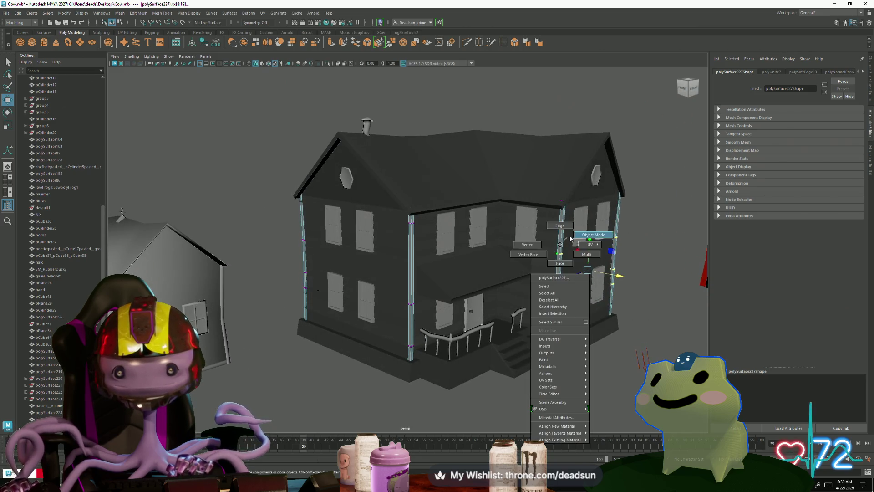
pyautogui.moveTo(555, 248); pyautogui.dragTo(555, 229, button='right')
pyautogui.scroll(-3, 478, 274)
pyautogui.moveTo(478, 274)
pyautogui.keyDown('alt'); pyautogui.mouseDown()
pyautogui.moveTo(327, 291)
pyautogui.moveTo(394, 317)
pyautogui.mouseUp(); pyautogui.keyUp('alt')
pyautogui.scroll(3, 394, 316)
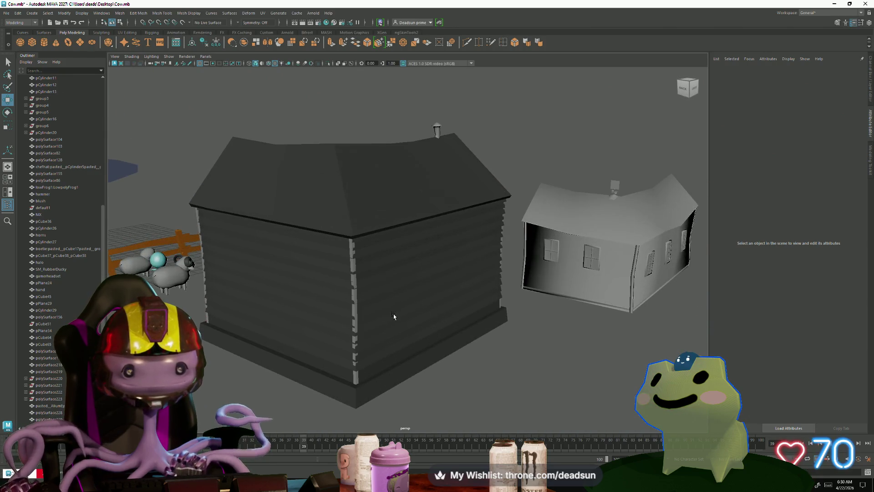
# Select the left corner trim and examine it from above and head-on
pyautogui.click(353, 308)
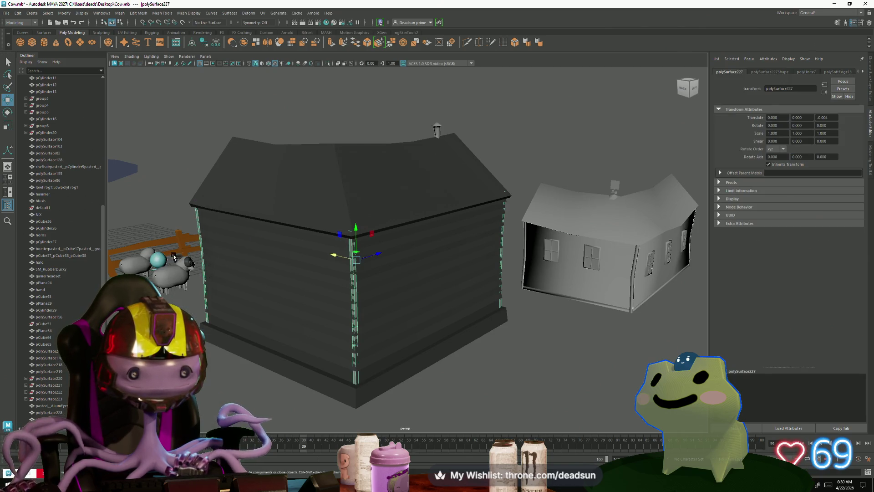
pyautogui.moveTo(173, 225)
pyautogui.mouseDown()
pyautogui.moveTo(230, 310)
pyautogui.moveTo(219, 274)
pyautogui.mouseUp()
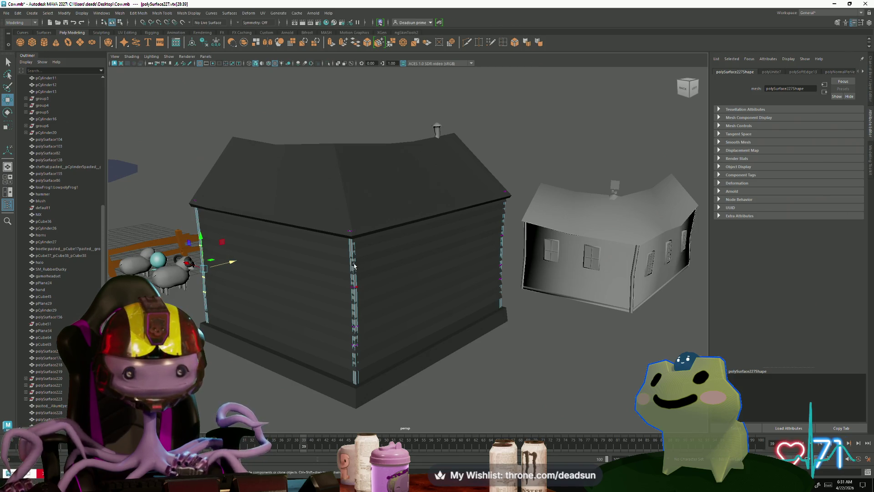
pyautogui.keyDown('alt'); pyautogui.moveTo(315, 261); pyautogui.dragTo(315, 293); pyautogui.keyUp('alt')
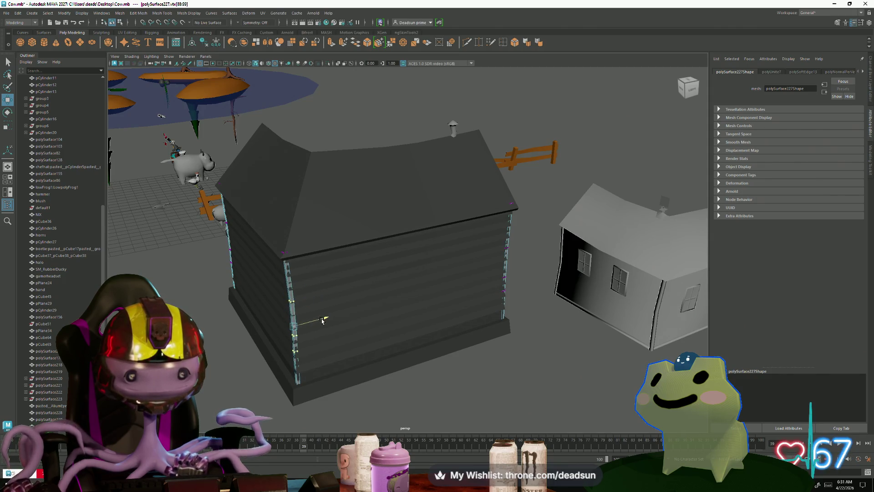
pyautogui.moveTo(323, 320)
pyautogui.keyDown('alt'); pyautogui.mouseDown()
pyautogui.moveTo(437, 306)
pyautogui.moveTo(347, 399)
pyautogui.mouseUp(); pyautogui.keyUp('alt')
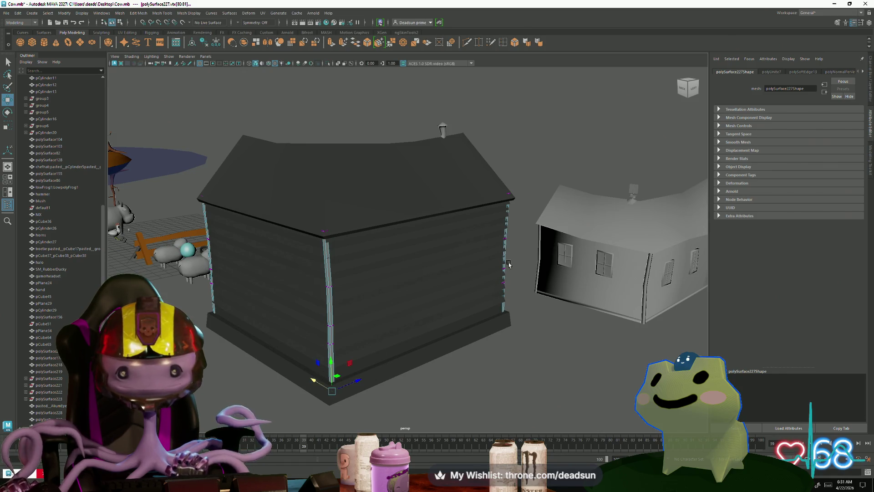
# Select the right and left corner trim edges, then pick the directional light beside the house
pyautogui.moveTo(513, 303)
pyautogui.mouseDown()
pyautogui.moveTo(503, 278)
pyautogui.moveTo(501, 302)
pyautogui.mouseUp()
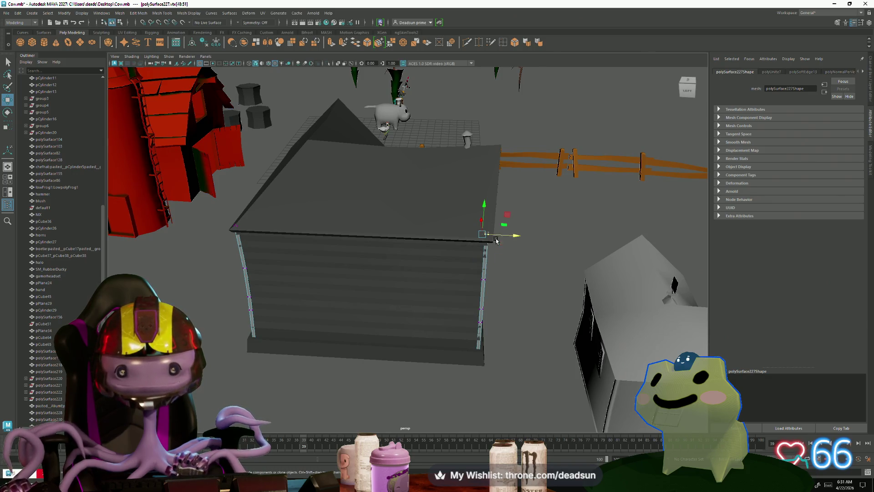
pyautogui.moveTo(503, 339); pyautogui.dragTo(258, 360)
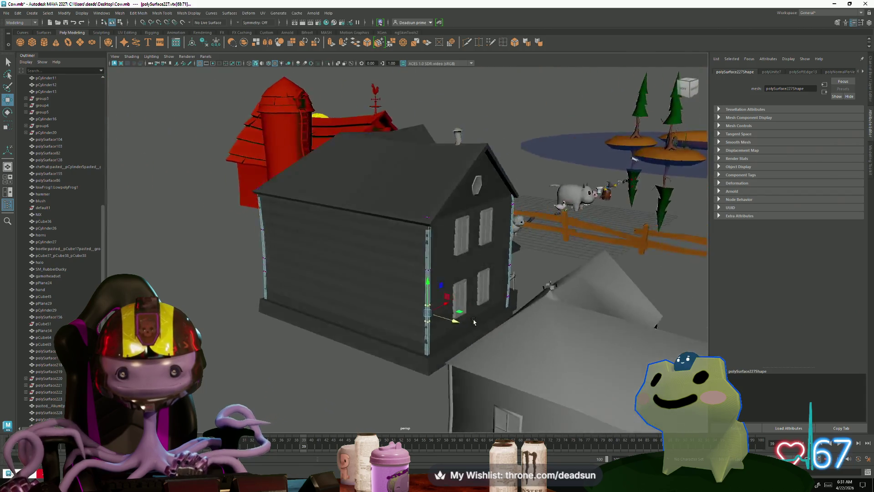
pyautogui.click(293, 292)
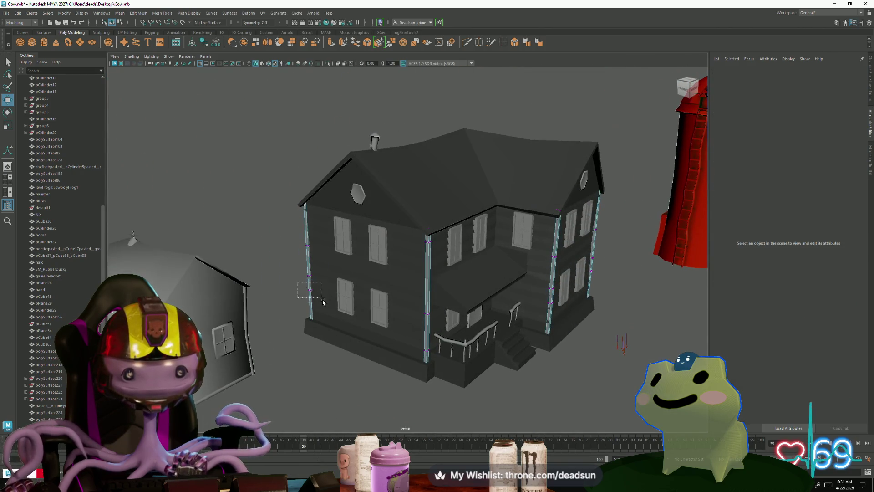
pyautogui.moveTo(323, 302); pyautogui.dragTo(323, 303)
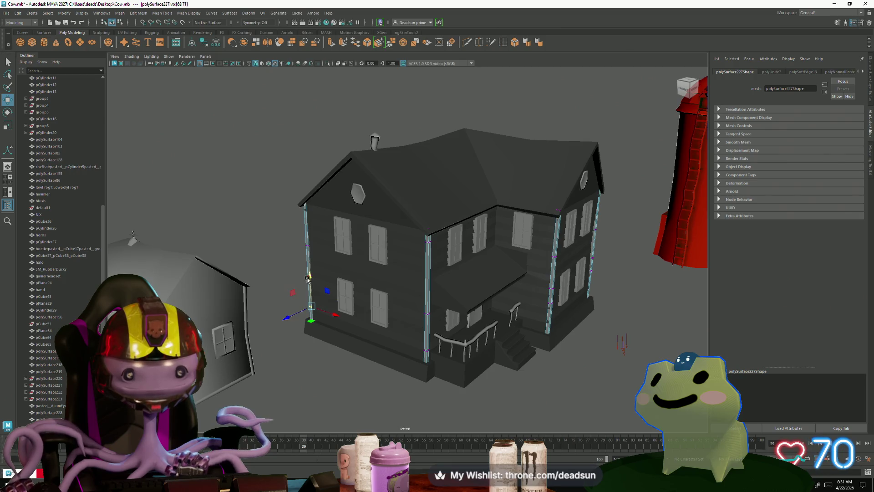
pyautogui.scroll(5, 308, 278)
pyautogui.scroll(3, 308, 278)
pyautogui.scroll(-10, 308, 278)
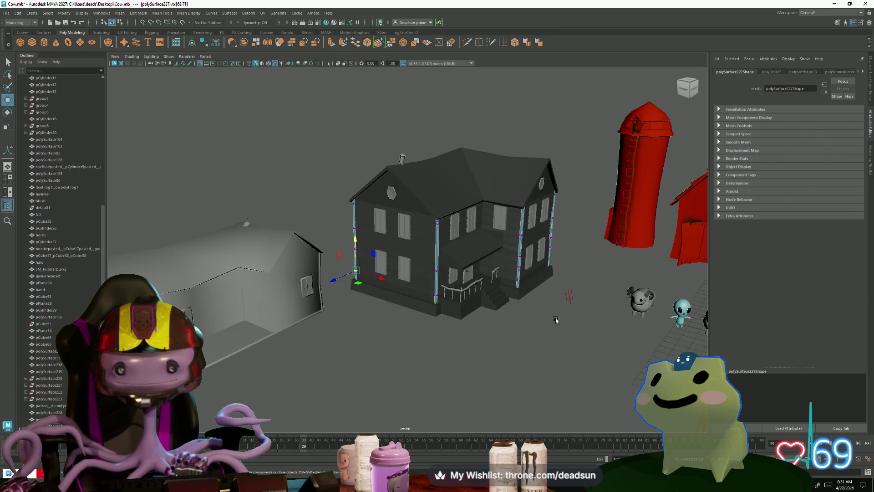
pyautogui.click(568, 295)
# Expand the light's Shadows settings and light the shaded viewport with Use All Lights
pyautogui.click(783, 72)
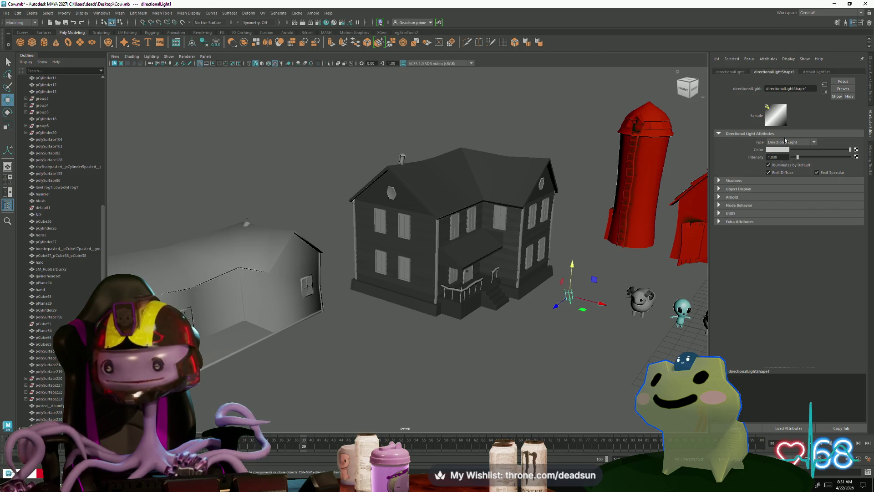
pyautogui.click(721, 181)
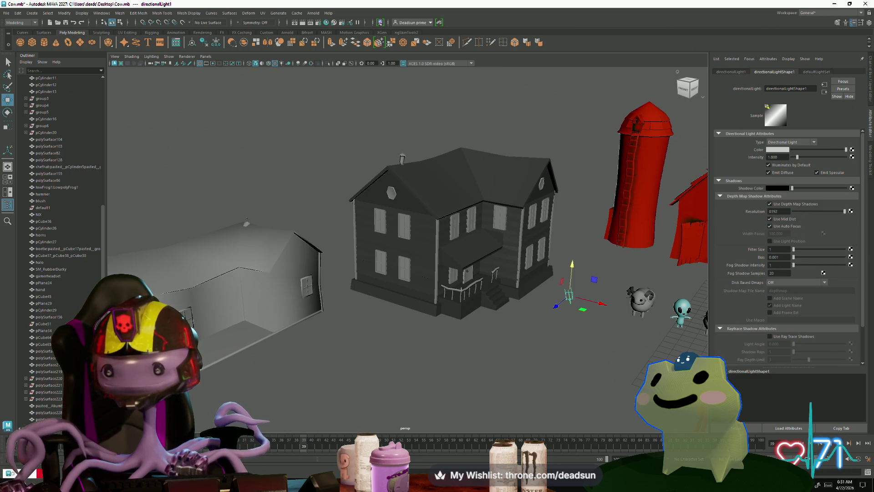
pyautogui.click(168, 57)
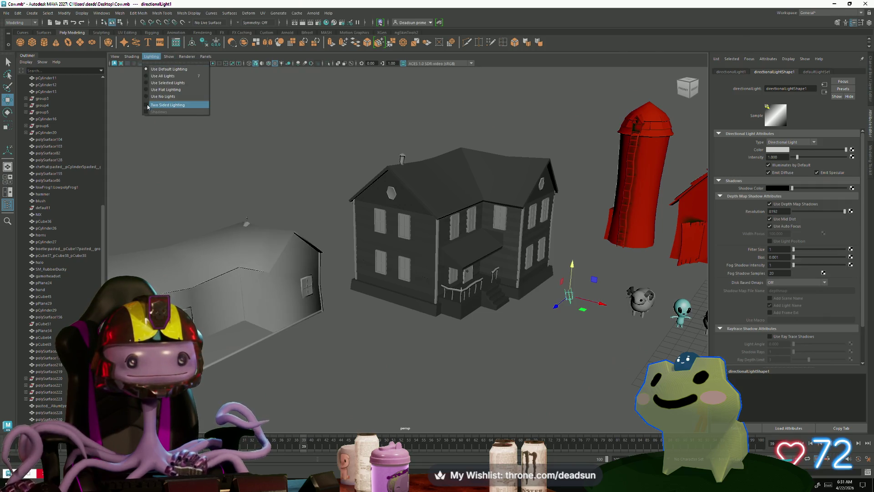
pyautogui.click(147, 106)
pyautogui.click(152, 58)
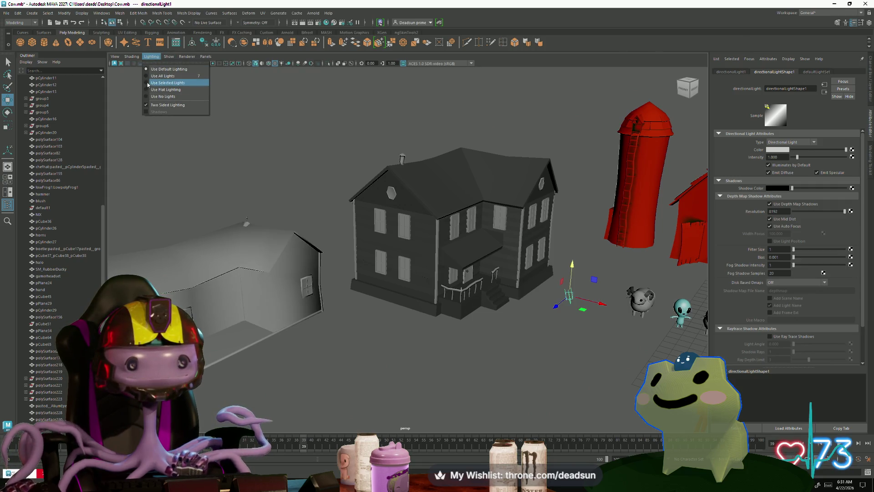
pyautogui.click(151, 92)
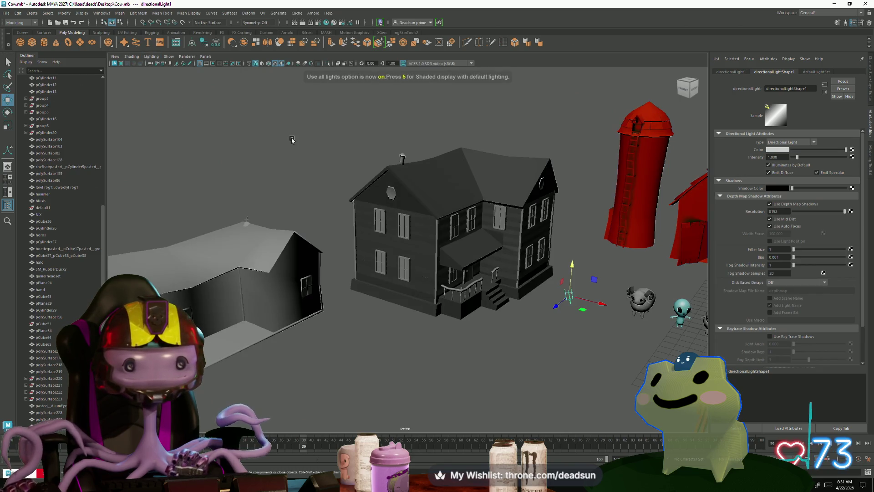
pyautogui.scroll(3, 373, 182)
pyautogui.press('5')
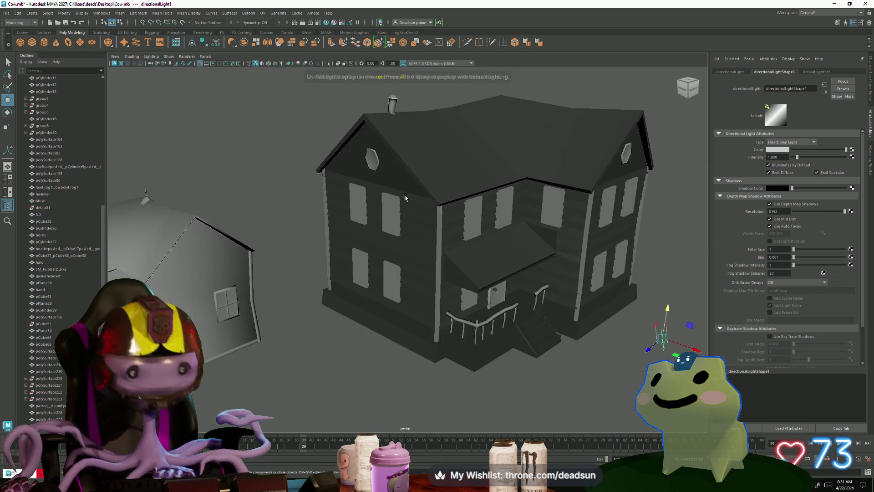
pyautogui.scroll(-3, 362, 289)
pyautogui.scroll(-2, 342, 308)
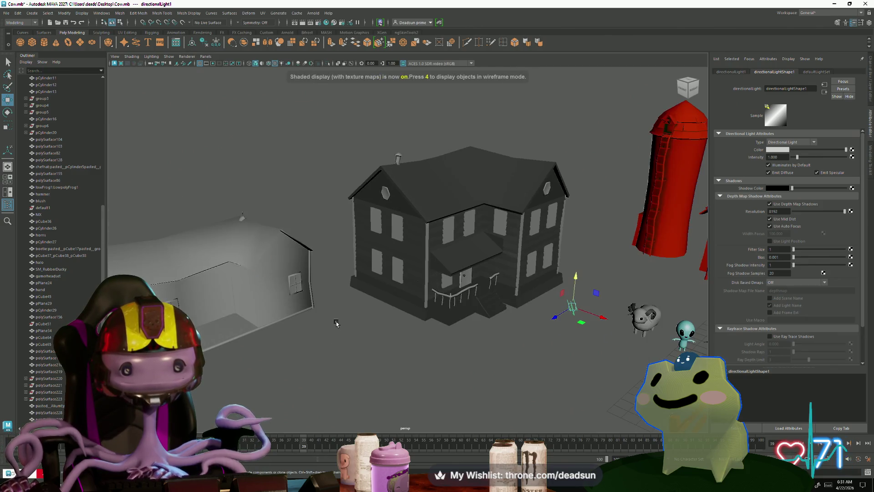
pyautogui.press('7')
pyautogui.scroll(3, 343, 308)
pyautogui.scroll(3, 450, 341)
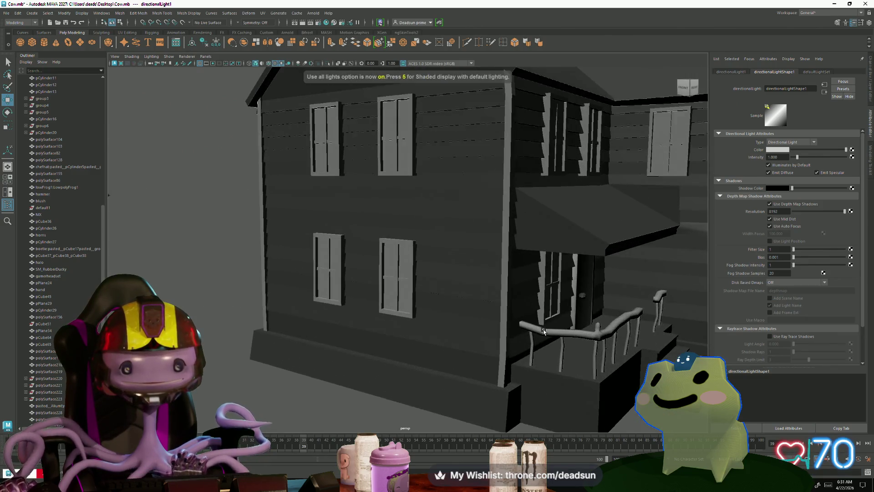
pyautogui.scroll(2, 516, 331)
pyautogui.scroll(-2, 516, 331)
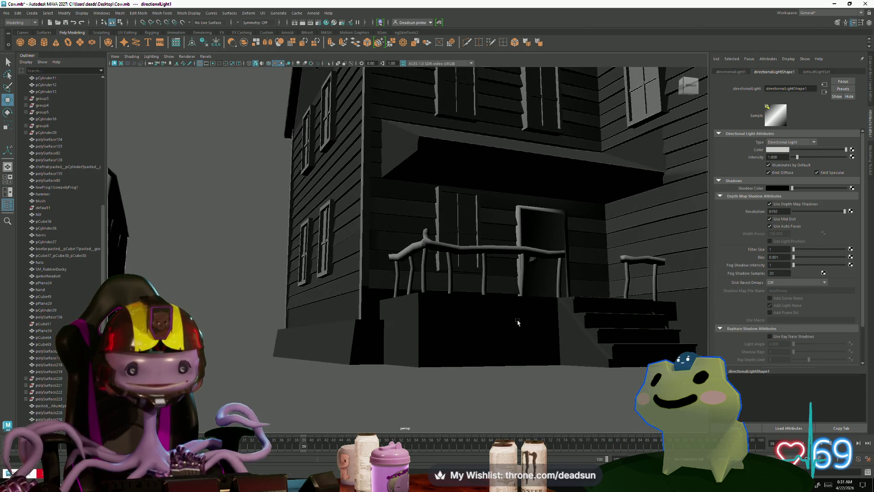
pyautogui.moveTo(516, 331)
pyautogui.keyDown('alt'); pyautogui.mouseDown()
pyautogui.moveTo(417, 373)
pyautogui.moveTo(319, 320)
pyautogui.moveTo(370, 323)
pyautogui.moveTo(355, 320)
pyautogui.moveTo(366, 319)
pyautogui.moveTo(273, 250)
pyautogui.mouseUp(); pyautogui.keyUp('alt')
pyautogui.scroll(3, 467, 340)
pyautogui.scroll(-2, 466, 341)
pyautogui.scroll(3, 442, 358)
pyautogui.scroll(-2, 442, 359)
pyautogui.scroll(3, 416, 373)
pyautogui.scroll(-2, 416, 373)
pyautogui.scroll(-2, 319, 319)
pyautogui.scroll(1, 318, 320)
pyautogui.scroll(5, 274, 250)
pyautogui.scroll(3, 324, 244)
pyautogui.scroll(3, 305, 187)
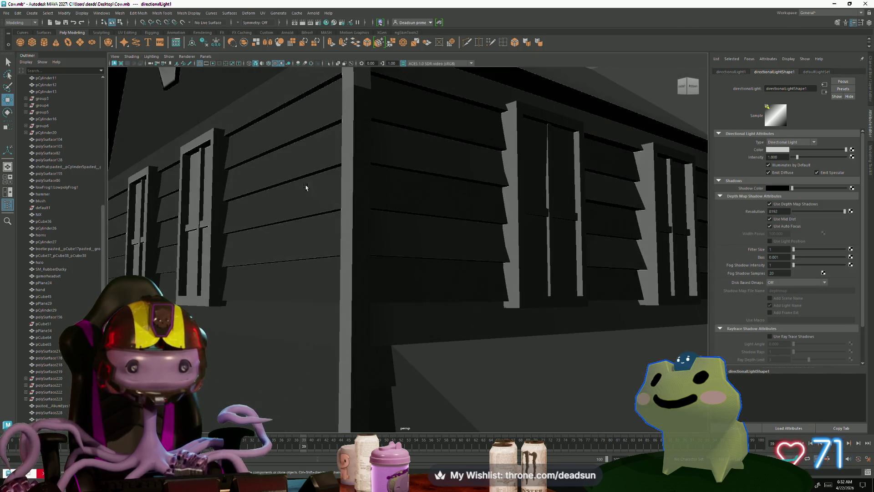
# Select the plank edge loops along the wall top in edge mode and check them at the corner
pyautogui.moveTo(305, 187); pyautogui.dragTo(306, 161, button='right')
pyautogui.doubleClick(309, 128)
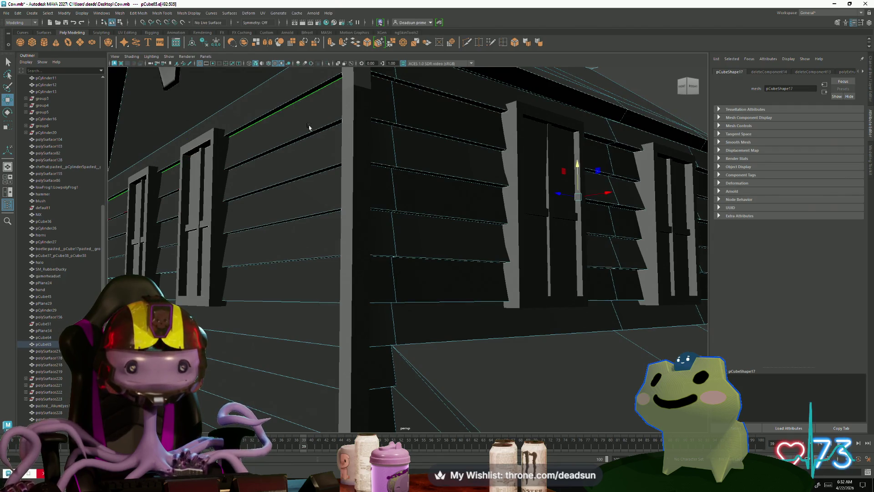
pyautogui.doubleClick(308, 139)
pyautogui.doubleClick(320, 177)
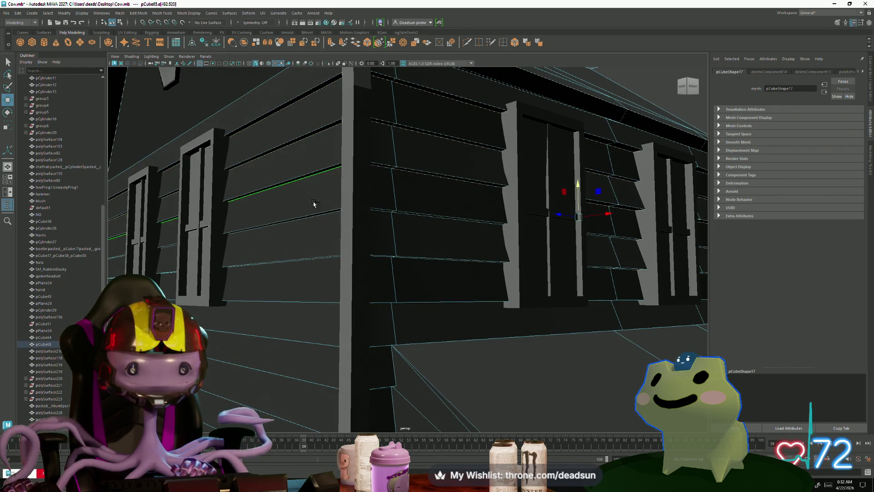
pyautogui.keyDown('alt'); pyautogui.moveTo(307, 240); pyautogui.dragTo(332, 152); pyautogui.keyUp('alt')
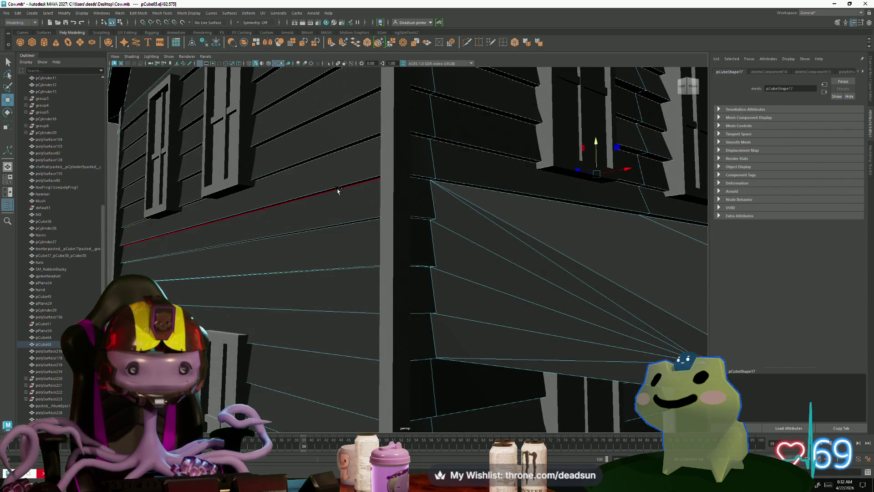
pyautogui.keyDown('alt'); pyautogui.moveTo(338, 192); pyautogui.dragTo(343, 136); pyautogui.keyUp('alt')
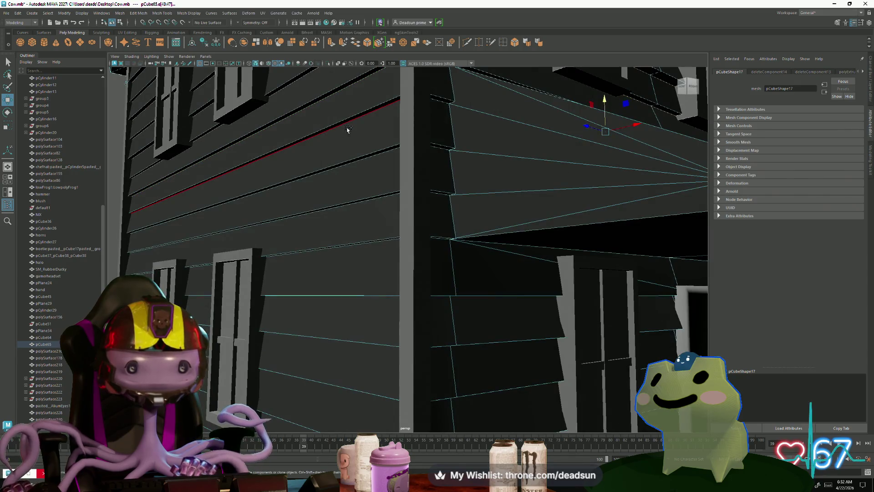
pyautogui.keyDown('alt'); pyautogui.moveTo(339, 171); pyautogui.dragTo(354, 176); pyautogui.keyUp('alt')
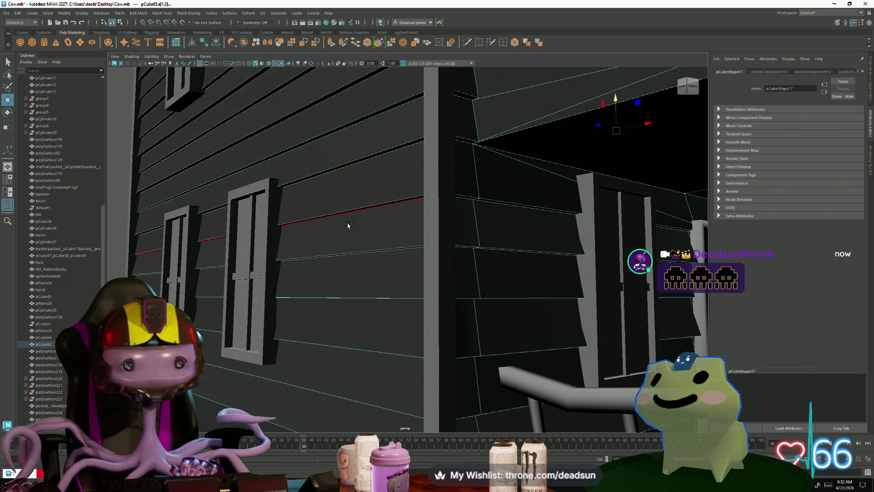
pyautogui.moveTo(350, 216)
pyautogui.keyDown('alt'); pyautogui.mouseDown()
pyautogui.moveTo(329, 225)
pyautogui.moveTo(320, 200)
pyautogui.mouseUp(); pyautogui.keyUp('alt')
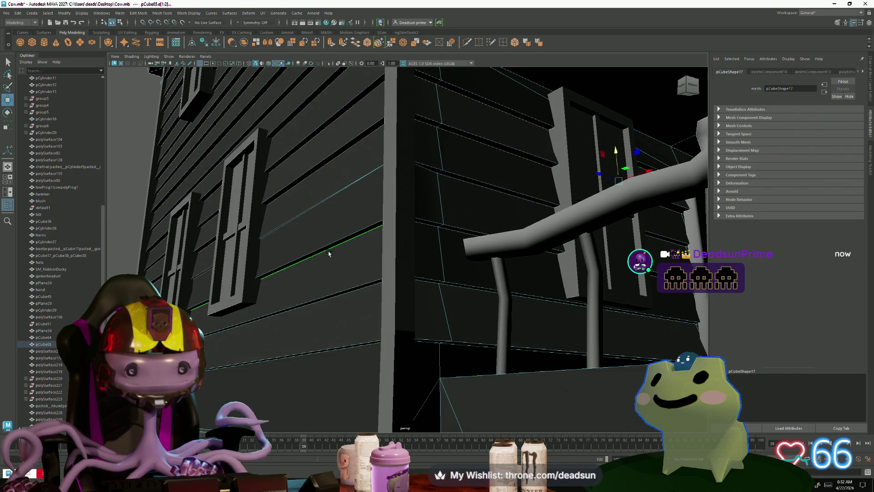
# Select the long edge loop across the two-window wall and nudge its left-end edge slightly left
pyautogui.keyDown('shift'); pyautogui.click(329, 303); pyautogui.keyUp('shift')
pyautogui.moveTo(329, 351)
pyautogui.keyDown('alt'); pyautogui.mouseDown()
pyautogui.moveTo(345, 272)
pyautogui.moveTo(439, 189)
pyautogui.mouseUp(); pyautogui.keyUp('alt')
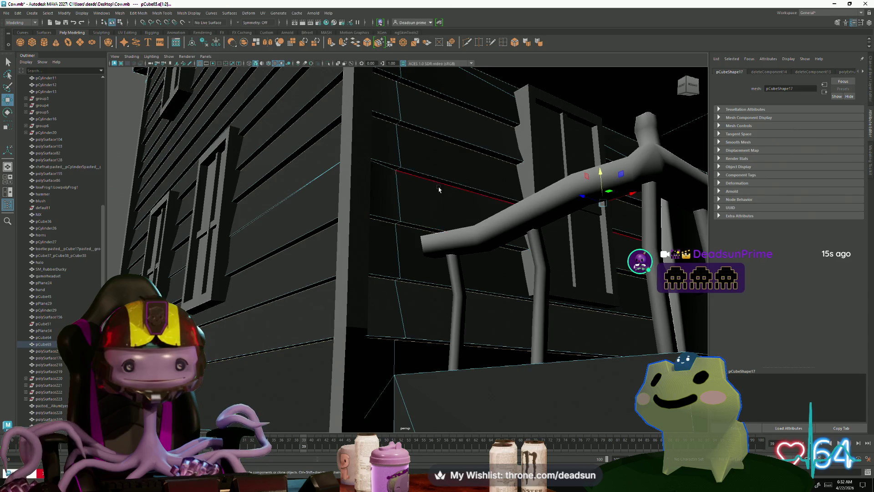
pyautogui.keyDown('alt'); pyautogui.moveTo(499, 256); pyautogui.dragTo(577, 204); pyautogui.keyUp('alt')
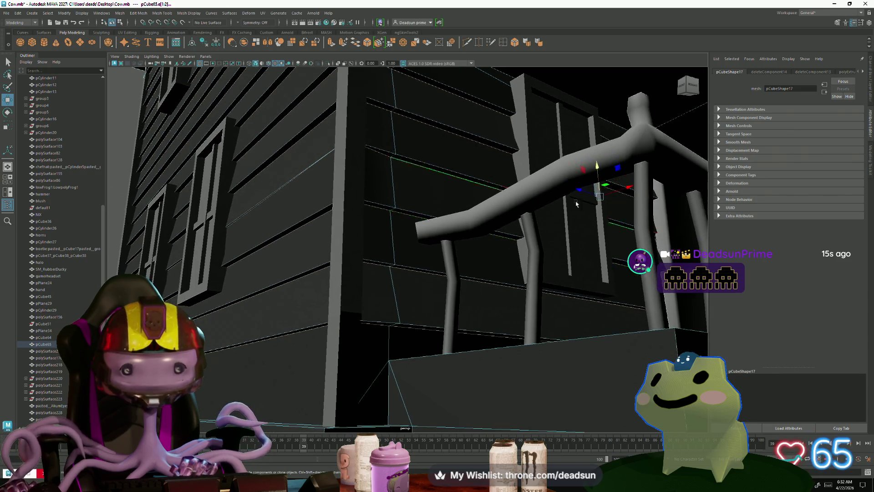
pyautogui.click(599, 167)
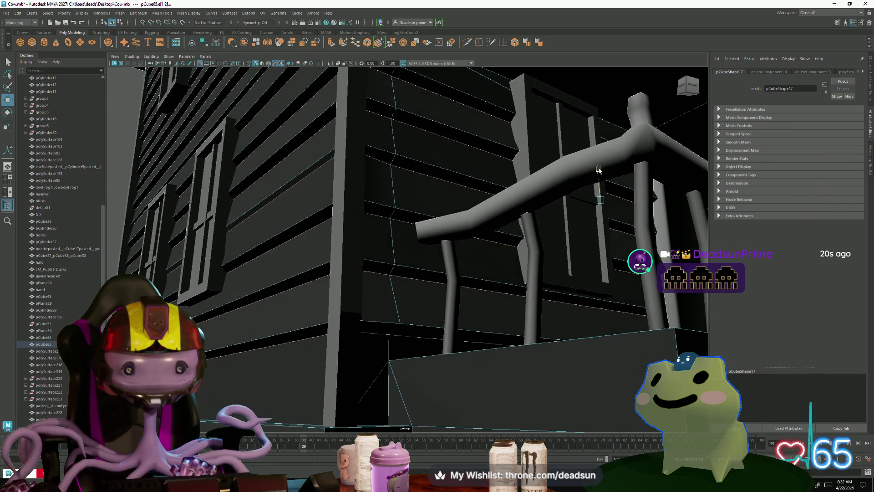
pyautogui.moveTo(308, 180)
pyautogui.keyDown('alt'); pyautogui.mouseDown()
pyautogui.moveTo(335, 205)
pyautogui.moveTo(410, 239)
pyautogui.moveTo(434, 213)
pyautogui.moveTo(279, 233)
pyautogui.mouseUp(); pyautogui.keyUp('alt')
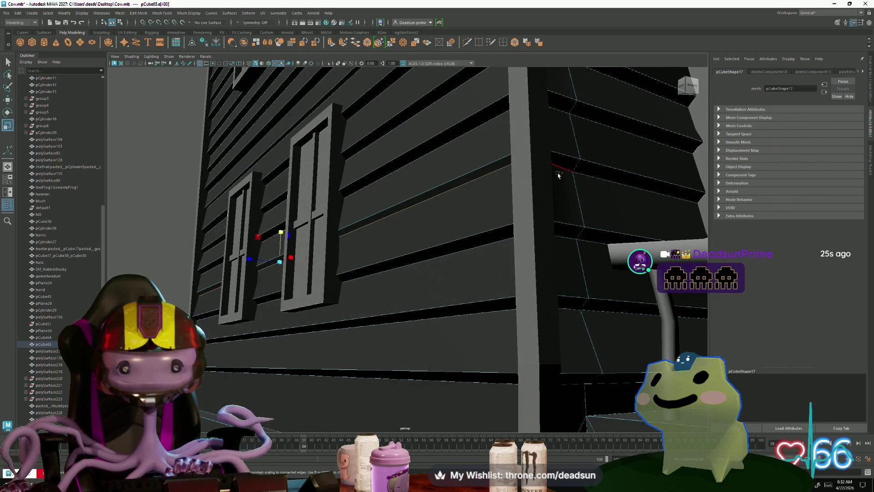
pyautogui.doubleClick(307, 210)
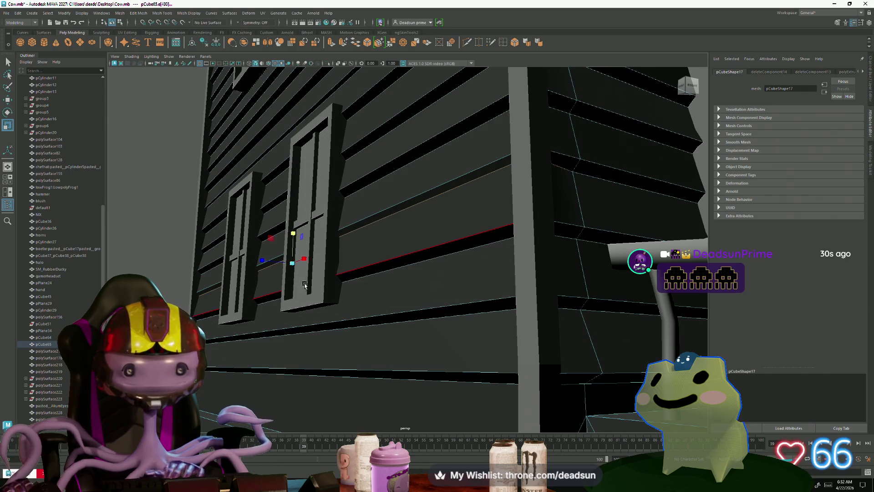
pyautogui.moveTo(305, 285)
pyautogui.keyDown('alt'); pyautogui.mouseDown()
pyautogui.moveTo(318, 293)
pyautogui.moveTo(294, 312)
pyautogui.mouseUp(); pyautogui.keyUp('alt')
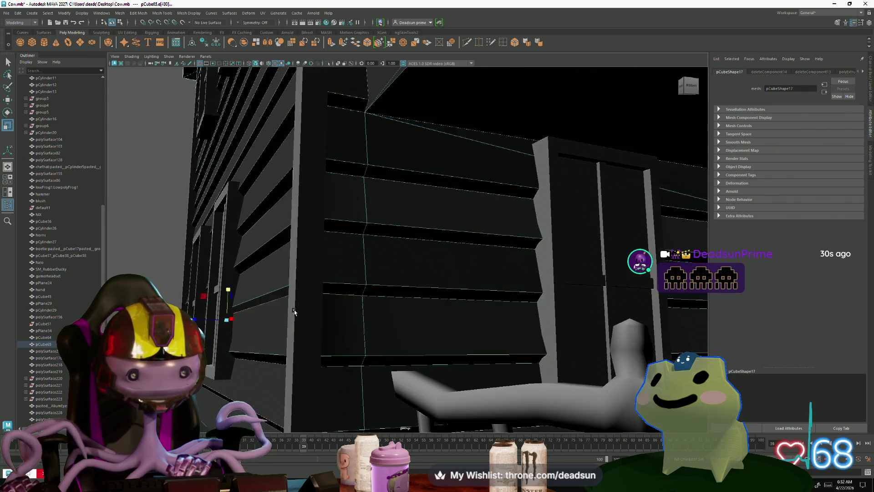
pyautogui.scroll(3, 294, 313)
pyautogui.scroll(2, 291, 313)
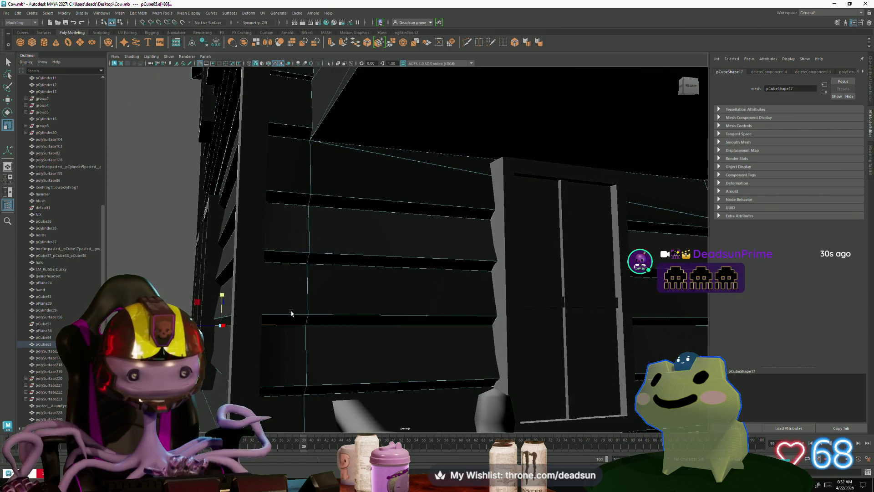
pyautogui.click(221, 295)
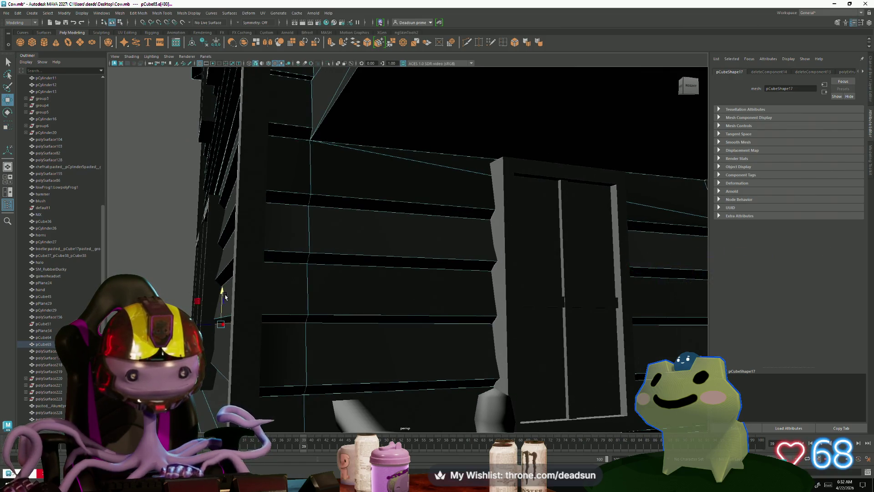
pyautogui.moveTo(221, 295); pyautogui.dragTo(209, 295)
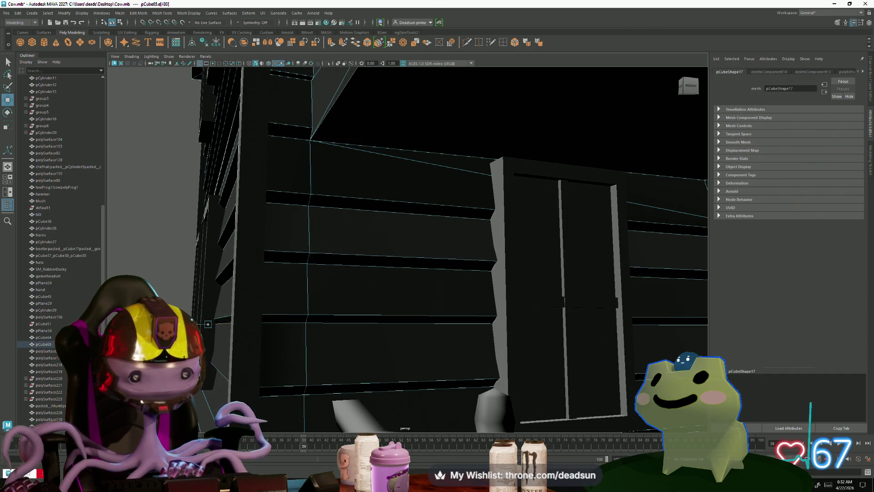
pyautogui.keyDown('alt'); pyautogui.moveTo(213, 321); pyautogui.dragTo(242, 312); pyautogui.keyUp('alt')
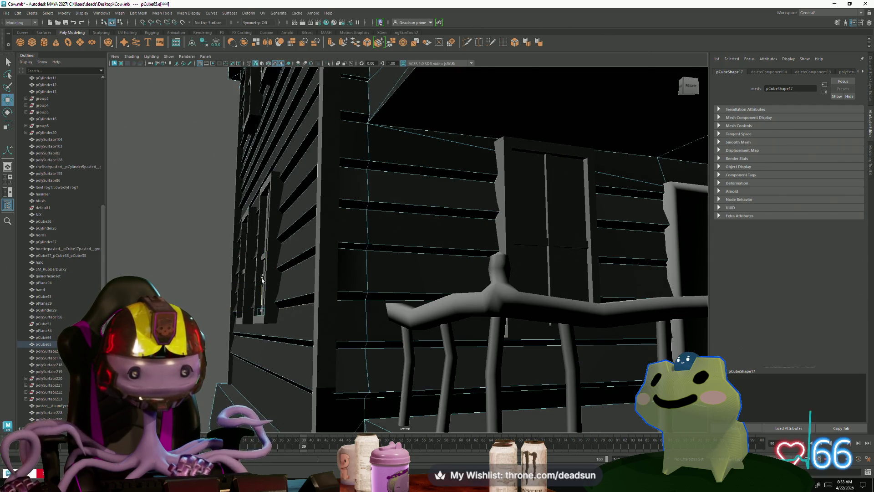
pyautogui.scroll(-5, 262, 279)
pyautogui.scroll(-5, 342, 294)
pyautogui.scroll(-5, 409, 259)
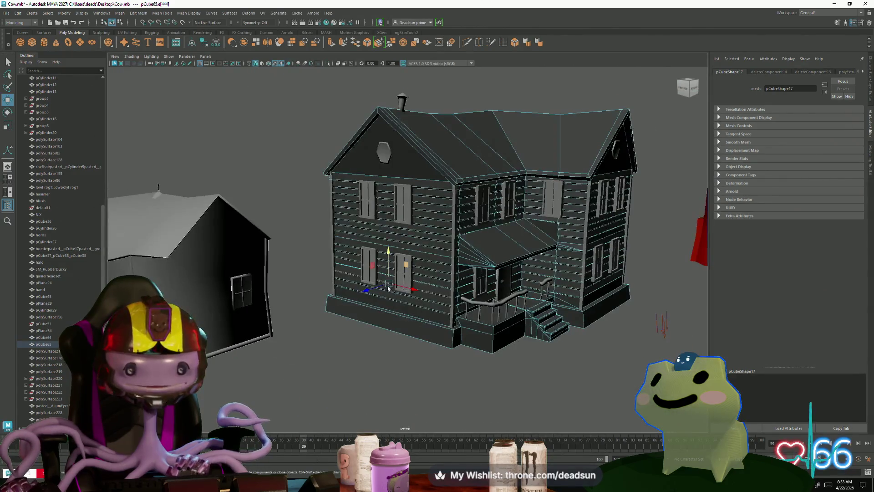
# Reselect the house wall mesh from the front-left side and re-enter edge selection
pyautogui.rightClick(431, 249)
pyautogui.keyDown('alt'); pyautogui.moveTo(436, 248); pyautogui.dragTo(405, 286); pyautogui.keyUp('alt')
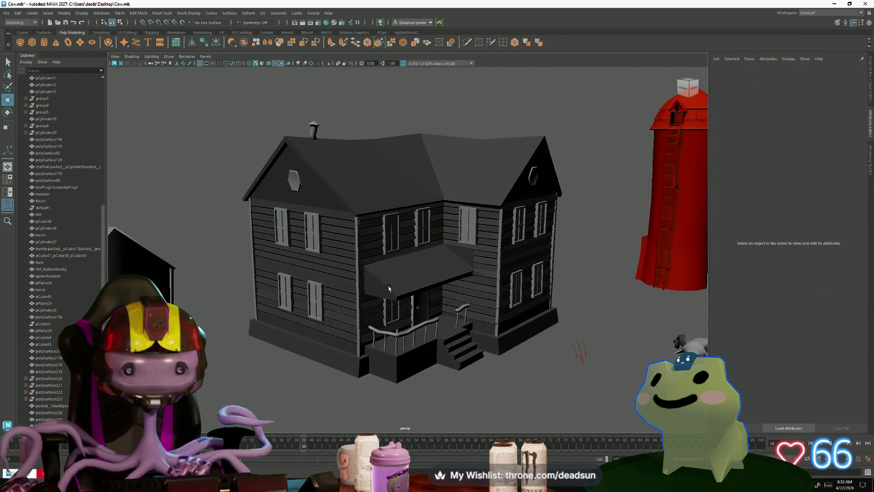
pyautogui.scroll(5, 355, 287)
pyautogui.click(314, 288)
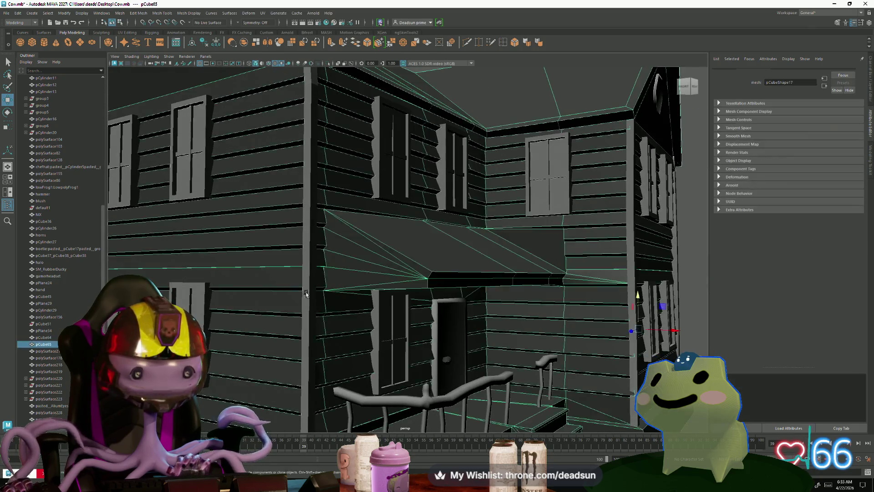
pyautogui.scroll(3, 313, 288)
pyautogui.keyDown('alt'); pyautogui.moveTo(314, 288); pyautogui.dragTo(303, 231); pyautogui.keyUp('alt')
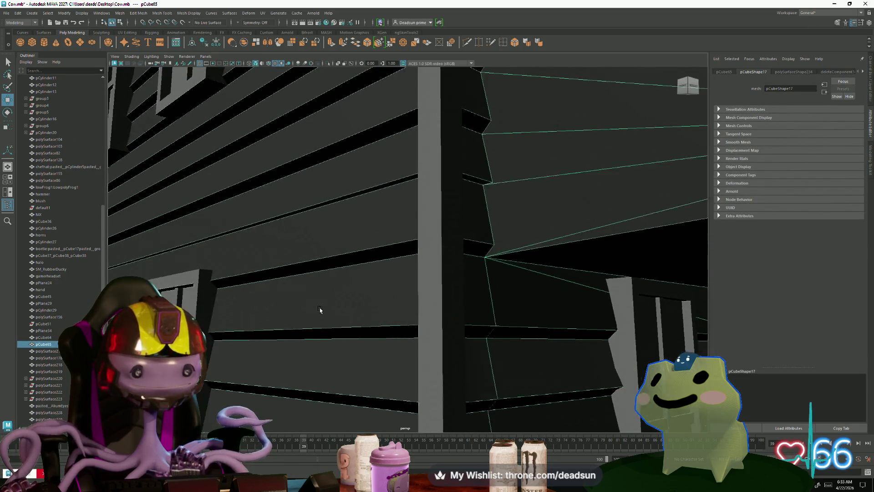
pyautogui.moveTo(316, 215); pyautogui.dragTo(321, 198, button='right')
pyautogui.click(322, 214)
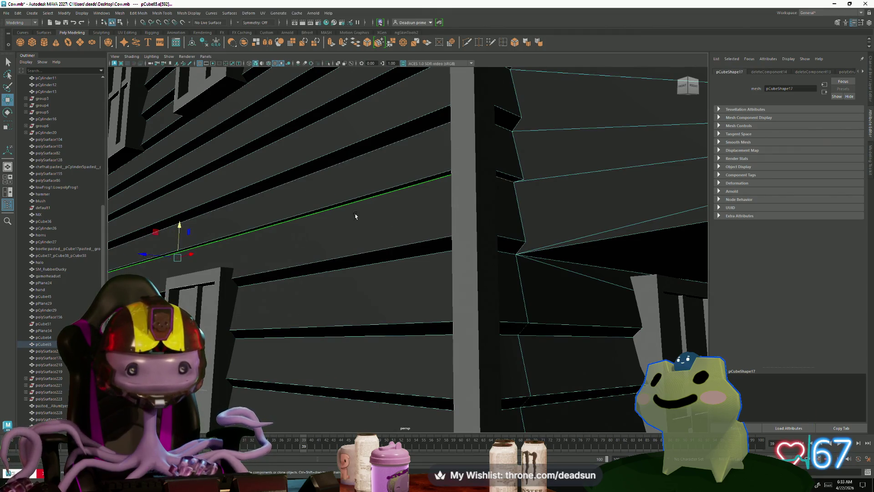
pyautogui.scroll(-5, 406, 191)
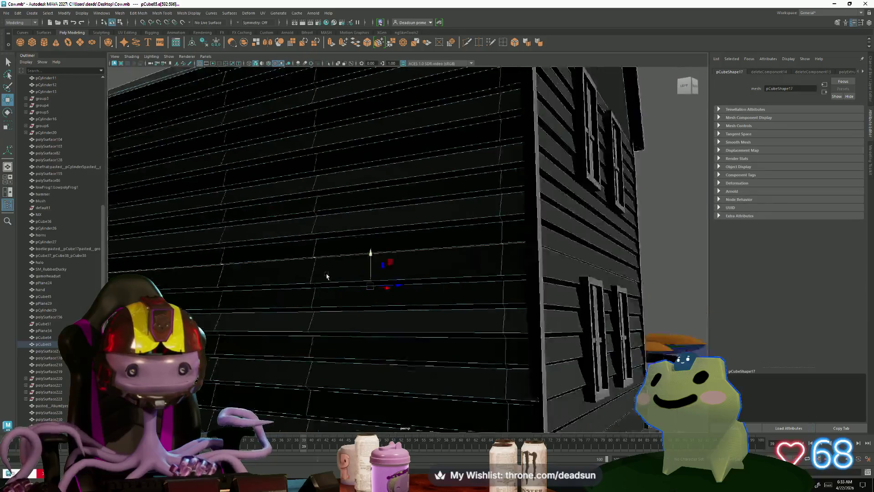
# Return to object mode and view the whole house beside the silo and barn
pyautogui.keyDown('alt'); pyautogui.moveTo(406, 191); pyautogui.dragTo(230, 275); pyautogui.keyUp('alt')
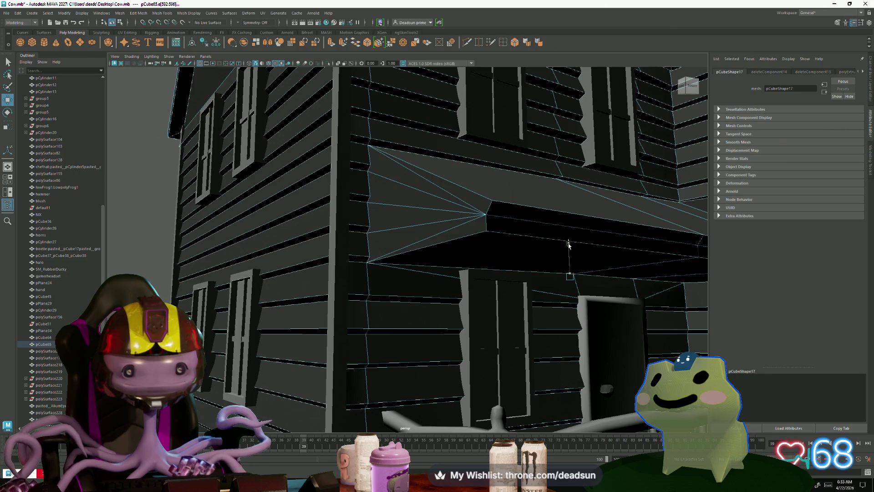
pyautogui.scroll(-8, 567, 245)
pyautogui.keyDown('alt'); pyautogui.moveTo(478, 260); pyautogui.dragTo(451, 266); pyautogui.keyUp('alt')
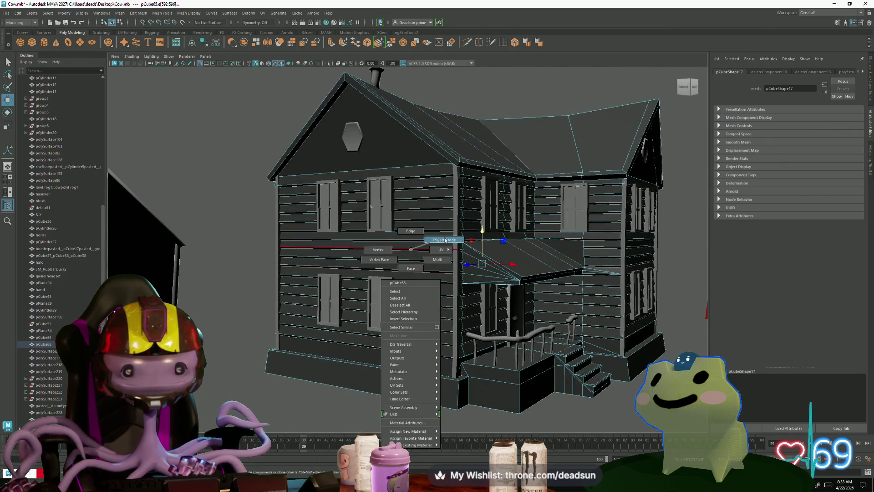
pyautogui.moveTo(444, 274); pyautogui.dragTo(217, 264, button='right')
pyautogui.click(216, 264)
pyautogui.scroll(-3, 216, 265)
pyautogui.keyDown('alt'); pyautogui.moveTo(292, 283); pyautogui.dragTo(273, 299); pyautogui.keyUp('alt')
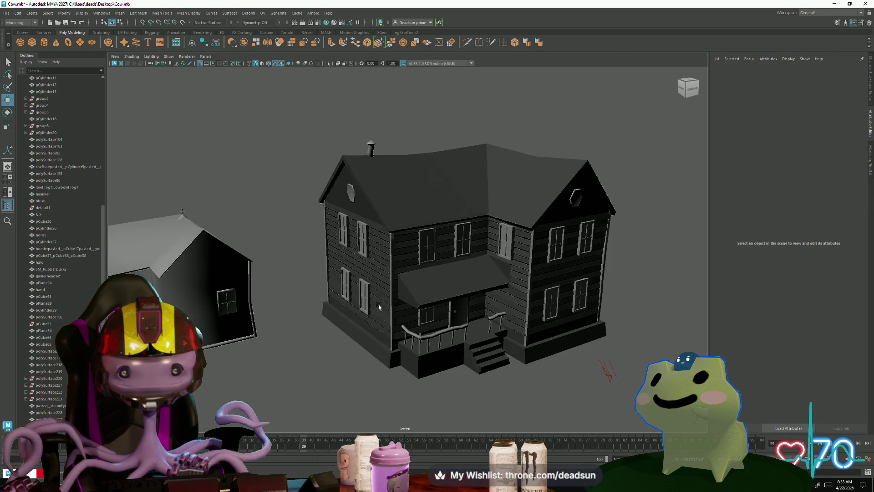
pyautogui.scroll(3, 343, 298)
pyautogui.moveTo(343, 299)
pyautogui.keyDown('alt'); pyautogui.mouseDown()
pyautogui.moveTo(283, 302)
pyautogui.moveTo(369, 297)
pyautogui.mouseUp(); pyautogui.keyUp('alt')
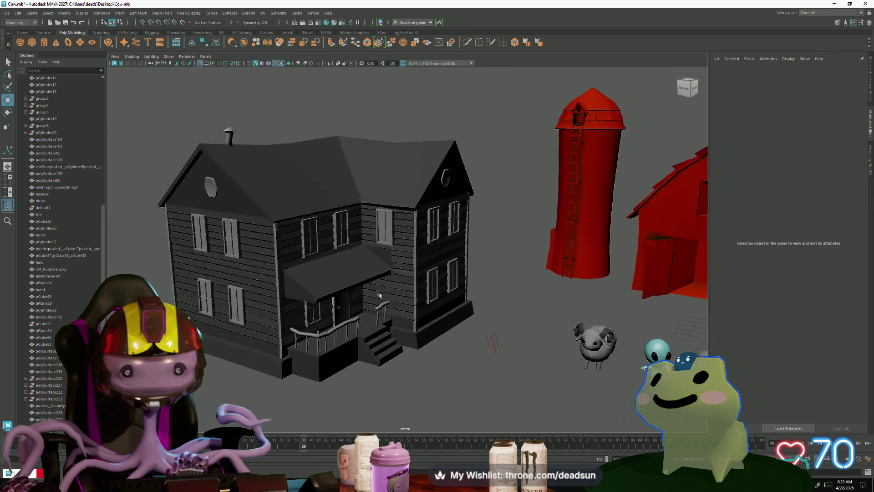
pyautogui.scroll(4, 369, 298)
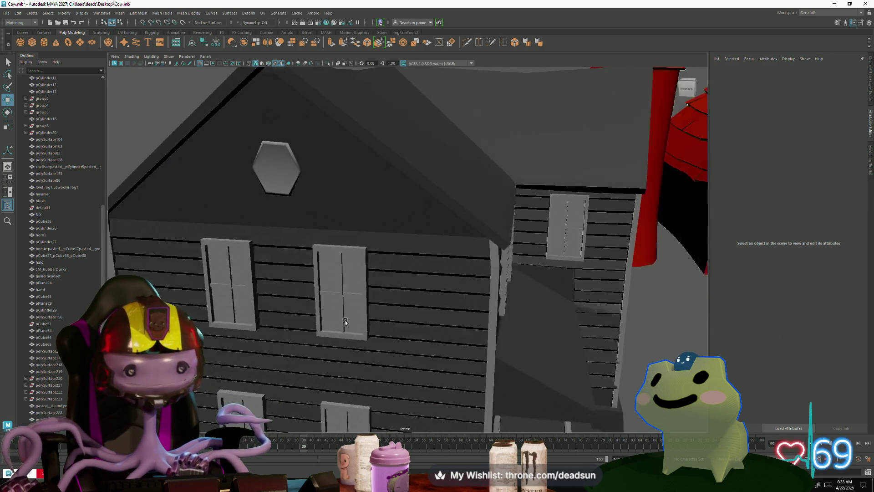
pyautogui.scroll(4, 371, 308)
pyautogui.moveTo(372, 319)
pyautogui.keyDown('alt'); pyautogui.mouseDown()
pyautogui.moveTo(453, 321)
pyautogui.moveTo(343, 316)
pyautogui.moveTo(410, 328)
pyautogui.moveTo(430, 362)
pyautogui.moveTo(247, 290)
pyautogui.mouseUp(); pyautogui.keyUp('alt')
pyautogui.scroll(-3, 453, 322)
pyautogui.click(457, 318)
pyautogui.scroll(4, 430, 362)
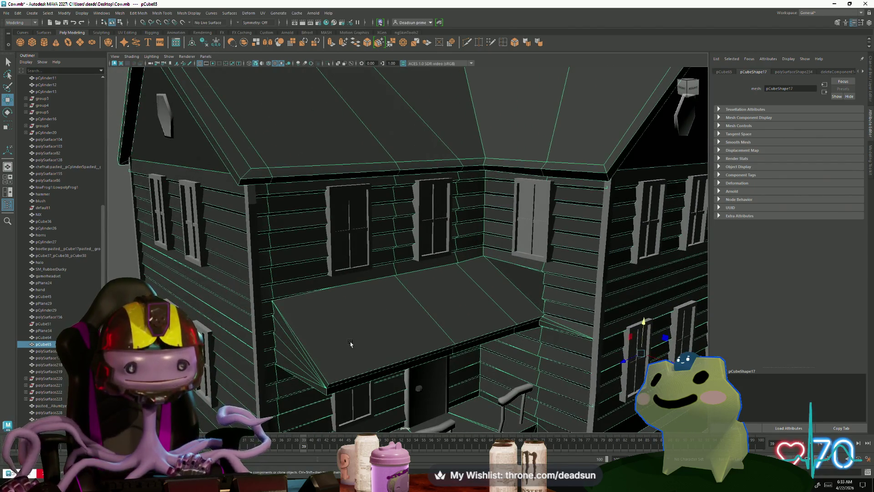
pyautogui.scroll(-3, 351, 343)
pyautogui.moveTo(351, 344)
pyautogui.keyDown('alt'); pyautogui.mouseDown()
pyautogui.moveTo(342, 307)
pyautogui.moveTo(323, 365)
pyautogui.mouseUp(); pyautogui.keyUp('alt')
pyautogui.scroll(3, 342, 307)
pyautogui.scroll(-5, 343, 302)
pyautogui.click(323, 365)
pyautogui.scroll(-4, 323, 366)
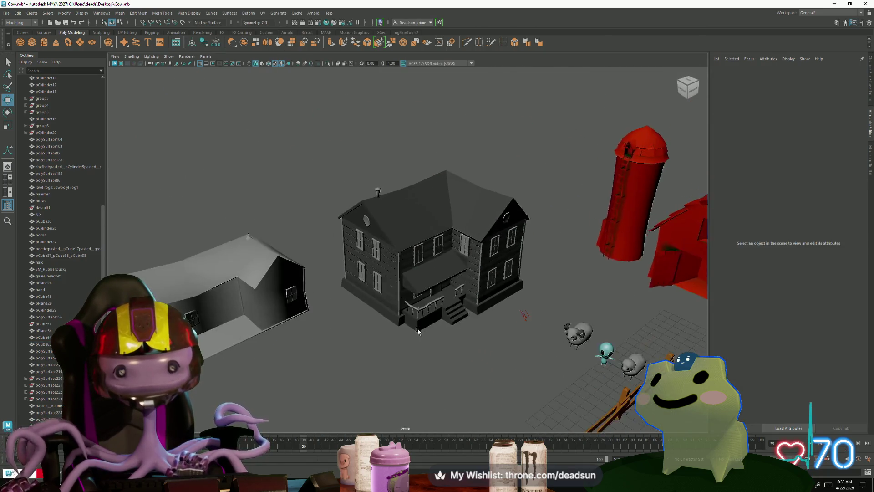
# Survey the whole farm scene from above with nothing selected
pyautogui.moveTo(419, 330)
pyautogui.keyDown('alt'); pyautogui.mouseDown()
pyautogui.moveTo(252, 153)
pyautogui.moveTo(429, 341)
pyautogui.moveTo(318, 272)
pyautogui.mouseUp(); pyautogui.keyUp('alt')
pyautogui.click(423, 328)
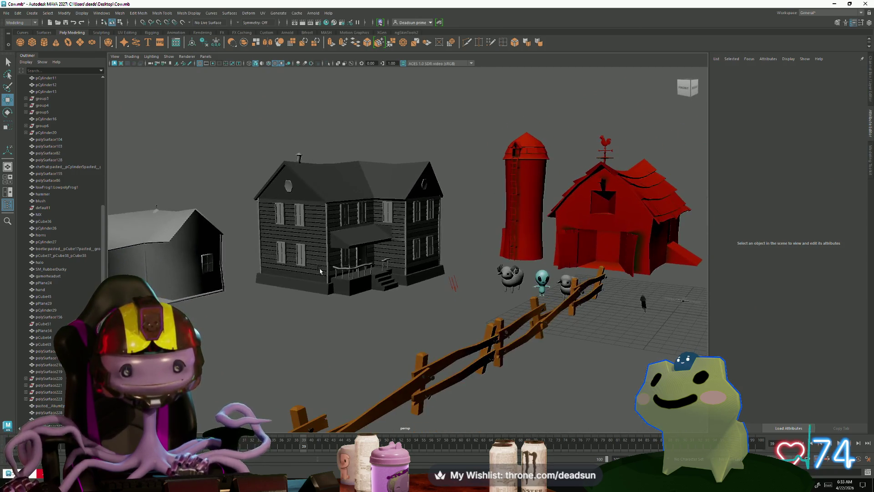
pyautogui.click(376, 170)
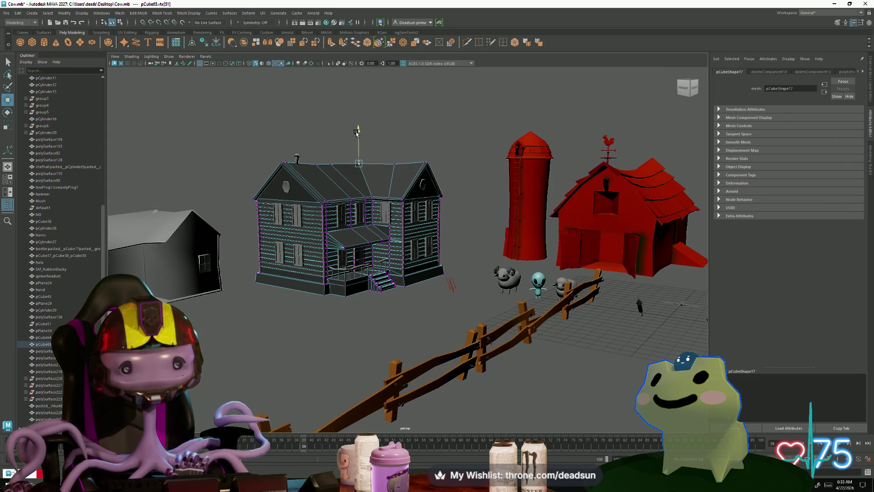
pyautogui.click(383, 328)
pyautogui.moveTo(382, 328)
pyautogui.keyDown('alt'); pyautogui.mouseDown()
pyautogui.moveTo(359, 221)
pyautogui.moveTo(350, 314)
pyautogui.moveTo(275, 263)
pyautogui.moveTo(430, 316)
pyautogui.mouseUp(); pyautogui.keyUp('alt')
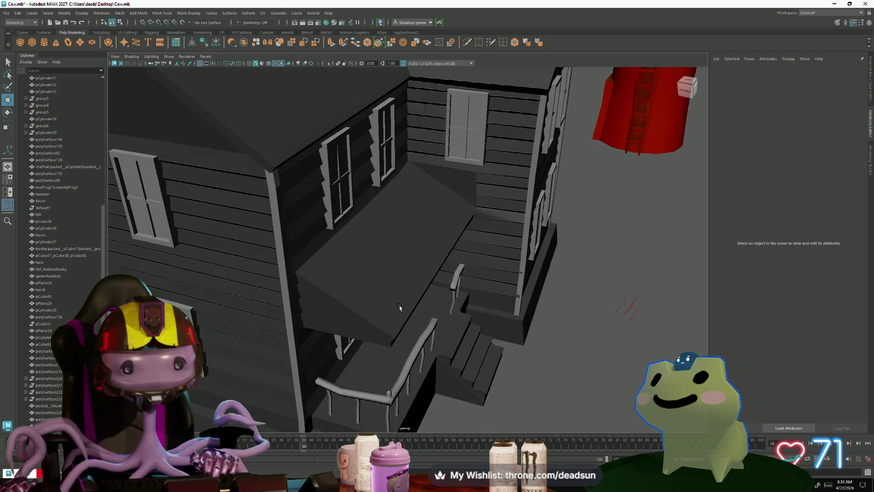
# Move in on the porch, select the farmhouse and frame it in view
pyautogui.moveTo(431, 315)
pyautogui.keyDown('alt'); pyautogui.mouseDown()
pyautogui.moveTo(305, 166)
pyautogui.moveTo(342, 269)
pyautogui.moveTo(342, 309)
pyautogui.mouseUp(); pyautogui.keyUp('alt')
pyautogui.click(305, 166)
pyautogui.press('f')
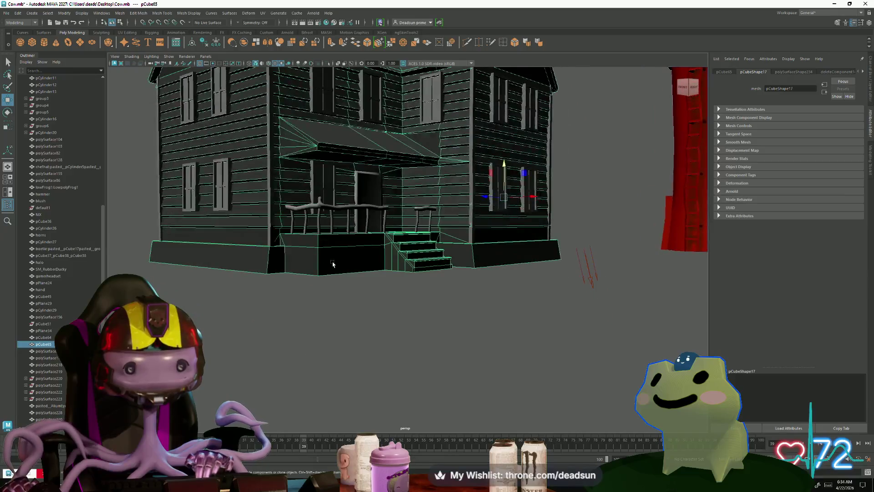
pyautogui.scroll(3, 327, 260)
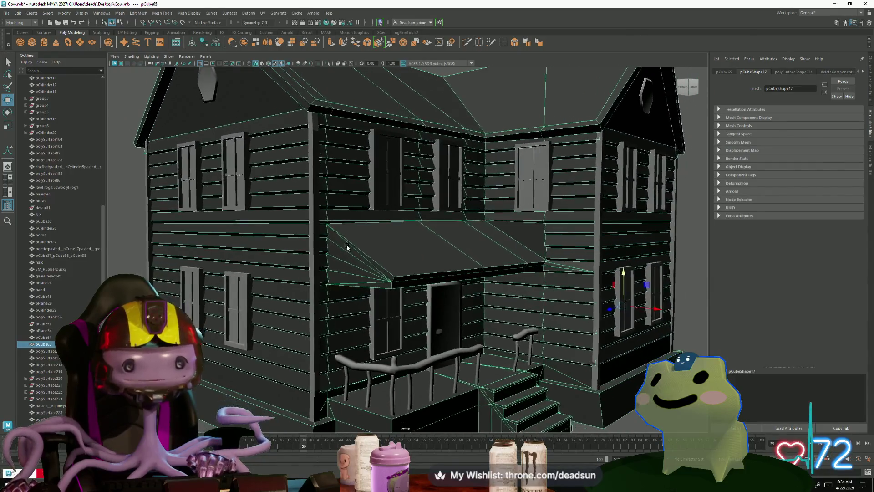
pyautogui.scroll(2, 295, 163)
# Select the whole farmhouse in object mode and duplicate it with Shift+D
pyautogui.rightClick(304, 142)
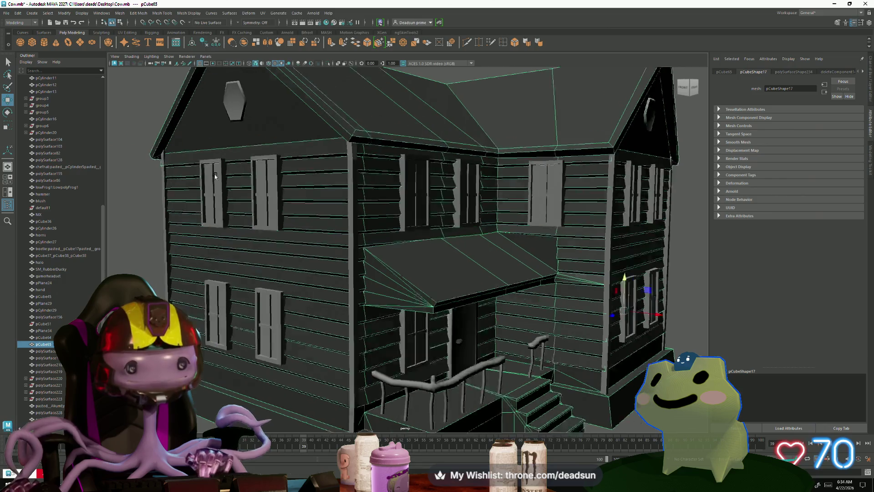
pyautogui.moveTo(303, 142)
pyautogui.keyDown('alt'); pyautogui.mouseDown()
pyautogui.moveTo(227, 176)
pyautogui.moveTo(294, 140)
pyautogui.mouseUp(); pyautogui.keyUp('alt')
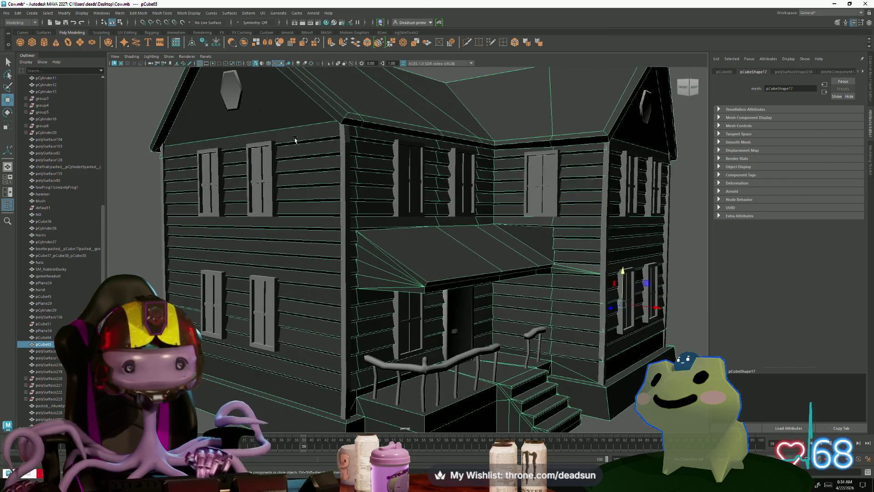
pyautogui.moveTo(293, 140); pyautogui.dragTo(314, 146, button='right')
pyautogui.scroll(2, 314, 145)
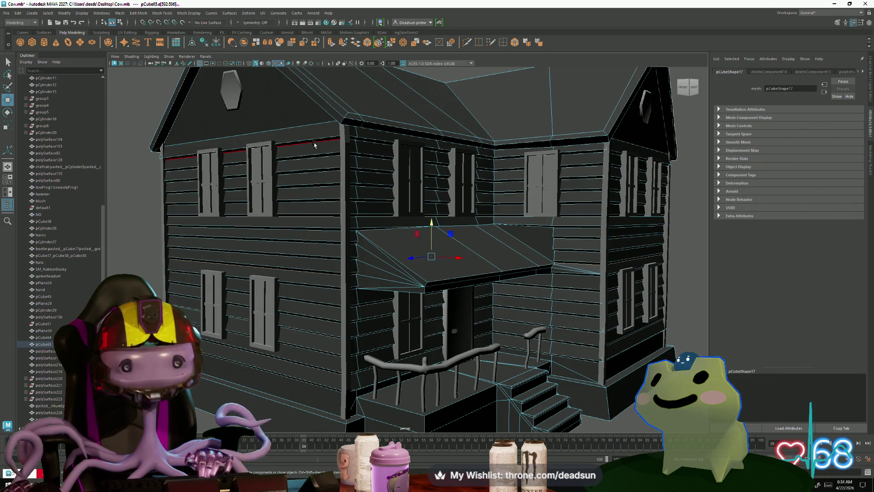
pyautogui.scroll(-3, 314, 145)
pyautogui.scroll(-3, 314, 145)
pyautogui.moveTo(396, 266); pyautogui.dragTo(429, 239, button='right')
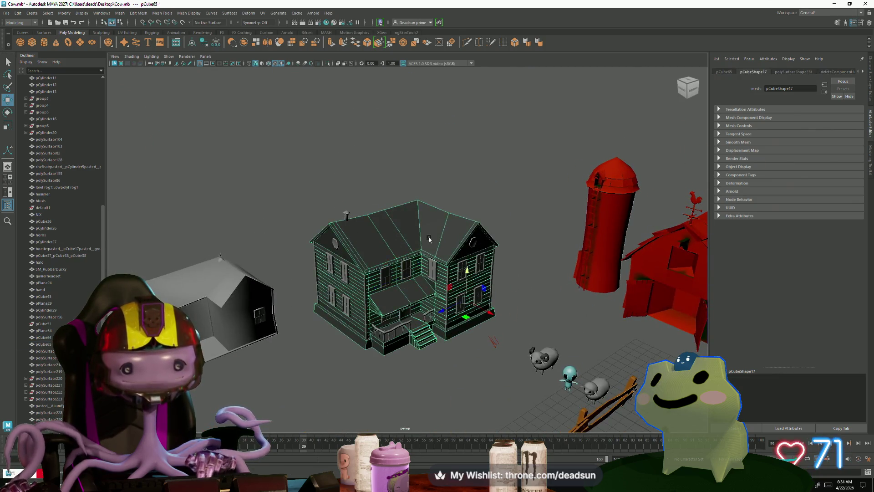
pyautogui.click(429, 280)
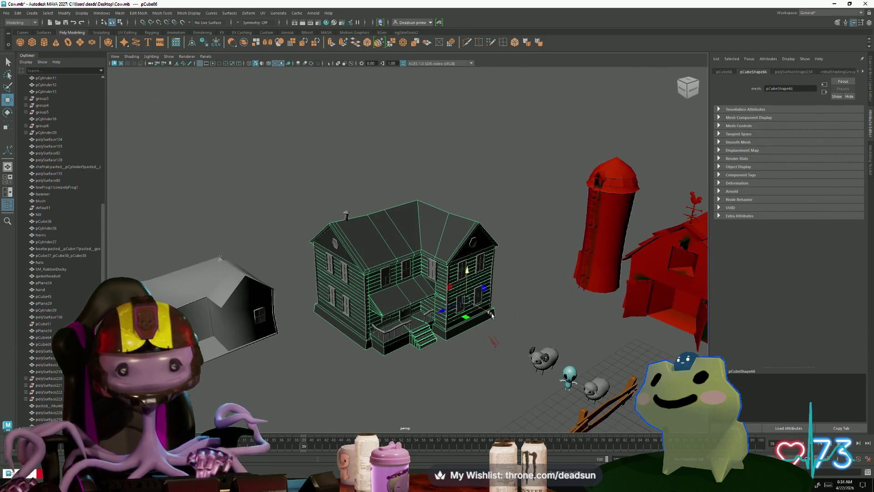
pyautogui.hotkey('shift', 'd')
# On the original house, select wall edges and preview new edge loops across the walls
pyautogui.keyDown('alt'); pyautogui.moveTo(325, 262); pyautogui.dragTo(410, 226); pyautogui.keyUp('alt')
pyautogui.scroll(3, 444, 218)
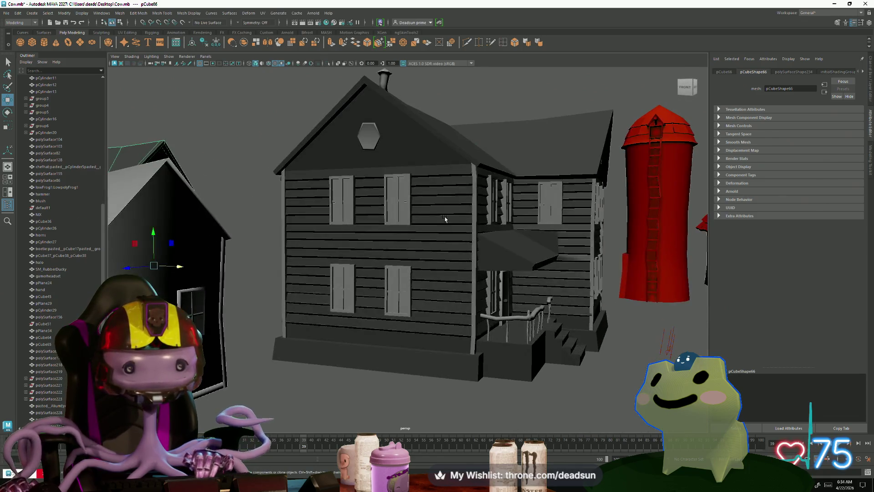
pyautogui.click(453, 209)
pyautogui.scroll(5, 496, 245)
pyautogui.keyDown('alt'); pyautogui.moveTo(496, 245); pyautogui.dragTo(416, 303); pyautogui.keyUp('alt')
pyautogui.scroll(-5, 416, 302)
pyautogui.moveTo(410, 226); pyautogui.dragTo(410, 209, button='right')
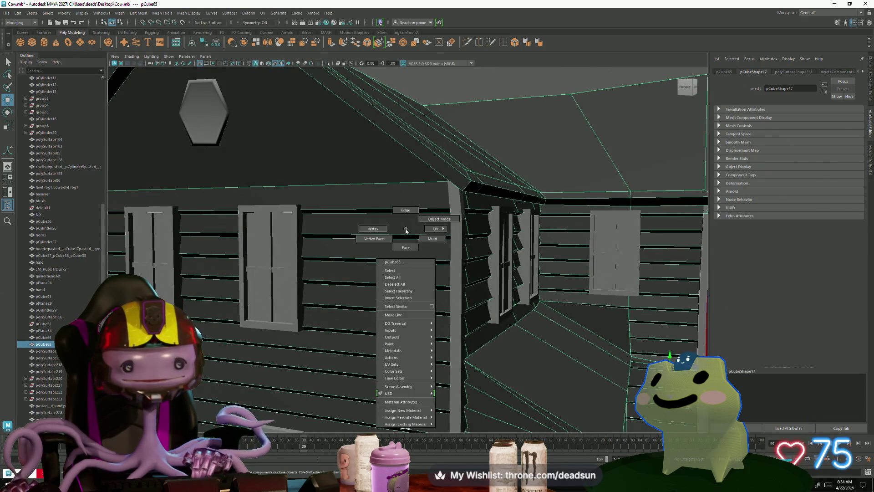
pyautogui.click(409, 207)
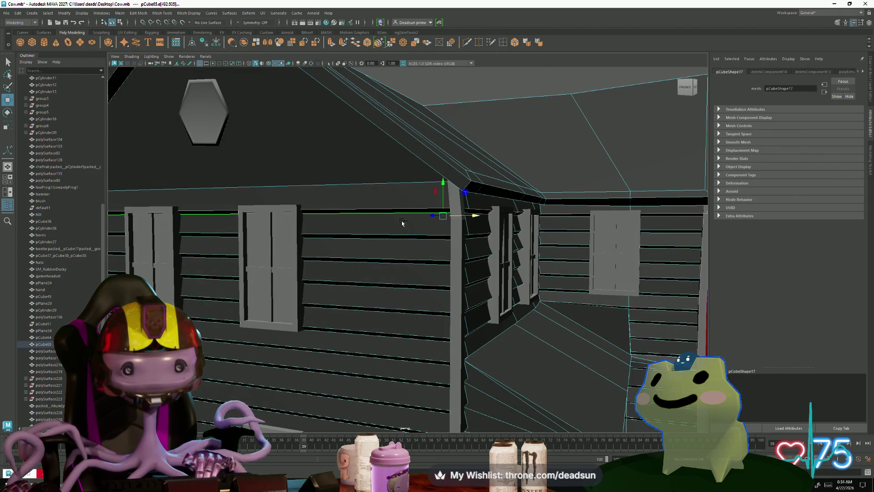
pyautogui.click(398, 268)
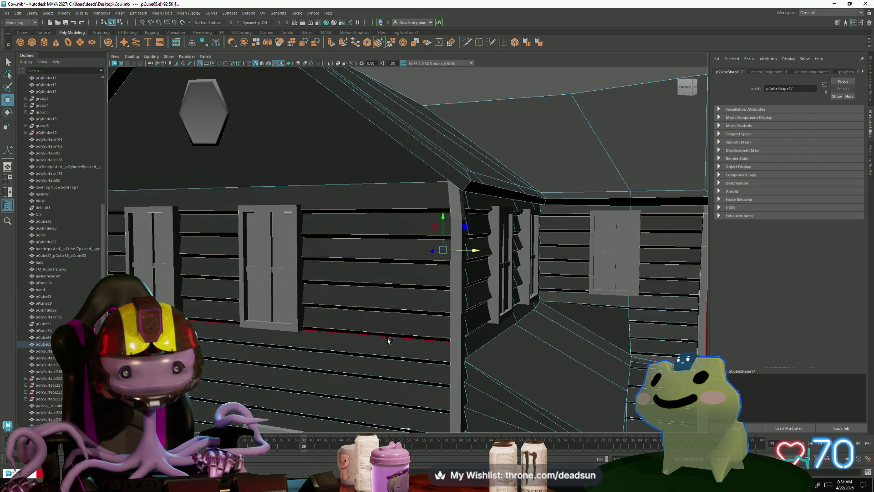
pyautogui.keyDown('alt'); pyautogui.moveTo(382, 350); pyautogui.dragTo(348, 215); pyautogui.keyUp('alt')
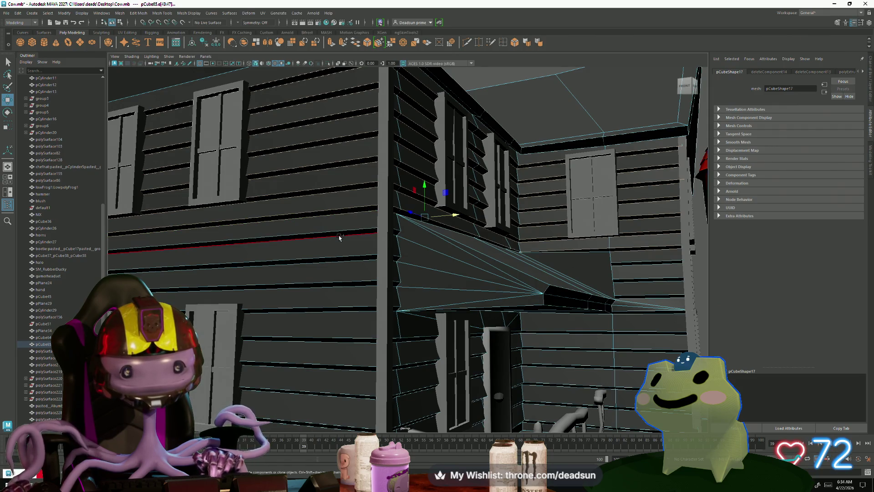
pyautogui.press('ctrl')
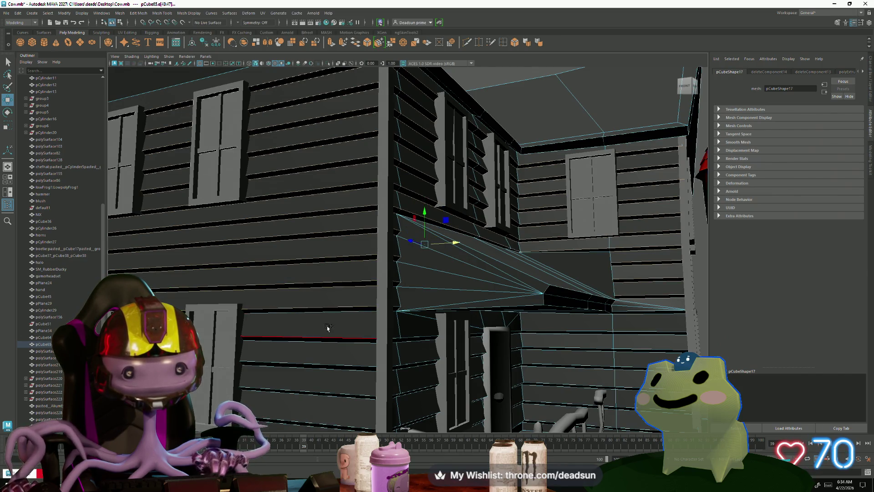
pyautogui.press('ctrl')
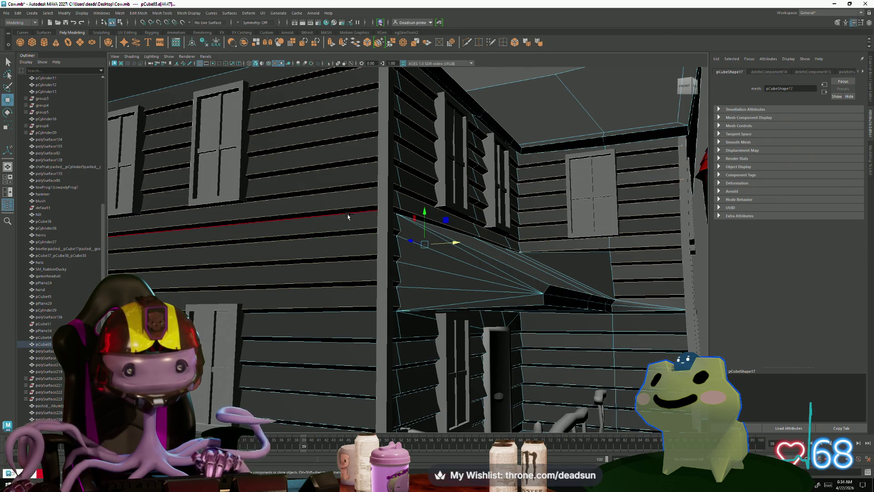
# Inspect the porch door, railing and stairs and preview an edge loop across the porch base
pyautogui.keyDown('alt'); pyautogui.moveTo(339, 221); pyautogui.dragTo(280, 217); pyautogui.keyUp('alt')
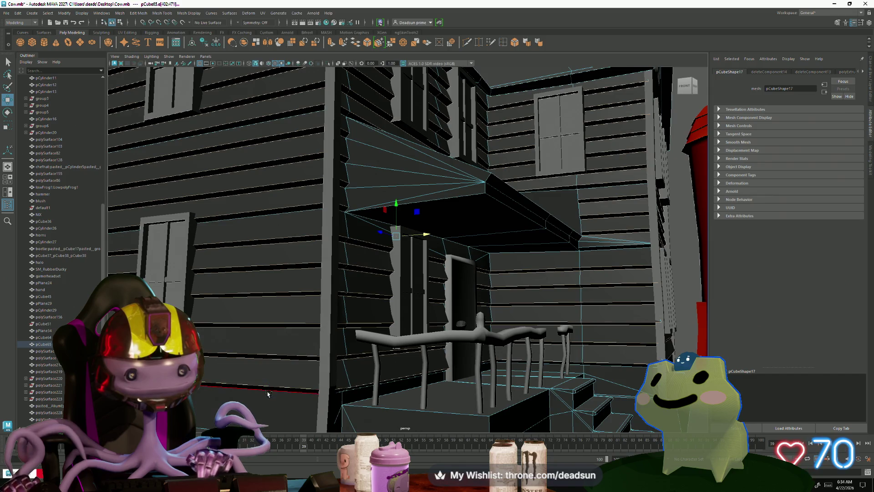
pyautogui.moveTo(269, 391)
pyautogui.keyDown('alt'); pyautogui.mouseDown()
pyautogui.moveTo(286, 338)
pyautogui.moveTo(321, 334)
pyautogui.mouseUp(); pyautogui.keyUp('alt')
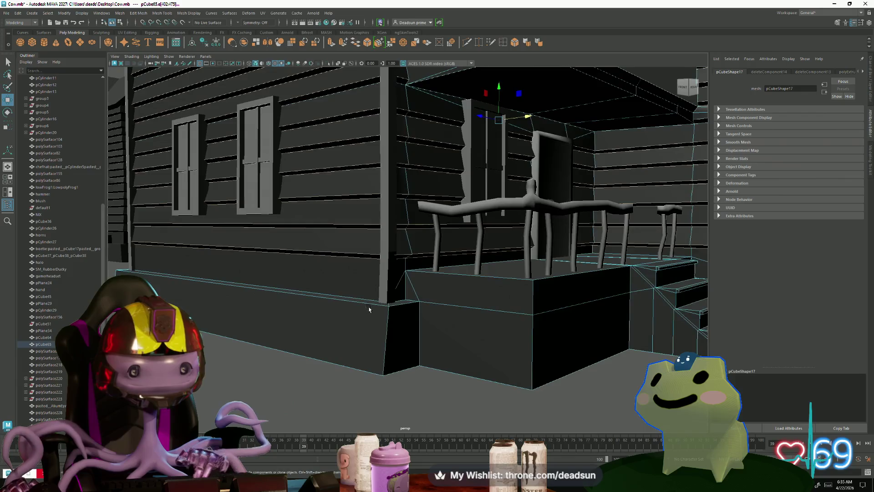
pyautogui.scroll(3, 383, 333)
pyautogui.moveTo(410, 332)
pyautogui.keyDown('alt'); pyautogui.mouseDown()
pyautogui.moveTo(399, 333)
pyautogui.moveTo(409, 322)
pyautogui.mouseUp(); pyautogui.keyUp('alt')
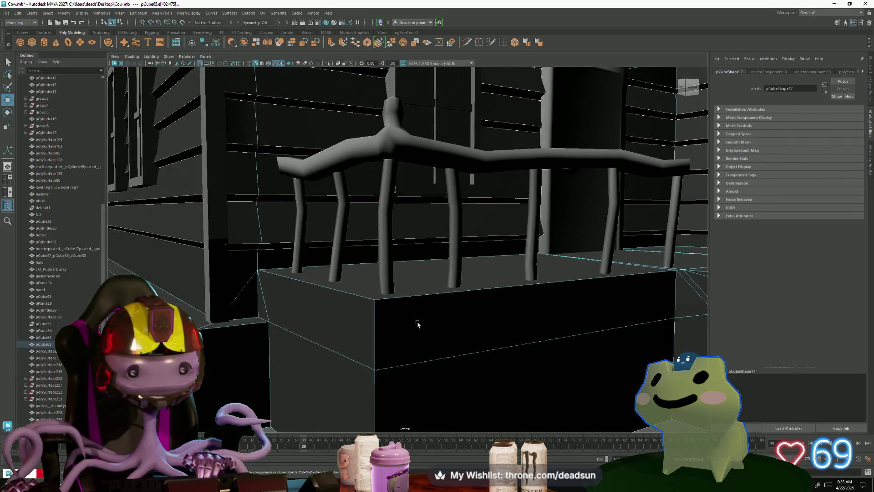
pyautogui.scroll(-5, 298, 305)
pyautogui.scroll(2, 319, 314)
pyautogui.moveTo(319, 314)
pyautogui.keyDown('alt'); pyautogui.mouseDown()
pyautogui.moveTo(290, 333)
pyautogui.moveTo(295, 339)
pyautogui.mouseUp(); pyautogui.keyUp('alt')
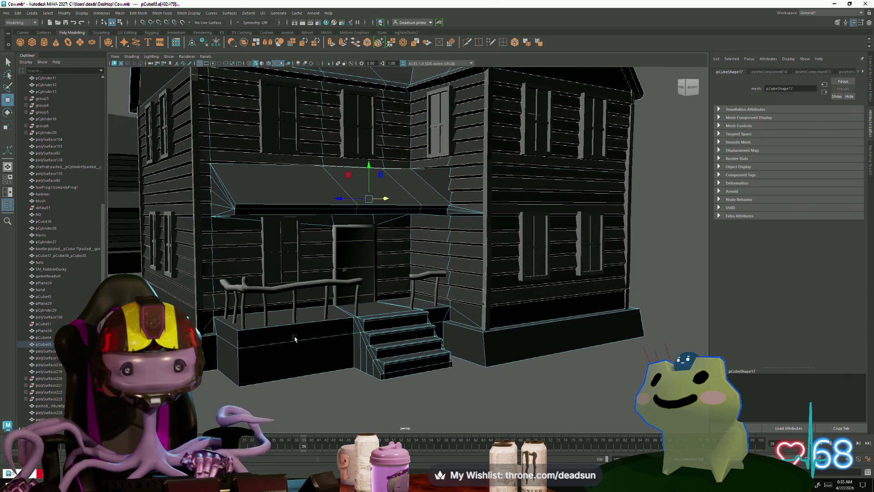
pyautogui.press('F10')
pyautogui.scroll(-3, 340, 337)
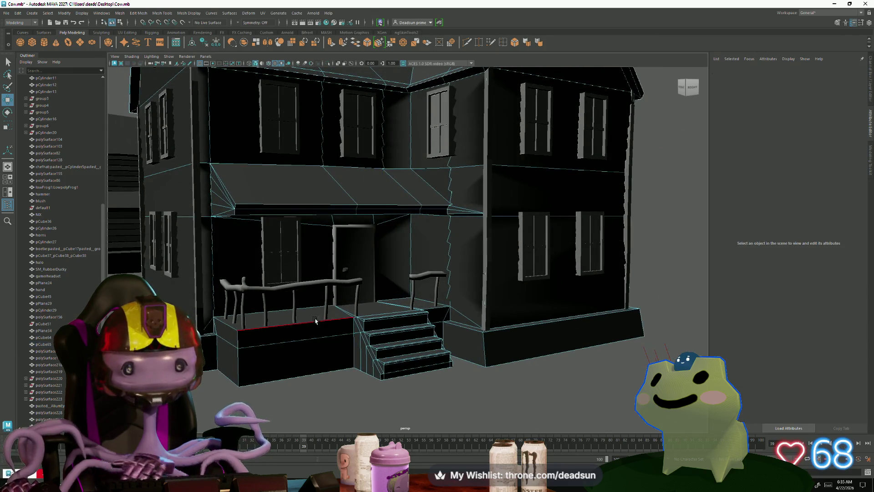
# Box-select the house's vertices, reselect the mesh and merge nearby vertices
pyautogui.keyDown('alt'); pyautogui.moveTo(339, 336); pyautogui.dragTo(279, 233); pyautogui.keyUp('alt')
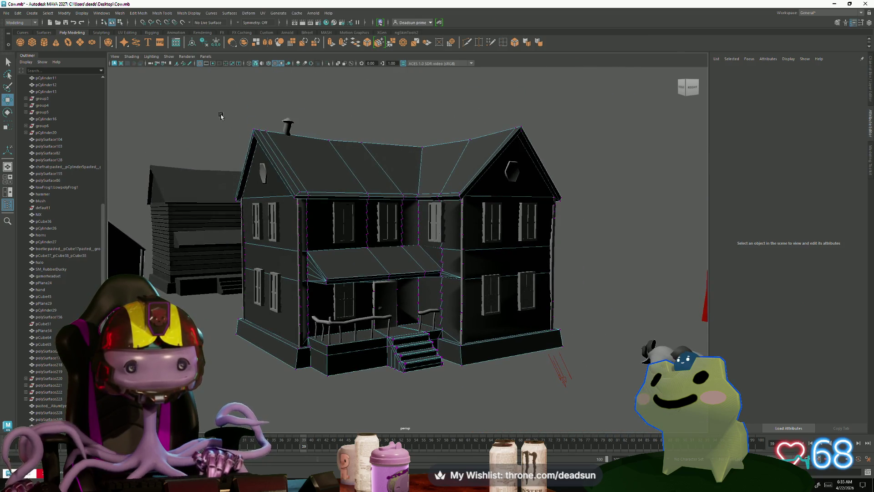
pyautogui.moveTo(221, 116); pyautogui.dragTo(591, 402)
pyautogui.moveTo(342, 397)
pyautogui.keyDown('alt'); pyautogui.mouseDown()
pyautogui.moveTo(345, 404)
pyautogui.moveTo(382, 362)
pyautogui.moveTo(366, 369)
pyautogui.mouseUp(); pyautogui.keyUp('alt')
pyautogui.click(383, 362)
pyautogui.click(366, 370)
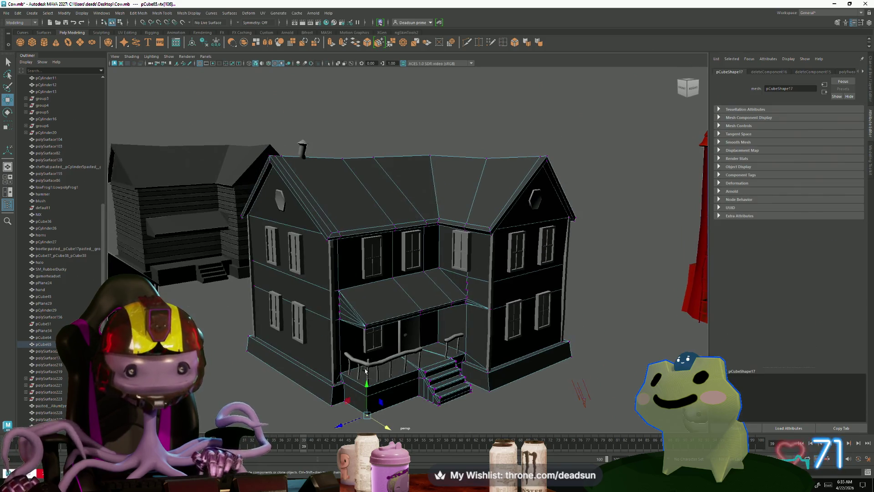
pyautogui.click(392, 43)
pyautogui.scroll(2, 387, 246)
# Merge the loose vertices at the porch corner one by one
pyautogui.click(357, 312)
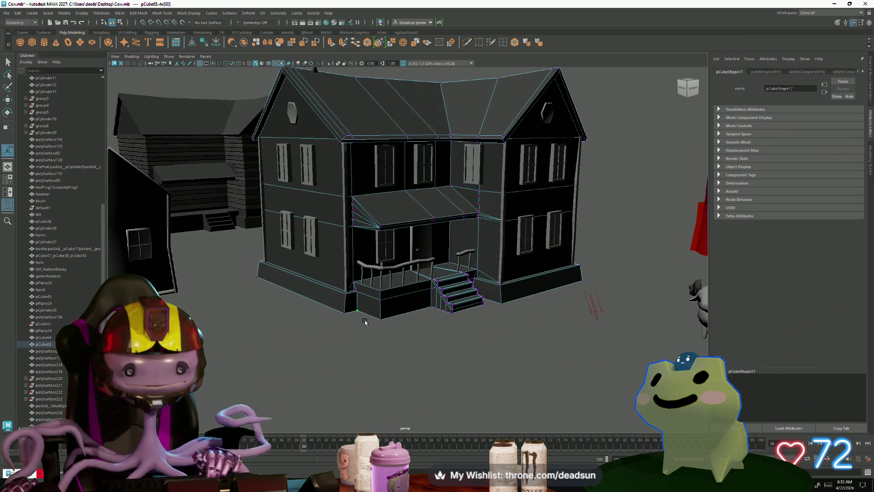
pyautogui.press('g')
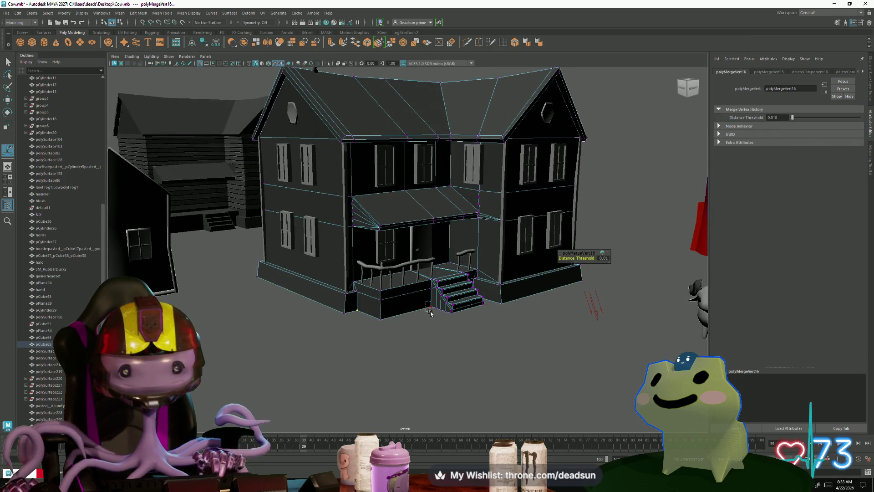
pyautogui.click(429, 314)
pyautogui.press('g')
pyautogui.click(380, 318)
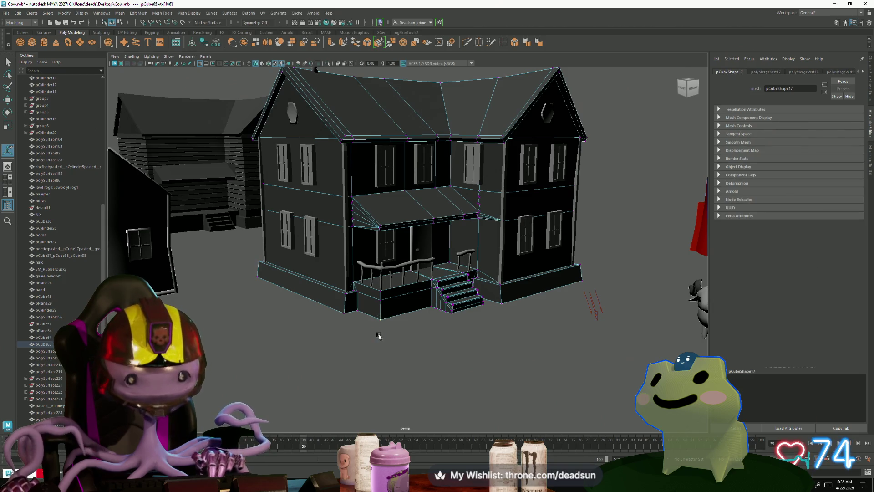
pyautogui.click(379, 337)
pyautogui.click(371, 313)
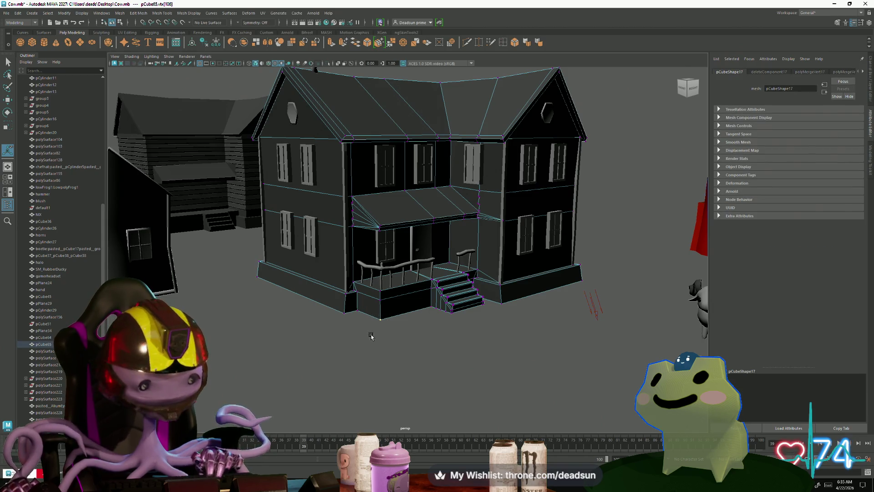
pyautogui.click(393, 336)
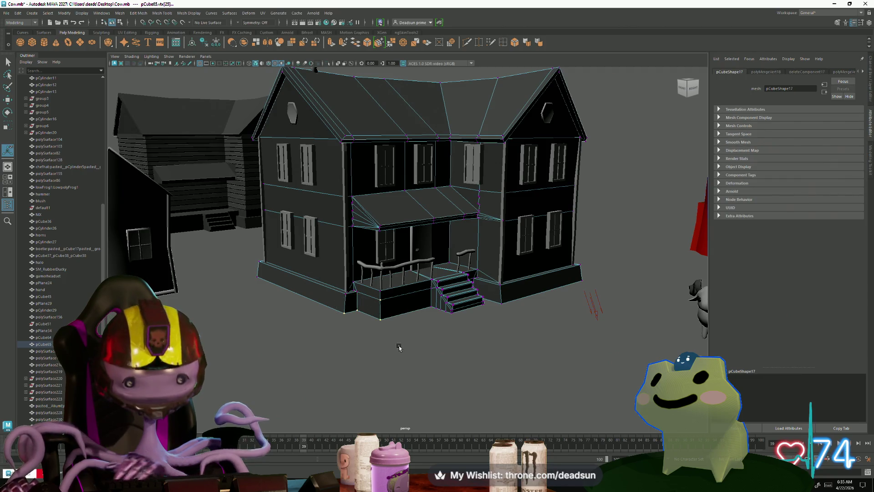
# Reselect the house, enter vertex mode and close in on the awning corner
pyautogui.moveTo(396, 345)
pyautogui.keyDown('alt'); pyautogui.mouseDown()
pyautogui.moveTo(393, 267)
pyautogui.moveTo(351, 251)
pyautogui.mouseUp(); pyautogui.keyUp('alt')
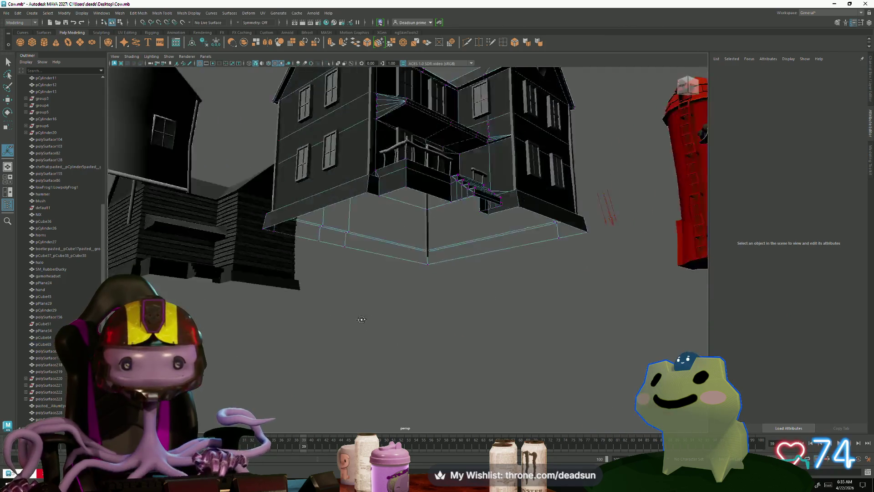
pyautogui.moveTo(351, 251); pyautogui.dragTo(374, 240, button='right')
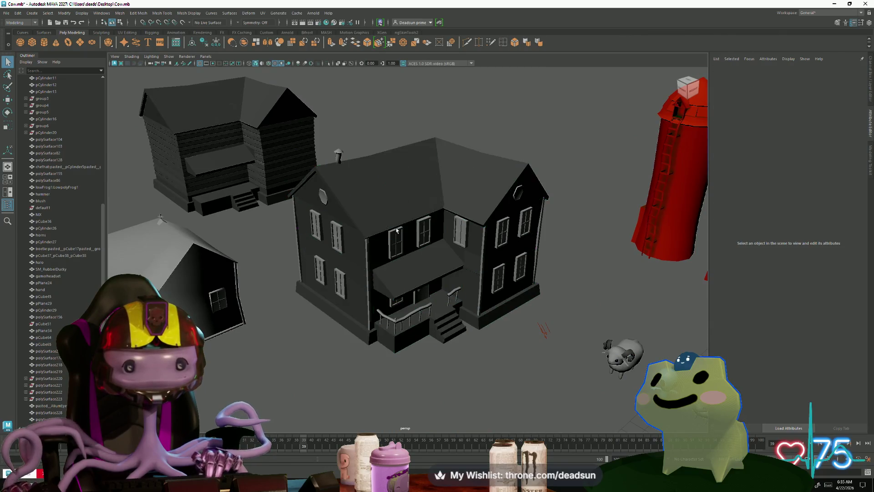
pyautogui.moveTo(375, 241)
pyautogui.keyDown('alt'); pyautogui.mouseDown()
pyautogui.moveTo(362, 261)
pyautogui.moveTo(427, 319)
pyautogui.moveTo(316, 303)
pyautogui.mouseUp(); pyautogui.keyUp('alt')
pyautogui.scroll(5, 426, 319)
pyautogui.click(426, 319)
pyautogui.scroll(-2, 427, 319)
pyautogui.scroll(5, 438, 292)
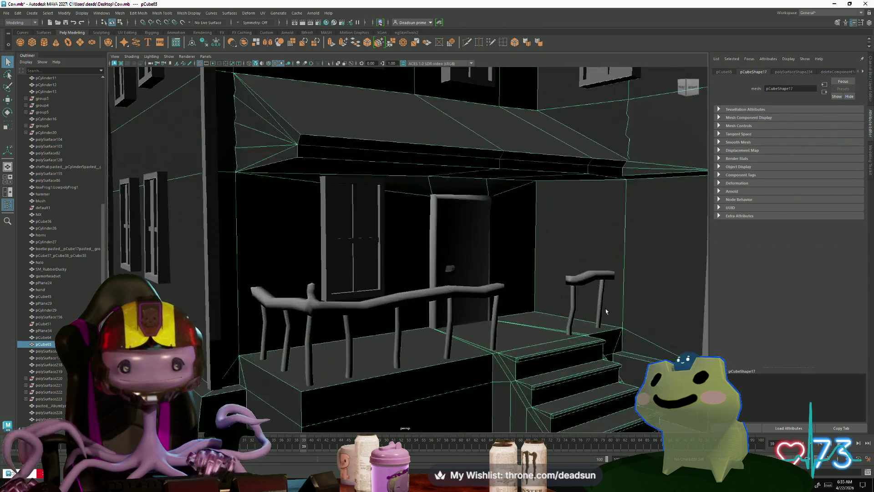
pyautogui.scroll(3, 439, 293)
pyautogui.press('F9')
pyautogui.moveTo(413, 273); pyautogui.dragTo(445, 325)
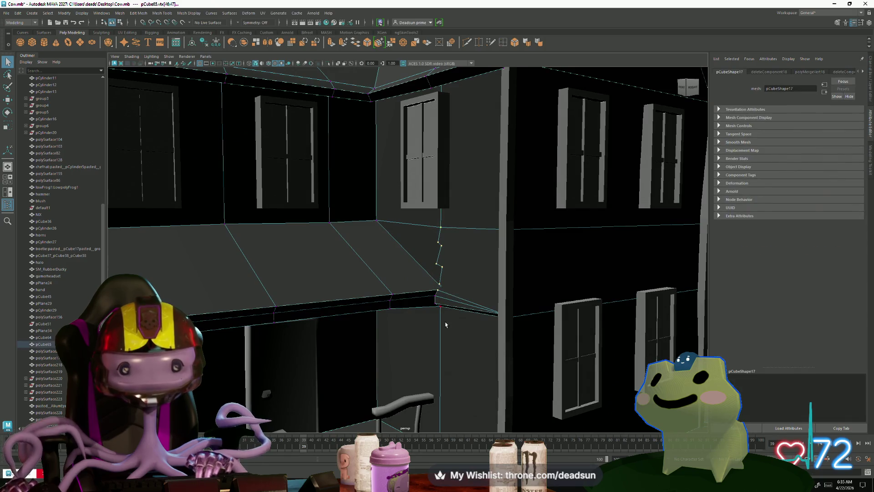
pyautogui.click(443, 320)
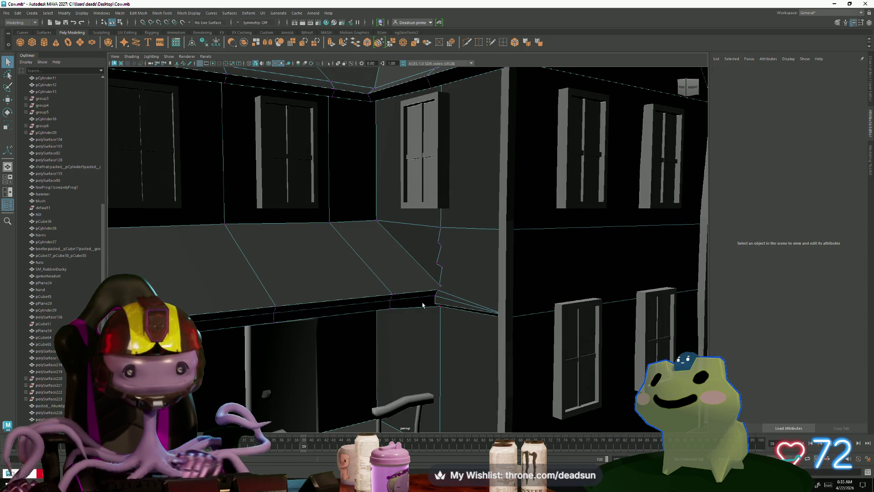
pyautogui.keyDown('alt'); pyautogui.moveTo(443, 321); pyautogui.dragTo(448, 291, button='middle'); pyautogui.keyUp('alt')
pyautogui.scroll(2, 449, 291)
pyautogui.scroll(2, 493, 344)
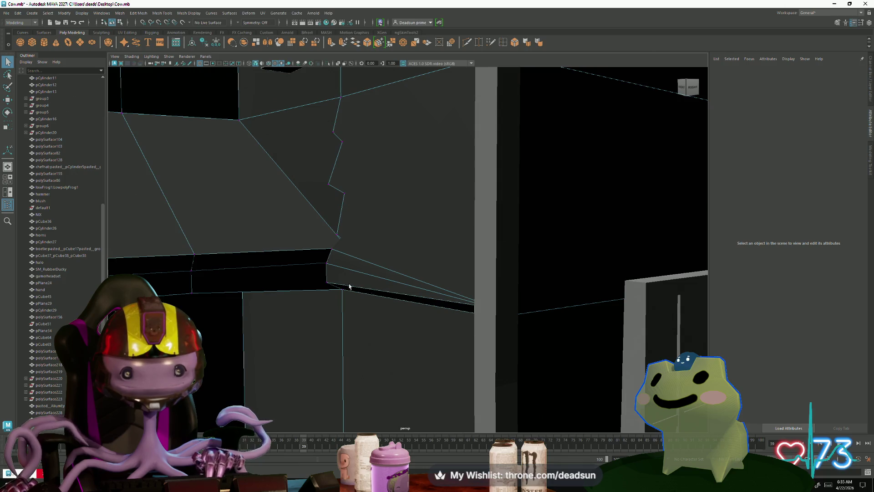
# Delete the stray lower edge at the awning corner and pick its corner vertex with the Move tool
pyautogui.click(336, 326)
pyautogui.click(357, 288)
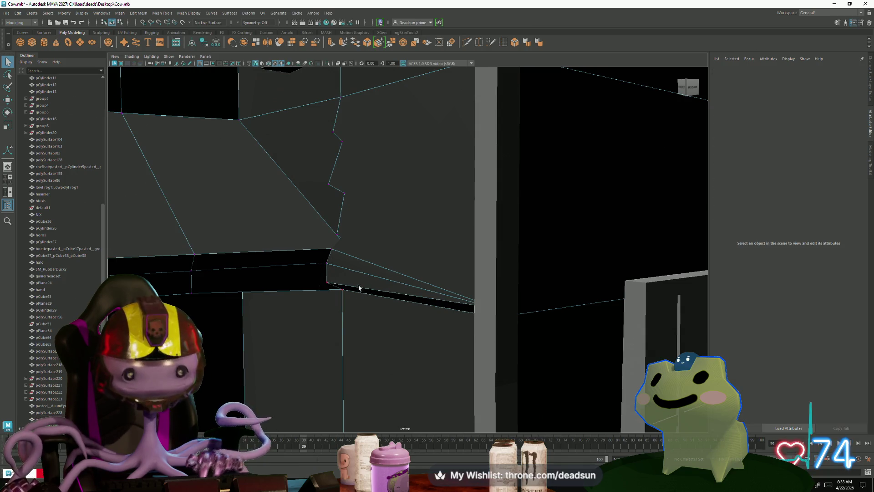
pyautogui.moveTo(362, 256); pyautogui.dragTo(378, 275, button='right')
pyautogui.click(377, 275)
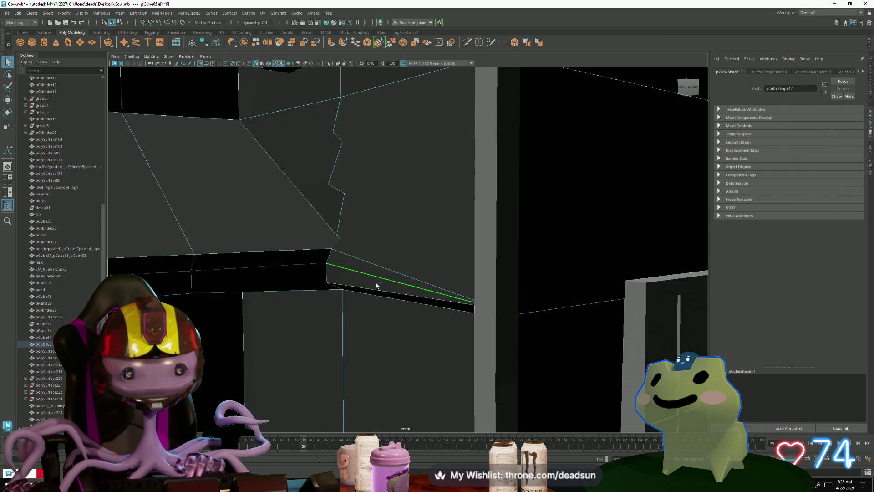
pyautogui.keyDown('shift'); pyautogui.click(375, 291); pyautogui.keyUp('shift')
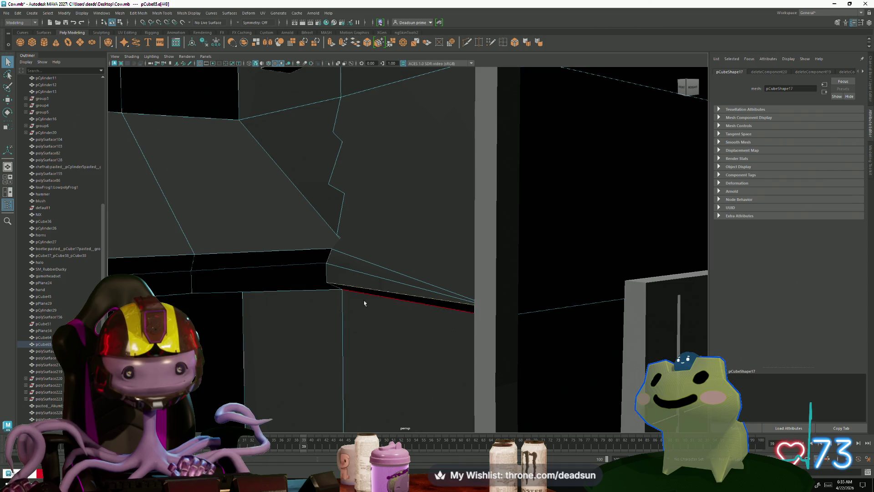
pyautogui.press('Delete')
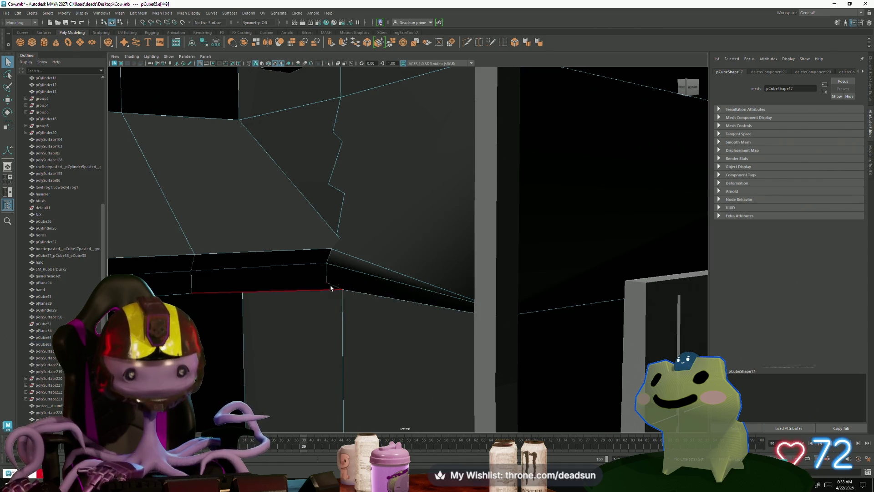
pyautogui.click(326, 264)
pyautogui.press('w')
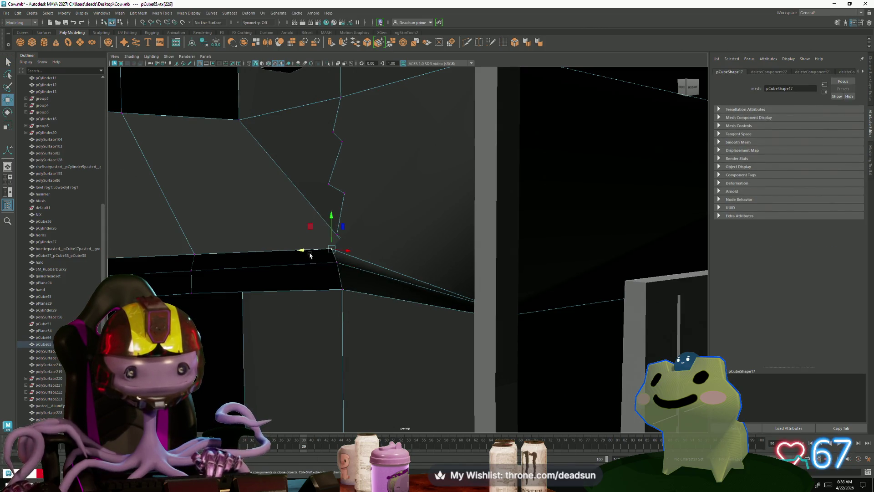
pyautogui.click(335, 264)
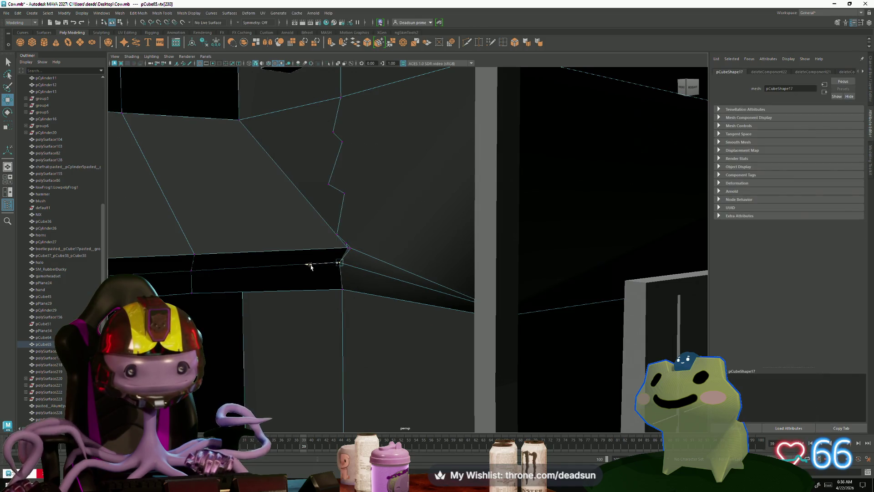
pyautogui.scroll(-5, 334, 272)
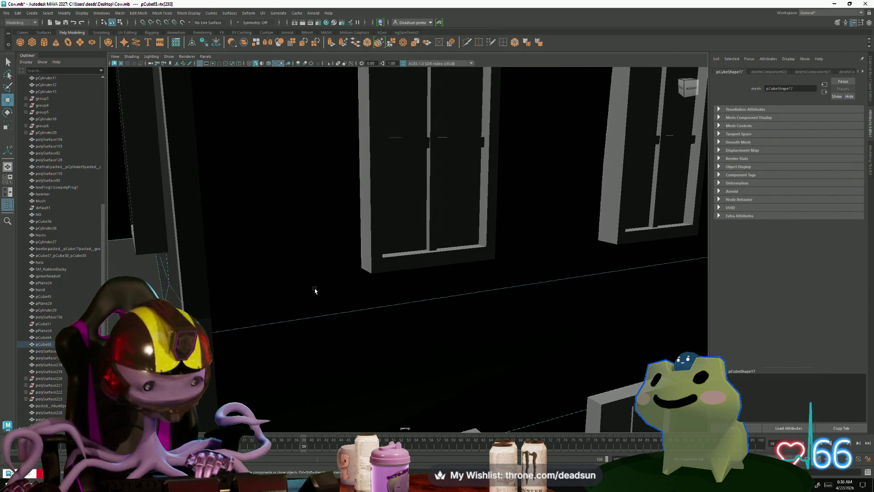
# Frame the awning corner vertex, nudge it slightly right and check its position
pyautogui.press('f')
pyautogui.keyDown('alt'); pyautogui.moveTo(357, 292); pyautogui.dragTo(380, 253); pyautogui.keyUp('alt')
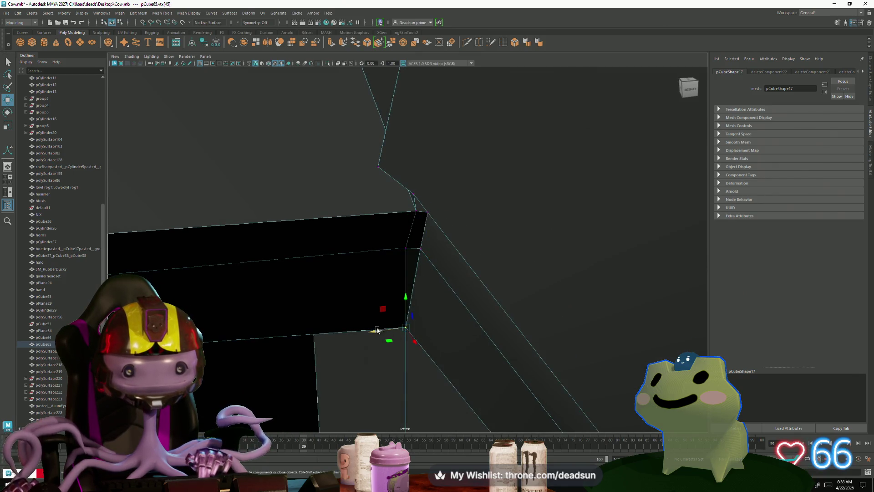
pyautogui.moveTo(378, 332); pyautogui.dragTo(385, 335, button='middle')
pyautogui.moveTo(384, 335)
pyautogui.keyDown('alt'); pyautogui.mouseDown()
pyautogui.moveTo(424, 238)
pyautogui.moveTo(393, 183)
pyautogui.mouseUp(); pyautogui.keyUp('alt')
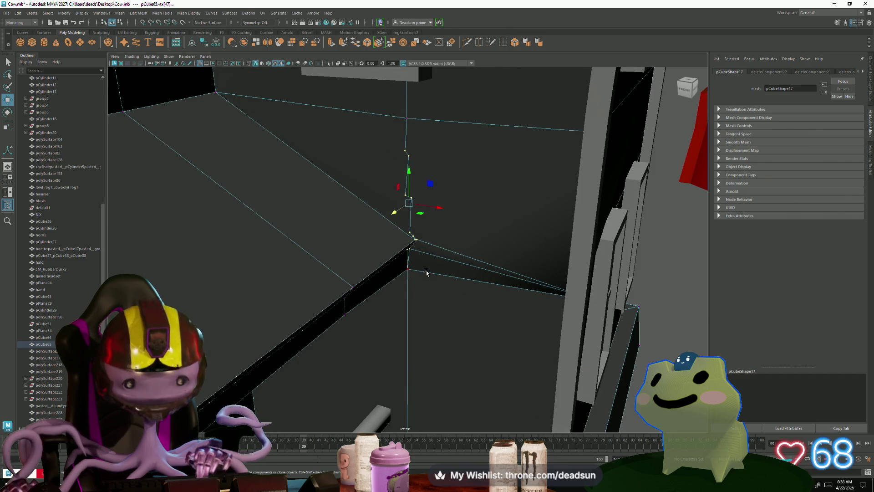
pyautogui.click(427, 274)
pyautogui.moveTo(423, 271)
pyautogui.keyDown('alt'); pyautogui.mouseDown()
pyautogui.moveTo(387, 195)
pyautogui.moveTo(397, 228)
pyautogui.moveTo(487, 316)
pyautogui.moveTo(433, 259)
pyautogui.moveTo(430, 313)
pyautogui.moveTo(434, 301)
pyautogui.mouseUp(); pyautogui.keyUp('alt')
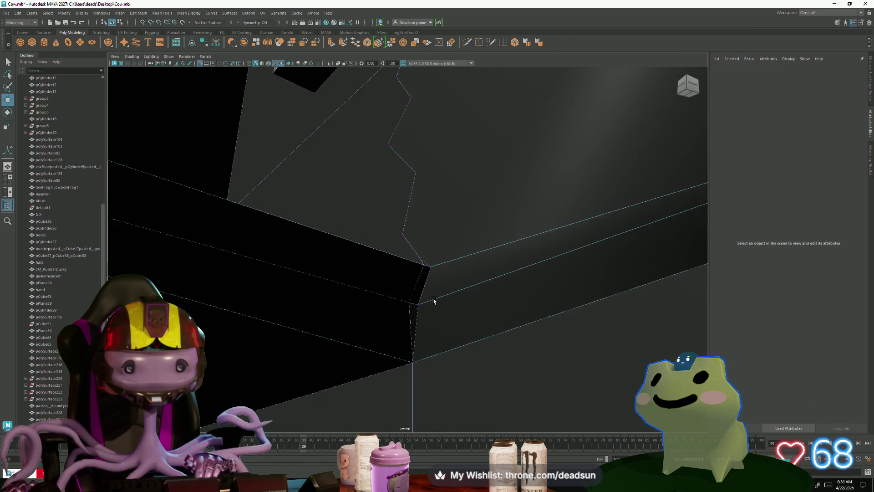
# Inspect the wall corner edge in edge mode from a pulled-back angle
pyautogui.rightClick(416, 274)
pyautogui.moveTo(421, 262); pyautogui.dragTo(419, 243, button='right')
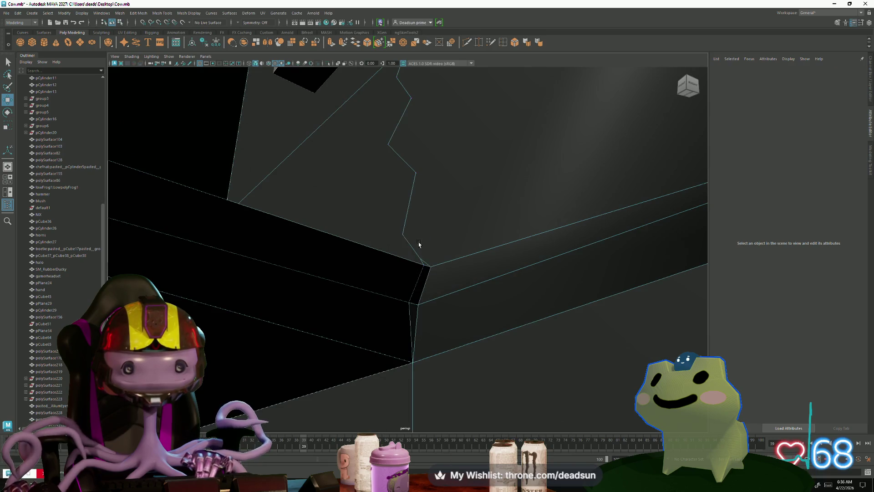
pyautogui.click(428, 263)
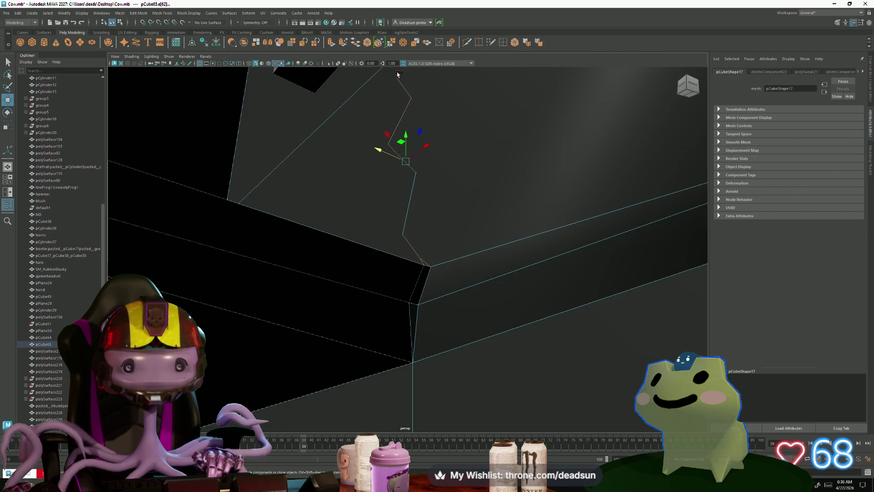
pyautogui.moveTo(398, 73)
pyautogui.keyDown('alt'); pyautogui.mouseDown()
pyautogui.moveTo(431, 186)
pyautogui.moveTo(335, 195)
pyautogui.moveTo(326, 260)
pyautogui.mouseUp(); pyautogui.keyUp('alt')
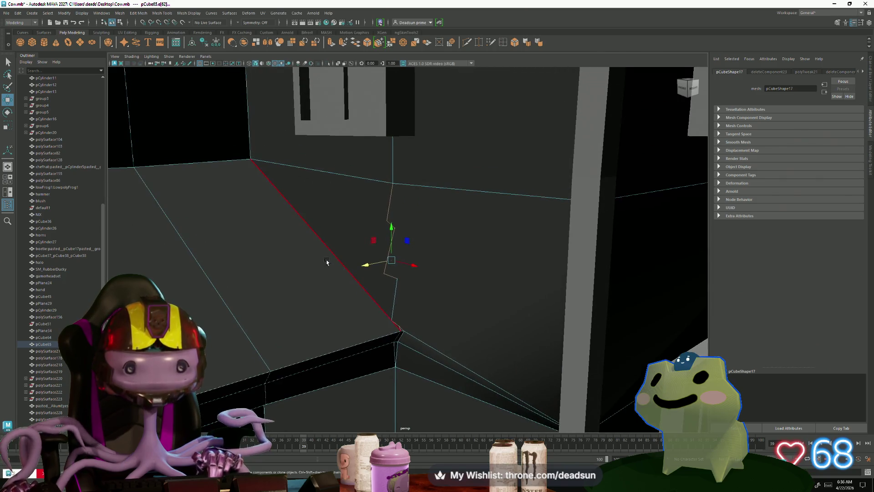
pyautogui.click(358, 281)
pyautogui.keyDown('alt'); pyautogui.moveTo(415, 287); pyautogui.dragTo(401, 273); pyautogui.keyUp('alt')
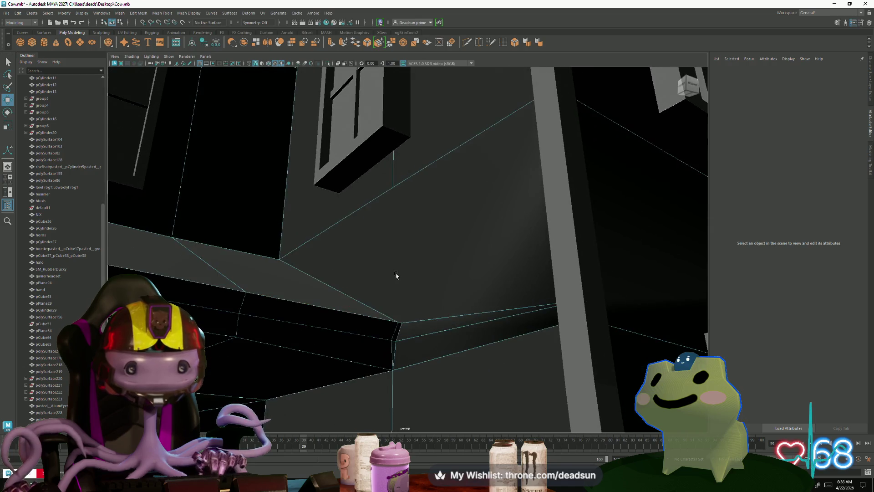
# Target-weld the awning corner vertices onto the wall corner
pyautogui.moveTo(390, 266); pyautogui.dragTo(390, 247, button='right')
pyautogui.moveTo(316, 179)
pyautogui.mouseDown()
pyautogui.moveTo(496, 388)
pyautogui.moveTo(434, 367)
pyautogui.mouseUp()
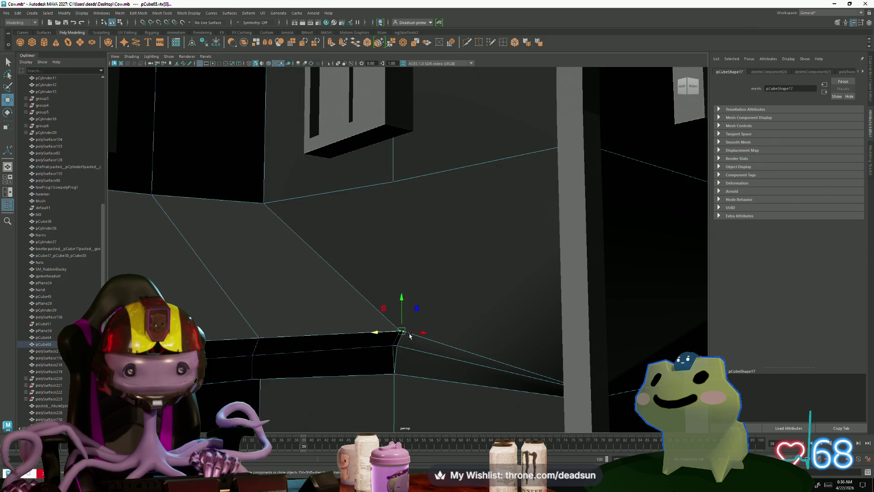
pyautogui.keyDown('alt'); pyautogui.moveTo(409, 335); pyautogui.dragTo(399, 366); pyautogui.keyUp('alt')
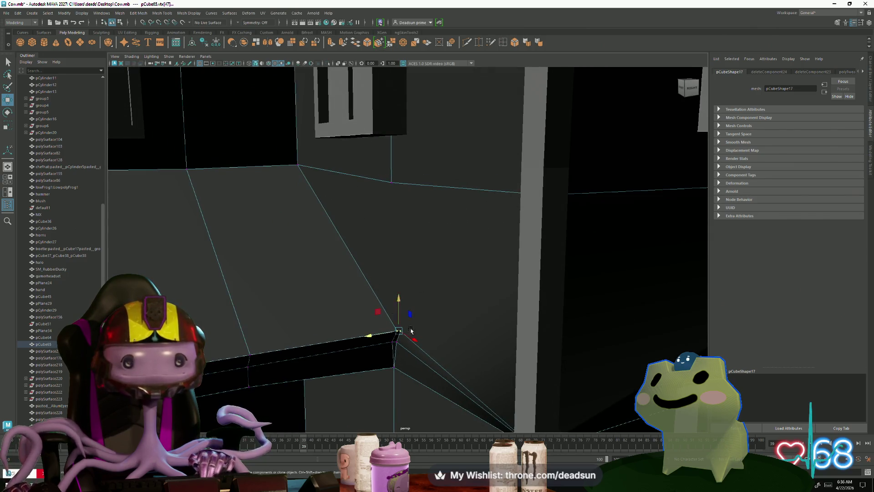
pyautogui.keyDown('shift'); pyautogui.moveTo(411, 330); pyautogui.dragTo(387, 343, button='right'); pyautogui.keyUp('shift')
pyautogui.moveTo(410, 164); pyautogui.dragTo(373, 205)
pyautogui.keyDown('shift'); pyautogui.moveTo(373, 204); pyautogui.dragTo(372, 216, button='right'); pyautogui.keyUp('shift')
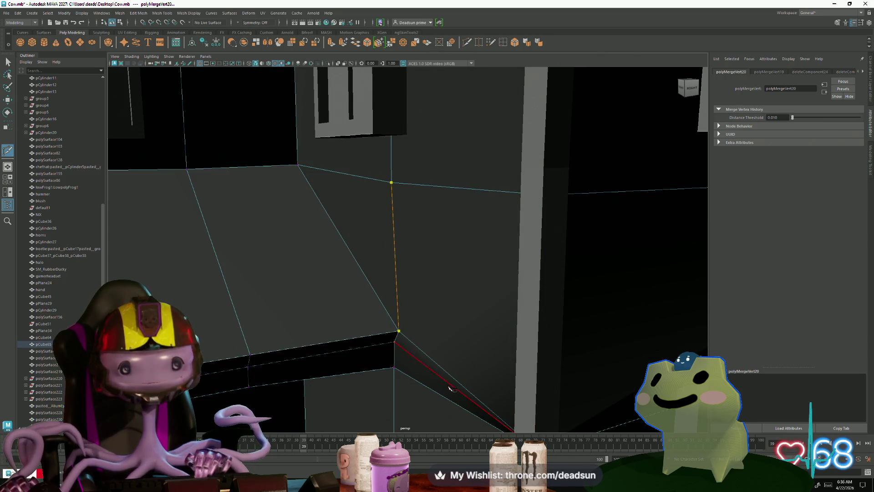
pyautogui.scroll(-5, 416, 342)
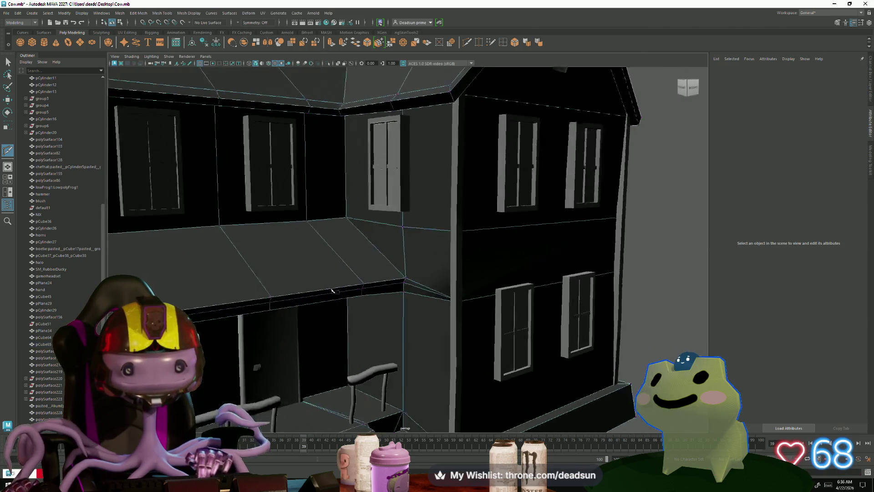
# Select the house mesh and switch to edge editing around the porch roof slab
pyautogui.moveTo(415, 342)
pyautogui.keyDown('alt'); pyautogui.mouseDown()
pyautogui.moveTo(374, 289)
pyautogui.moveTo(297, 306)
pyautogui.mouseUp(); pyautogui.keyUp('alt')
pyautogui.scroll(-3, 374, 290)
pyautogui.scroll(3, 298, 306)
pyautogui.scroll(-4, 357, 308)
pyautogui.moveTo(341, 260)
pyautogui.keyDown('alt'); pyautogui.mouseDown()
pyautogui.moveTo(408, 269)
pyautogui.moveTo(363, 278)
pyautogui.moveTo(376, 273)
pyautogui.moveTo(410, 285)
pyautogui.moveTo(496, 278)
pyautogui.moveTo(409, 260)
pyautogui.moveTo(362, 236)
pyautogui.moveTo(372, 314)
pyautogui.mouseUp(); pyautogui.keyUp('alt')
pyautogui.scroll(-3, 495, 277)
pyautogui.scroll(5, 360, 274)
pyautogui.scroll(4, 379, 351)
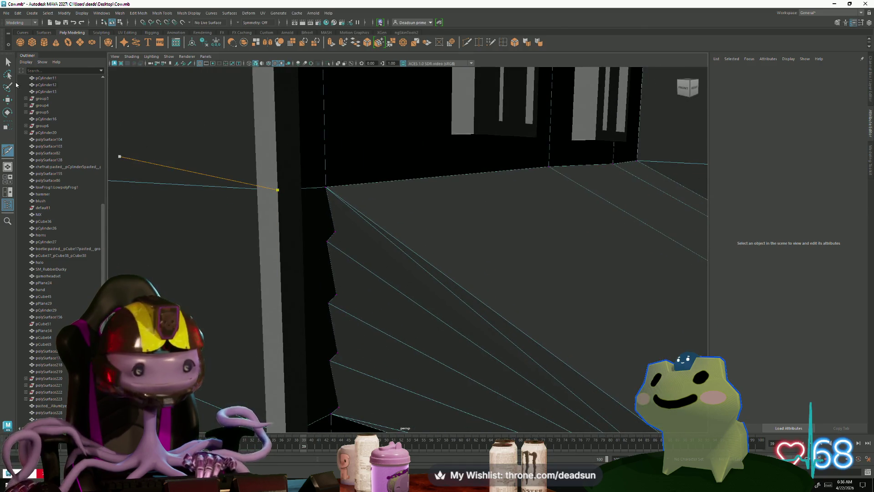
pyautogui.press('q')
pyautogui.keyDown('alt'); pyautogui.moveTo(276, 189); pyautogui.dragTo(284, 270); pyautogui.keyUp('alt')
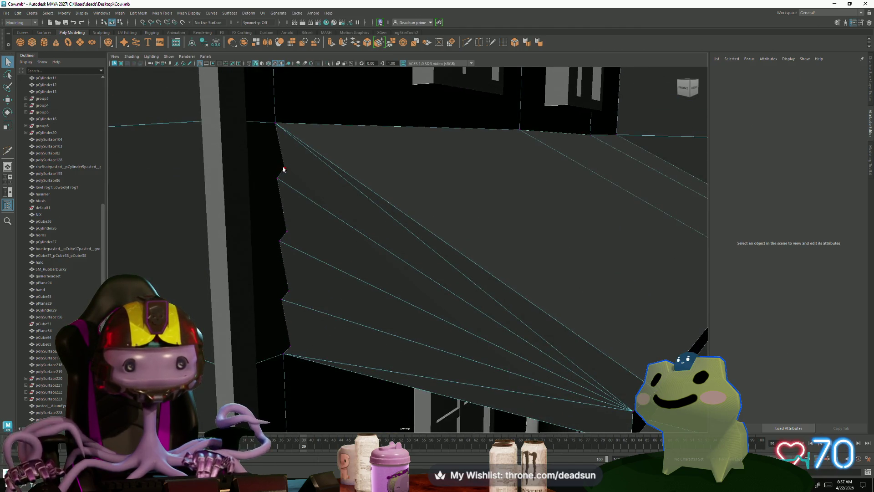
pyautogui.click(296, 184)
pyautogui.press('F10')
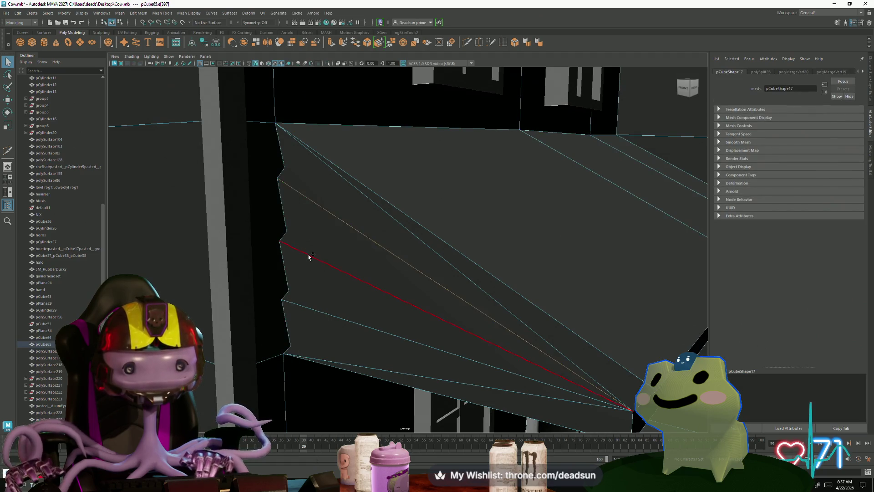
pyautogui.keyDown('alt'); pyautogui.moveTo(359, 332); pyautogui.dragTo(336, 322); pyautogui.keyUp('alt')
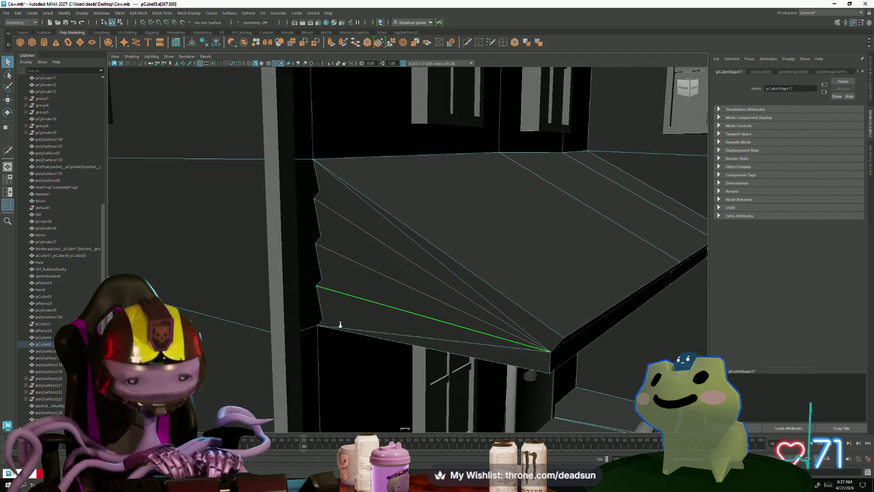
# Cut a new edge across the porch roof side face between its two corners
pyautogui.click(329, 296)
pyautogui.click(332, 328)
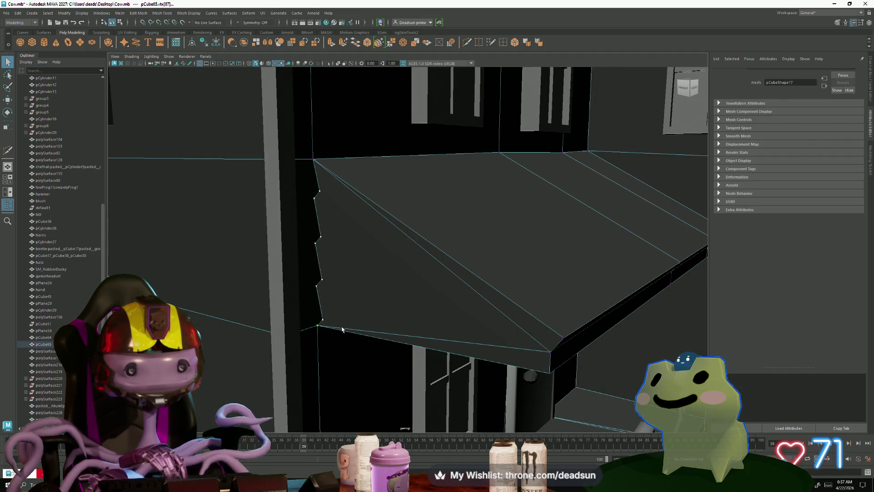
pyautogui.click(320, 255)
pyautogui.click(318, 182)
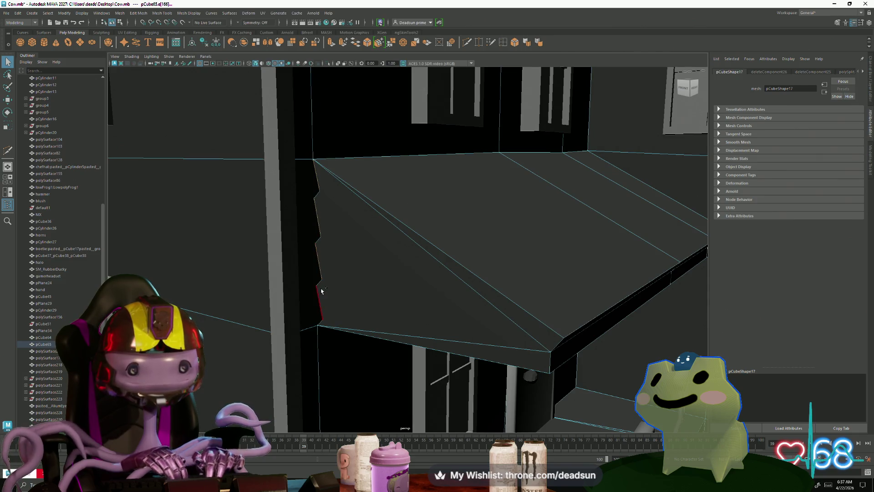
pyautogui.click(311, 253)
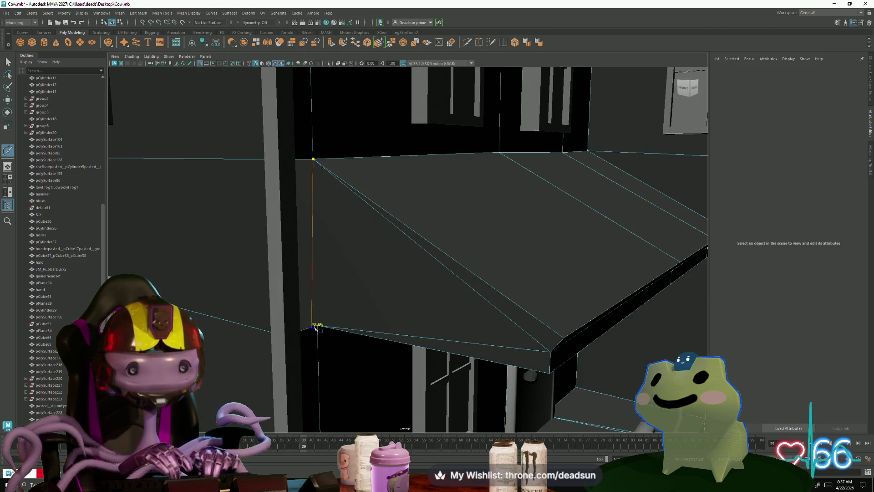
pyautogui.click(401, 328)
pyautogui.scroll(-10, 403, 343)
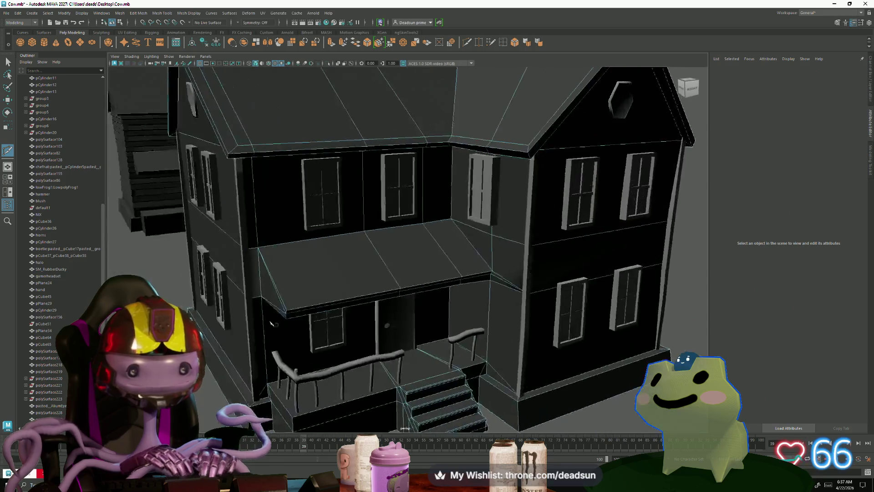
pyautogui.keyDown('alt'); pyautogui.moveTo(403, 343); pyautogui.dragTo(342, 273); pyautogui.keyUp('alt')
pyautogui.scroll(3, 342, 273)
pyautogui.moveTo(335, 233); pyautogui.dragTo(334, 218, button='right')
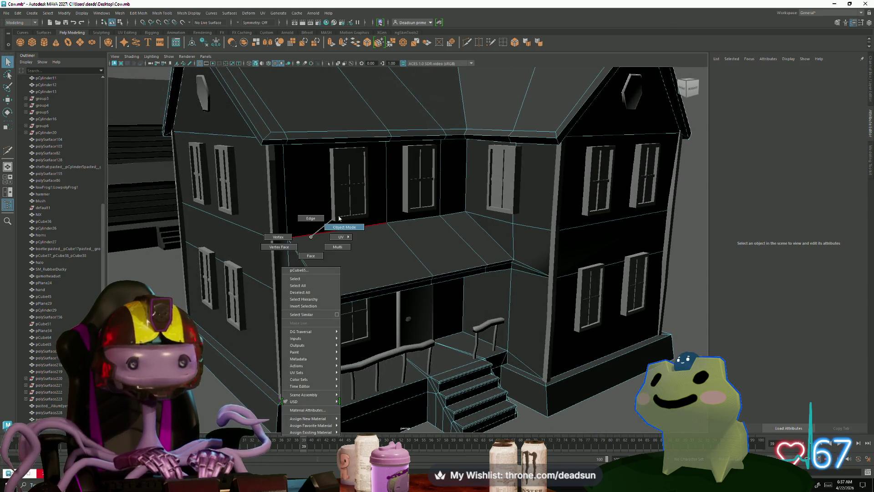
pyautogui.scroll(-5, 277, 300)
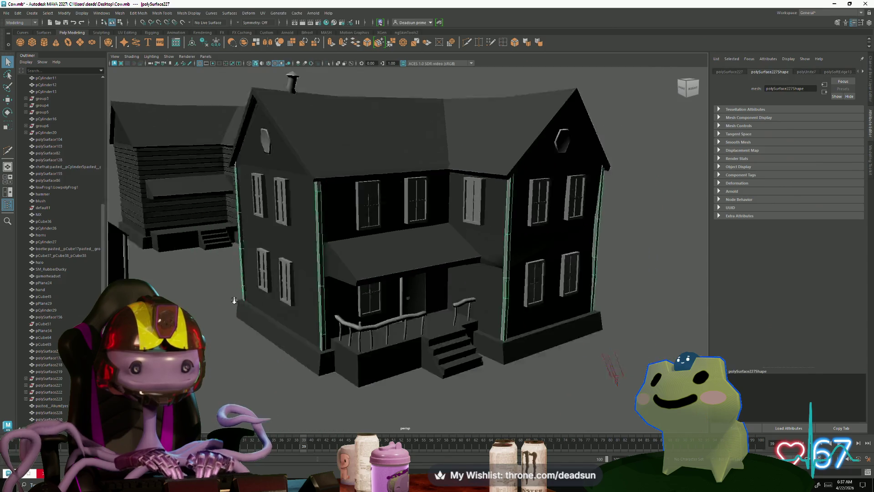
pyautogui.keyDown('alt'); pyautogui.moveTo(277, 300); pyautogui.dragTo(430, 280); pyautogui.keyUp('alt')
pyautogui.click(432, 280)
pyautogui.press('w')
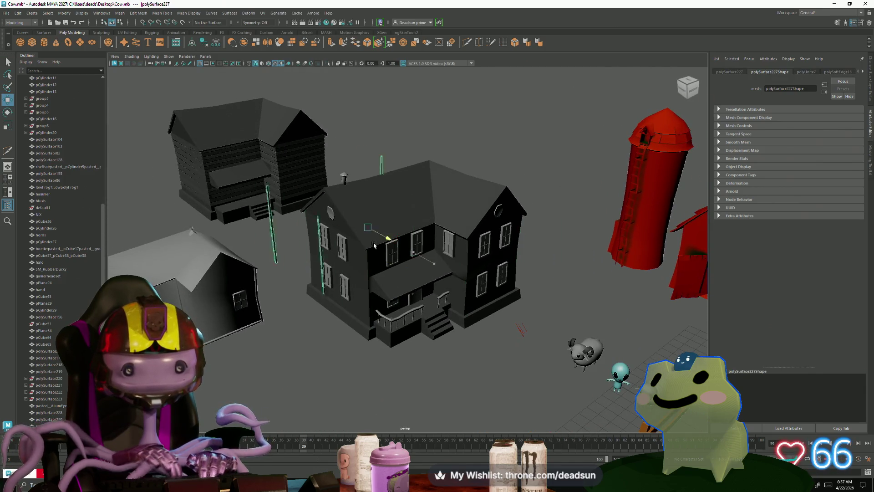
pyautogui.click(277, 225)
pyautogui.scroll(5, 273, 280)
pyautogui.click(274, 280)
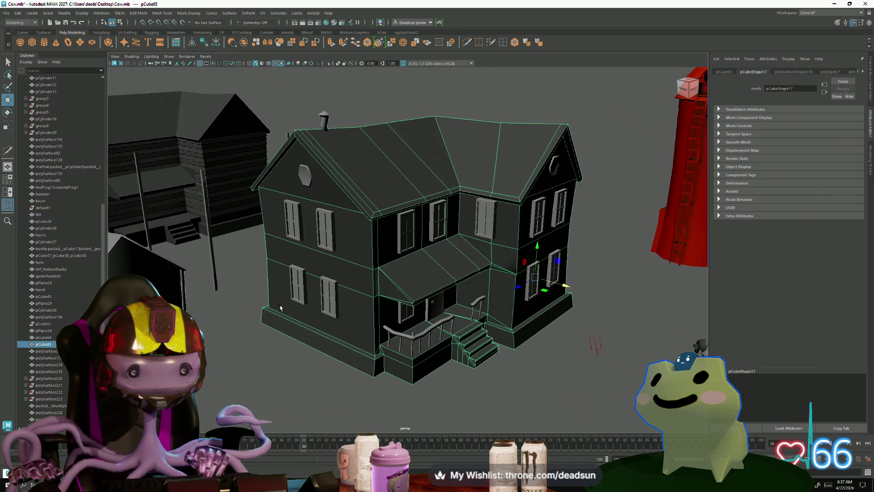
pyautogui.moveTo(273, 280)
pyautogui.keyDown('alt'); pyautogui.mouseDown()
pyautogui.moveTo(225, 293)
pyautogui.moveTo(386, 335)
pyautogui.moveTo(328, 326)
pyautogui.mouseUp(); pyautogui.keyUp('alt')
pyautogui.press('f')
pyautogui.scroll(-5, 207, 301)
pyautogui.scroll(-5, 386, 334)
pyautogui.scroll(-4, 328, 327)
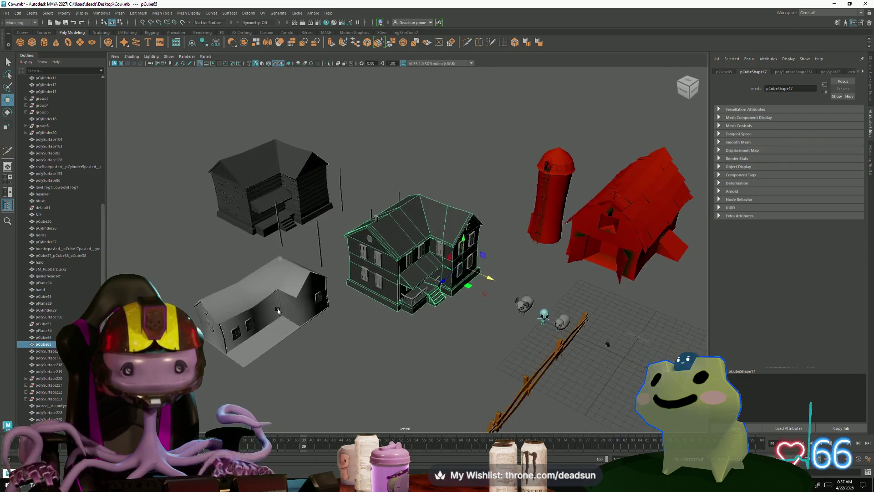
pyautogui.click(347, 326)
pyautogui.scroll(3, 347, 326)
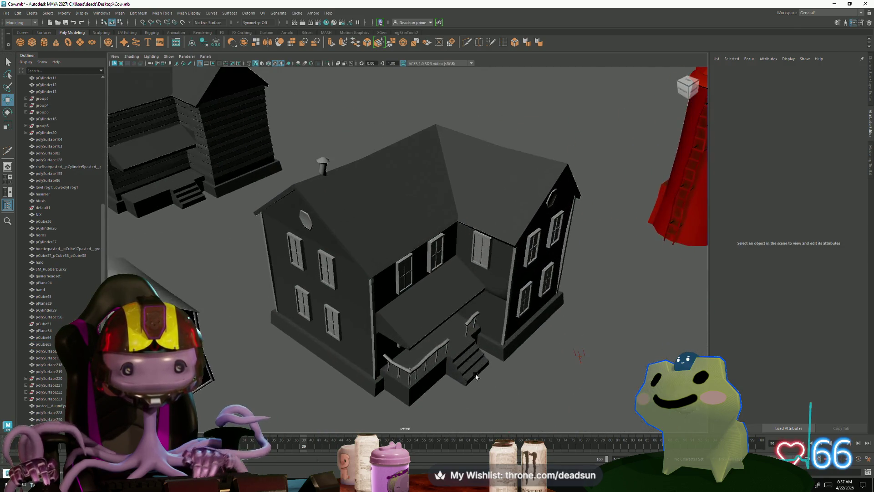
pyautogui.keyDown('alt'); pyautogui.moveTo(347, 326); pyautogui.dragTo(469, 357); pyautogui.keyUp('alt')
pyautogui.scroll(3, 469, 357)
pyautogui.scroll(3, 537, 419)
pyautogui.scroll(3, 408, 363)
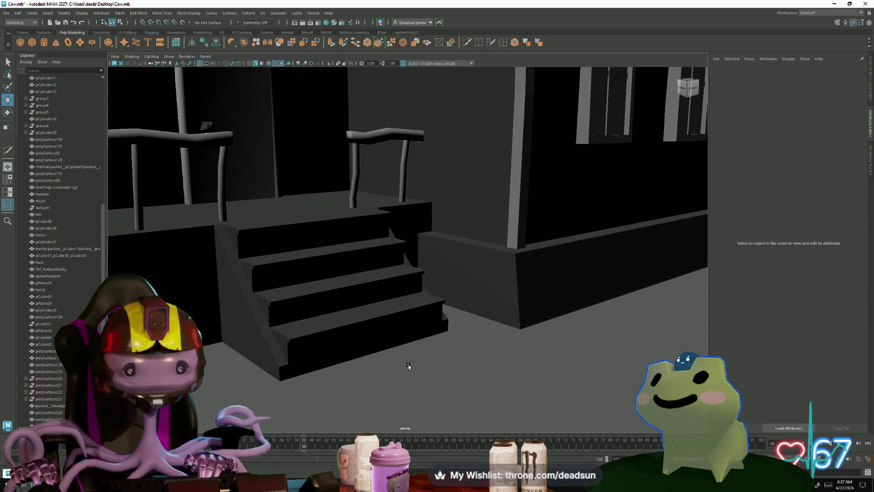
pyautogui.click(259, 325)
pyautogui.keyDown('alt'); pyautogui.moveTo(260, 329); pyautogui.dragTo(303, 328); pyautogui.keyUp('alt')
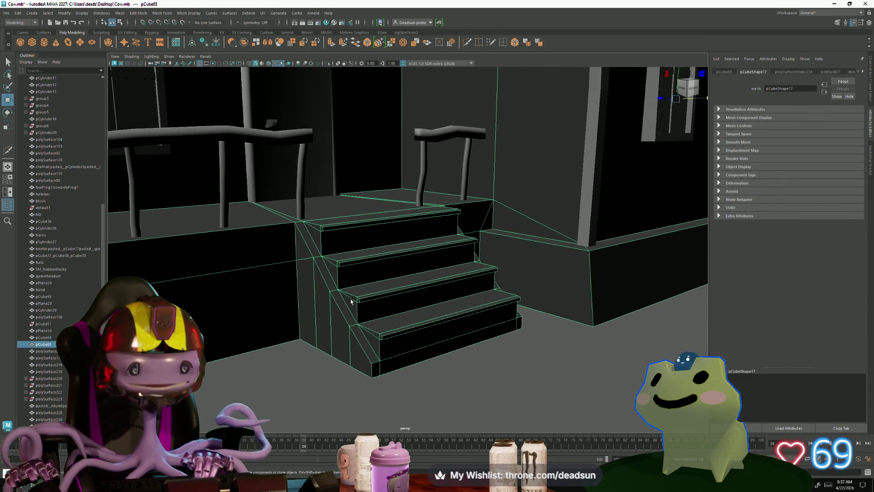
pyautogui.scroll(-5, 352, 301)
pyautogui.keyDown('alt'); pyautogui.moveTo(352, 301); pyautogui.dragTo(289, 330); pyautogui.keyUp('alt')
pyautogui.scroll(2, 289, 329)
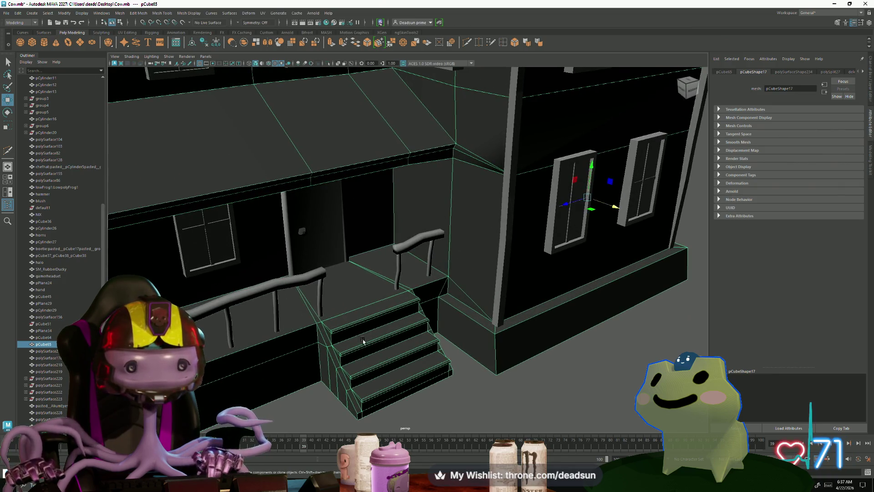
pyautogui.scroll(-5, 363, 342)
pyautogui.scroll(2, 359, 342)
pyautogui.scroll(3, 354, 344)
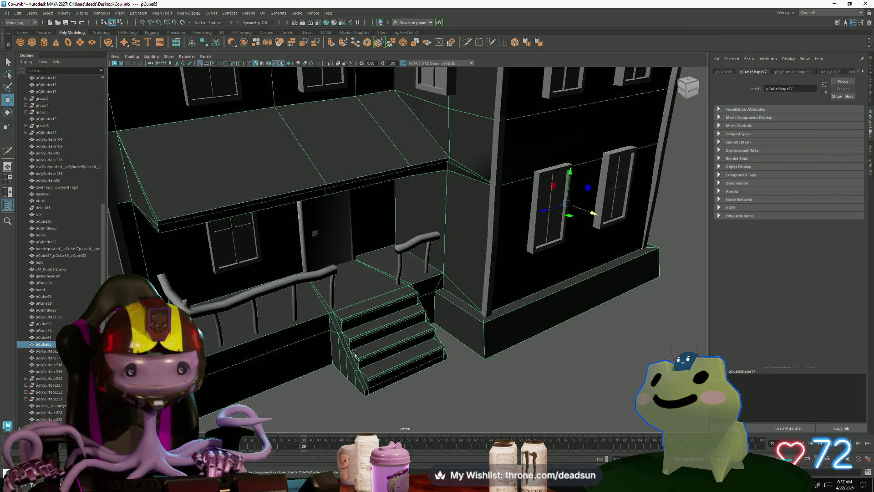
pyautogui.scroll(-3, 354, 354)
pyautogui.click(309, 354)
pyautogui.keyDown('alt'); pyautogui.moveTo(309, 354); pyautogui.dragTo(273, 353); pyautogui.keyUp('alt')
pyautogui.scroll(2, 308, 353)
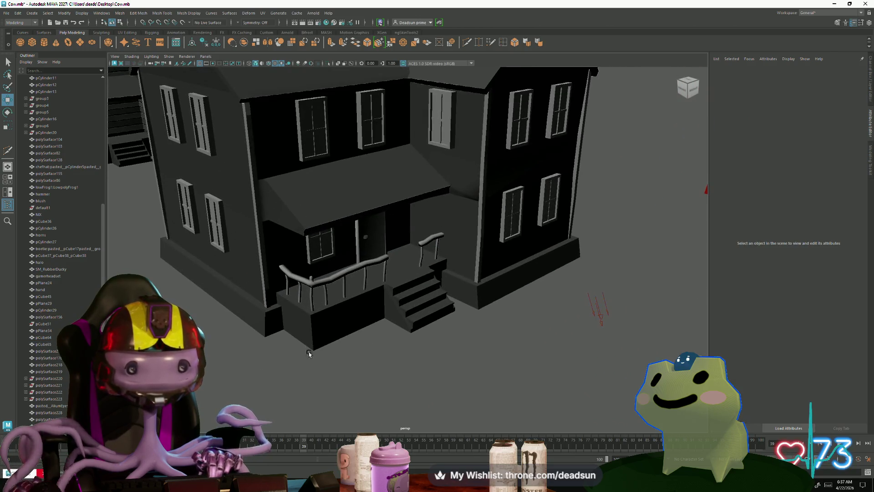
pyautogui.click(307, 343)
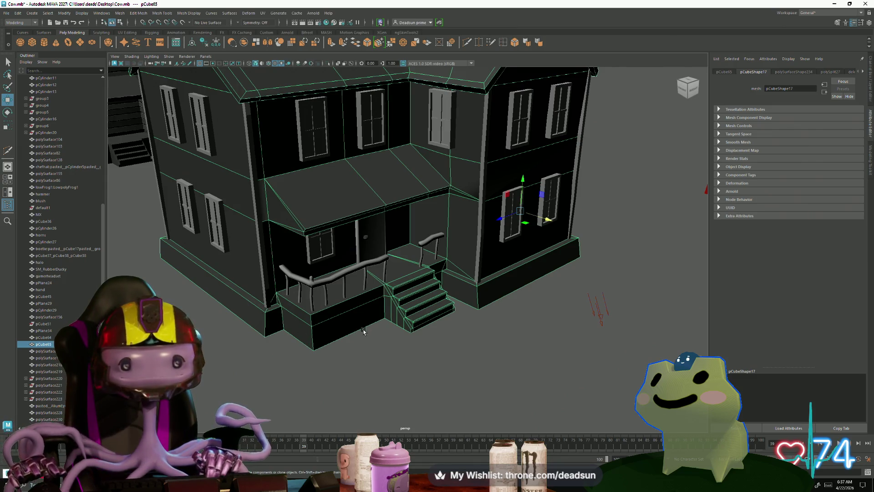
pyautogui.scroll(2, 363, 331)
pyautogui.scroll(1, 377, 338)
pyautogui.scroll(2, 389, 345)
pyautogui.scroll(1, 404, 352)
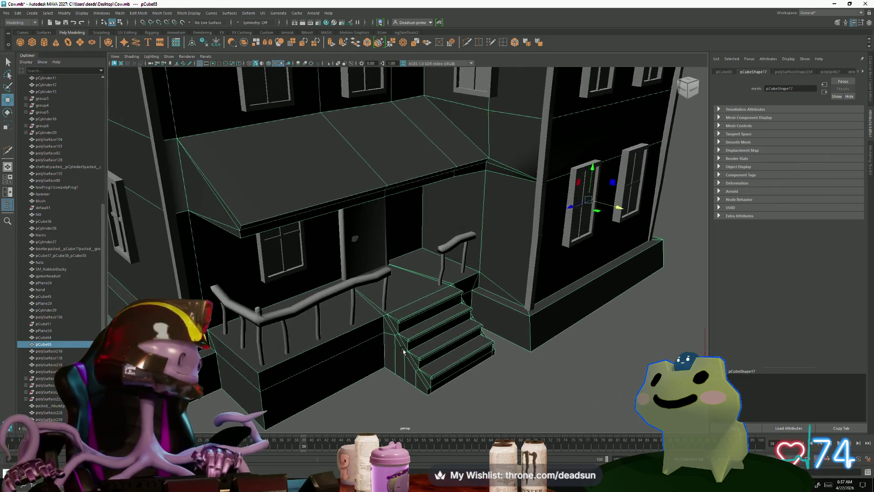
pyautogui.scroll(-3, 404, 352)
pyautogui.keyDown('alt'); pyautogui.moveTo(404, 352); pyautogui.dragTo(424, 372); pyautogui.keyUp('alt')
pyautogui.scroll(3, 432, 384)
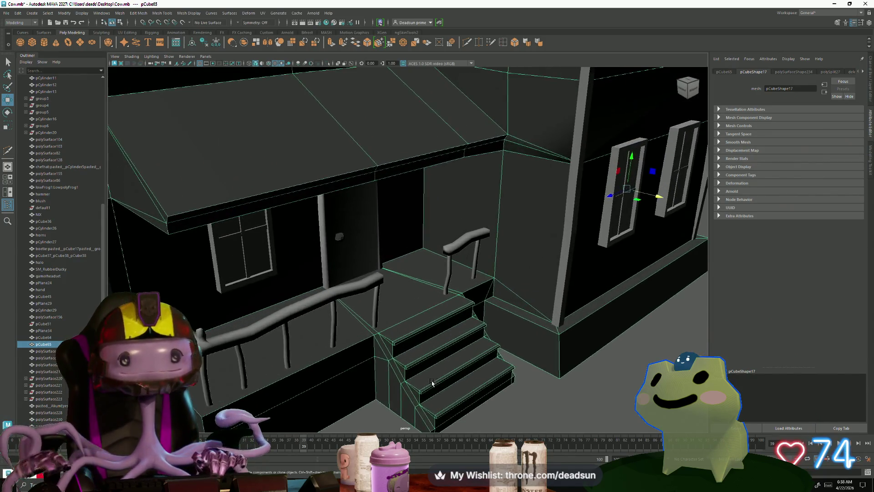
pyautogui.scroll(-2, 432, 384)
pyautogui.scroll(-2, 431, 384)
pyautogui.scroll(-3, 431, 384)
pyautogui.moveTo(432, 384)
pyautogui.keyDown('alt'); pyautogui.mouseDown()
pyautogui.moveTo(354, 310)
pyautogui.moveTo(326, 358)
pyautogui.mouseUp(); pyautogui.keyUp('alt')
pyautogui.click(323, 355)
# Select the four left-wall windows (polySurface231) and nudge them slightly with Move
pyautogui.click(404, 197)
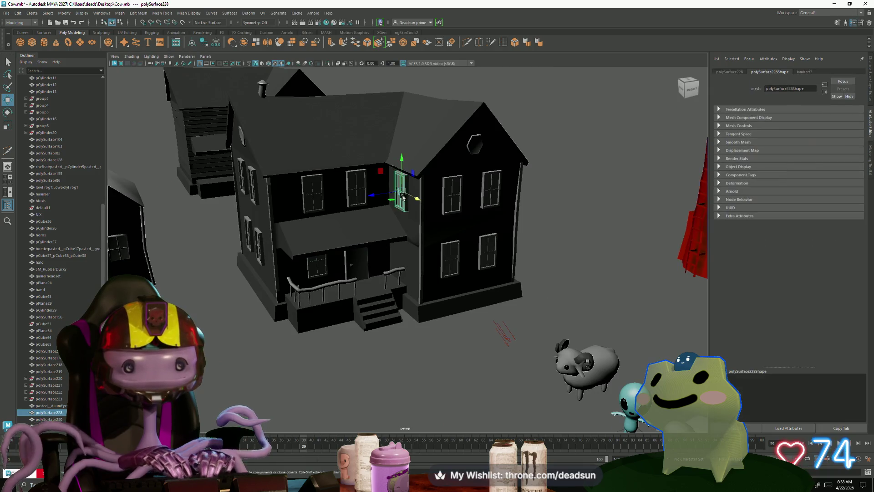
pyautogui.scroll(3, 375, 225)
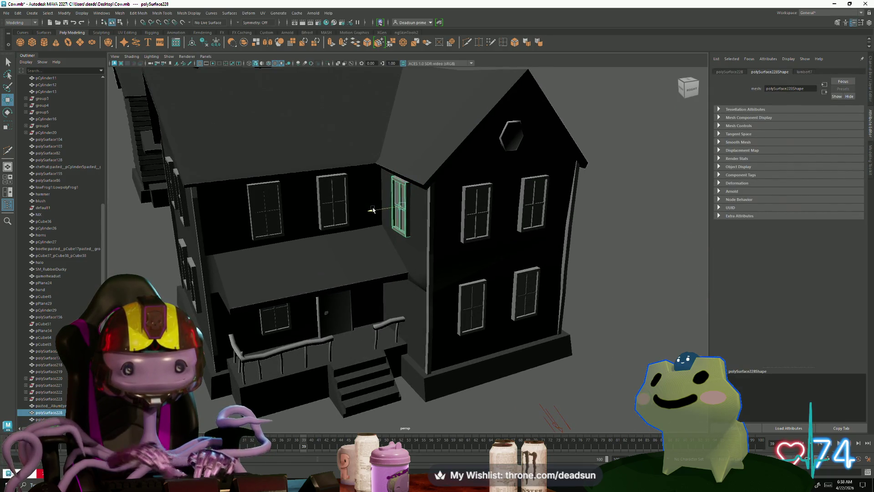
pyautogui.click(318, 205)
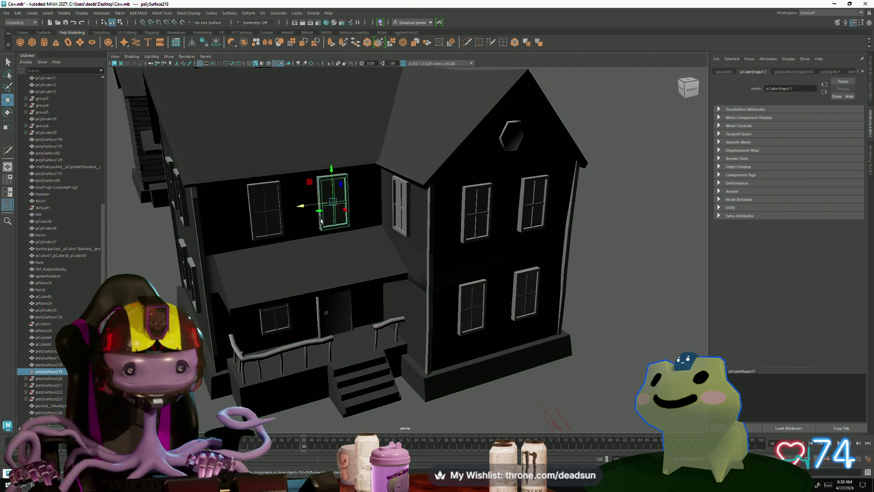
pyautogui.moveTo(320, 215)
pyautogui.keyDown('alt'); pyautogui.mouseDown()
pyautogui.moveTo(403, 242)
pyautogui.moveTo(407, 306)
pyautogui.mouseUp(); pyautogui.keyUp('alt')
pyautogui.keyDown('shift'); pyautogui.click(414, 236); pyautogui.keyUp('shift')
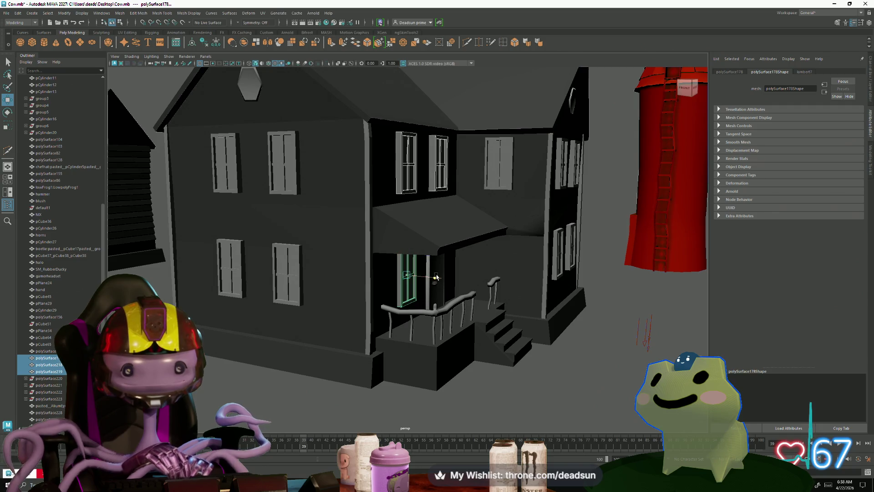
pyautogui.click(239, 182)
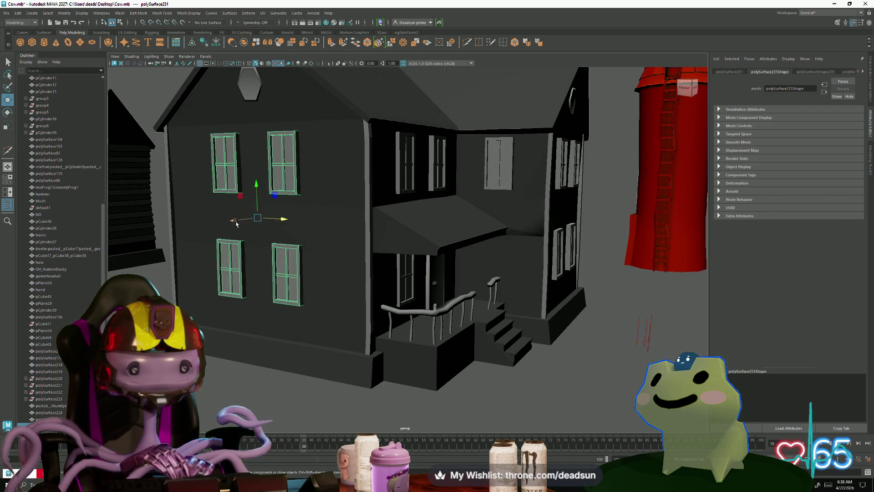
pyautogui.moveTo(236, 223); pyautogui.dragTo(235, 221)
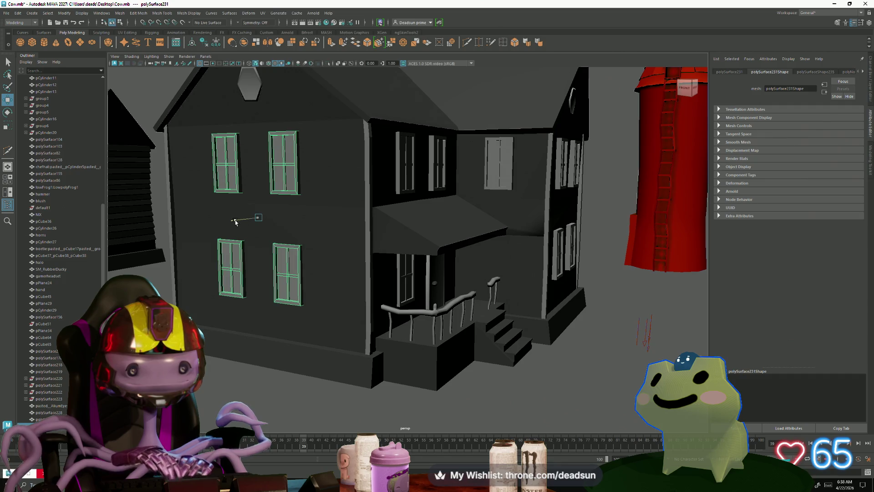
# Orbit the farm, briefly picking the right-side windows, then select the house mesh
pyautogui.keyDown('alt'); pyautogui.moveTo(431, 250); pyautogui.dragTo(505, 267); pyautogui.keyUp('alt')
pyautogui.click(521, 273)
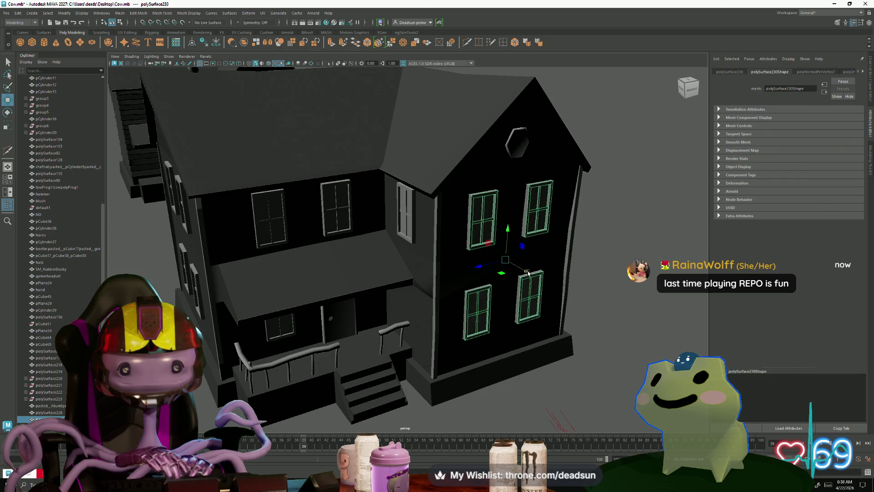
pyautogui.click(505, 256)
pyautogui.scroll(-5, 421, 301)
pyautogui.scroll(-3, 421, 301)
pyautogui.keyDown('alt'); pyautogui.moveTo(421, 301); pyautogui.dragTo(437, 205); pyautogui.keyUp('alt')
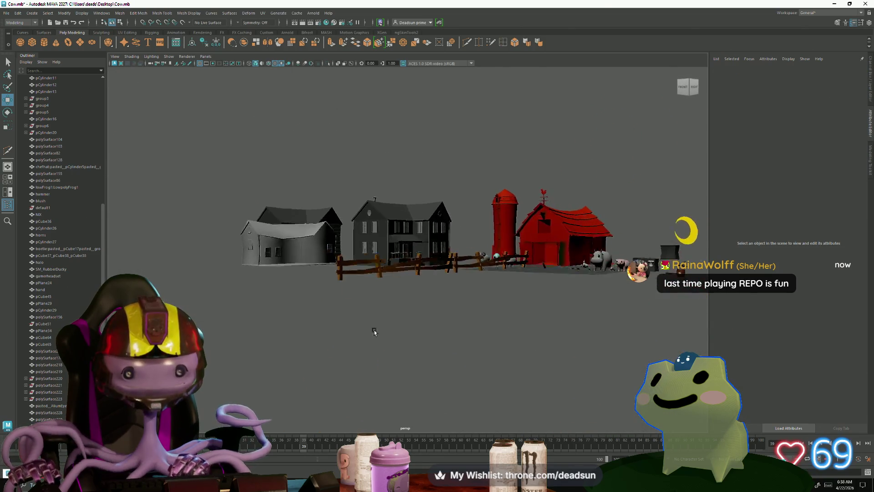
pyautogui.scroll(10, 437, 205)
pyautogui.keyDown('alt'); pyautogui.moveTo(368, 301); pyautogui.dragTo(351, 306); pyautogui.keyUp('alt')
pyautogui.click(289, 298)
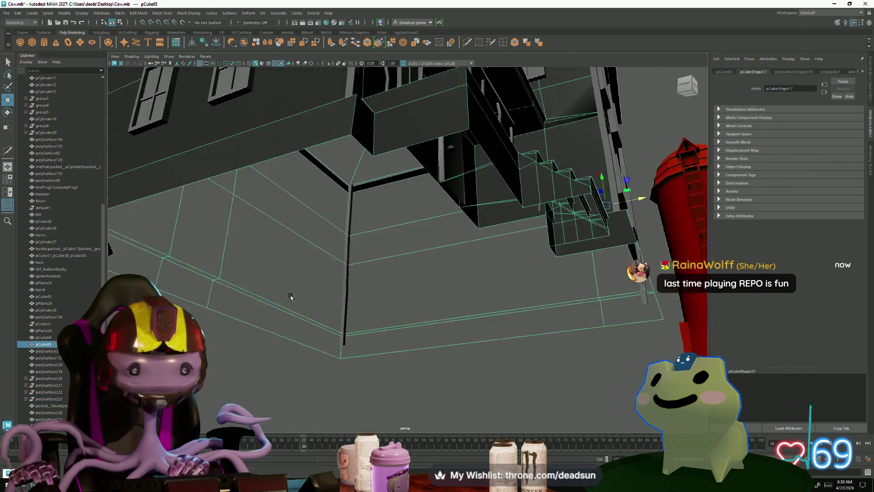
pyautogui.moveTo(290, 298)
pyautogui.keyDown('alt'); pyautogui.mouseDown()
pyautogui.moveTo(370, 307)
pyautogui.moveTo(380, 333)
pyautogui.mouseUp(); pyautogui.keyUp('alt')
pyautogui.scroll(2, 410, 240)
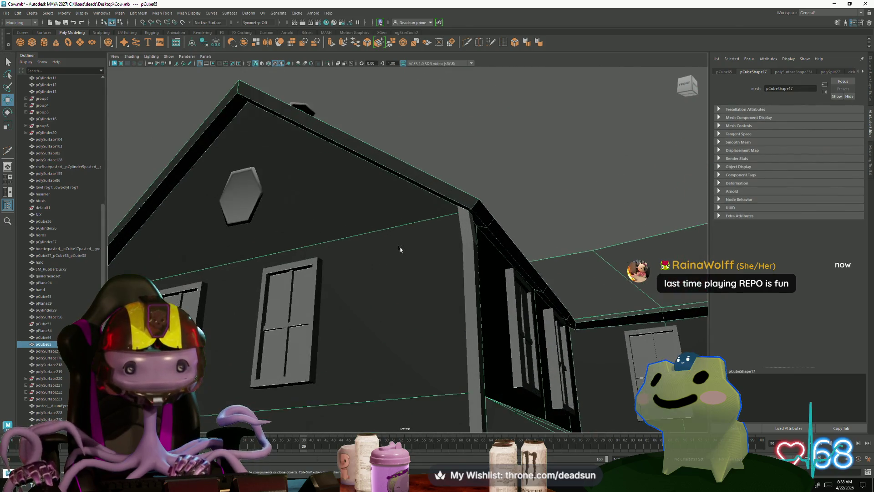
pyautogui.scroll(2, 505, 220)
# Select the edge along the house roof on pCube65 and bring up the Mesh Tools menu
pyautogui.moveTo(472, 238)
pyautogui.keyDown('alt'); pyautogui.mouseDown()
pyautogui.moveTo(424, 230)
pyautogui.moveTo(489, 238)
pyautogui.moveTo(423, 267)
pyautogui.moveTo(288, 283)
pyautogui.moveTo(294, 264)
pyautogui.mouseUp(); pyautogui.keyUp('alt')
pyautogui.scroll(-5, 423, 268)
pyautogui.moveTo(294, 264); pyautogui.dragTo(294, 263, button='right')
pyautogui.click(294, 262)
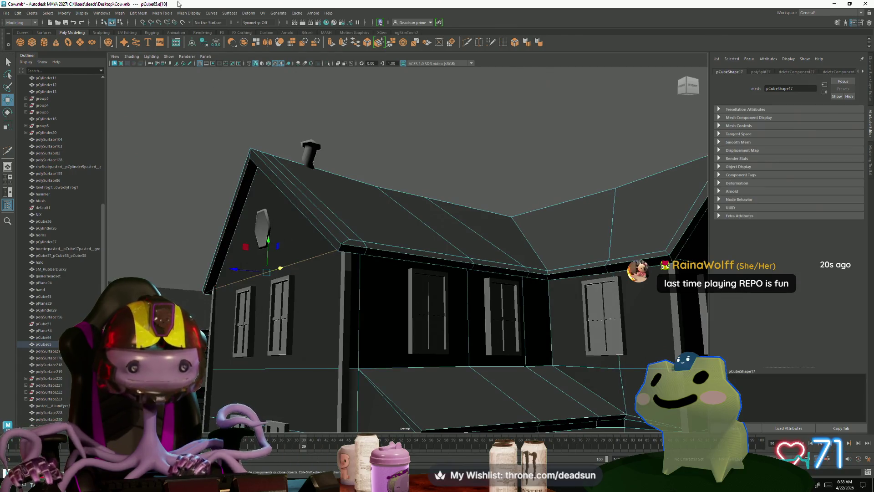
pyautogui.keyDown('alt'); pyautogui.moveTo(475, 223); pyautogui.dragTo(386, 264); pyautogui.keyUp('alt')
pyautogui.click(469, 266)
pyautogui.moveTo(468, 266)
pyautogui.keyDown('alt'); pyautogui.mouseDown()
pyautogui.moveTo(400, 279)
pyautogui.moveTo(449, 292)
pyautogui.moveTo(532, 287)
pyautogui.moveTo(189, 49)
pyautogui.mouseUp(); pyautogui.keyUp('alt')
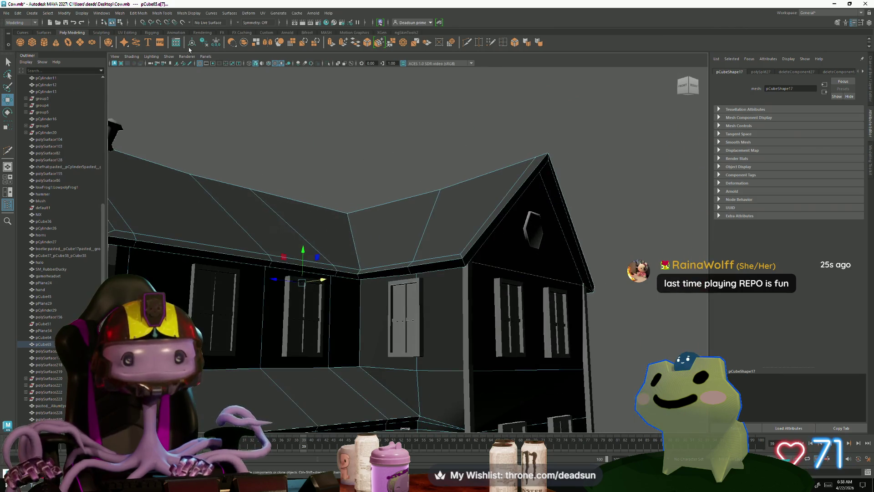
pyautogui.click(163, 14)
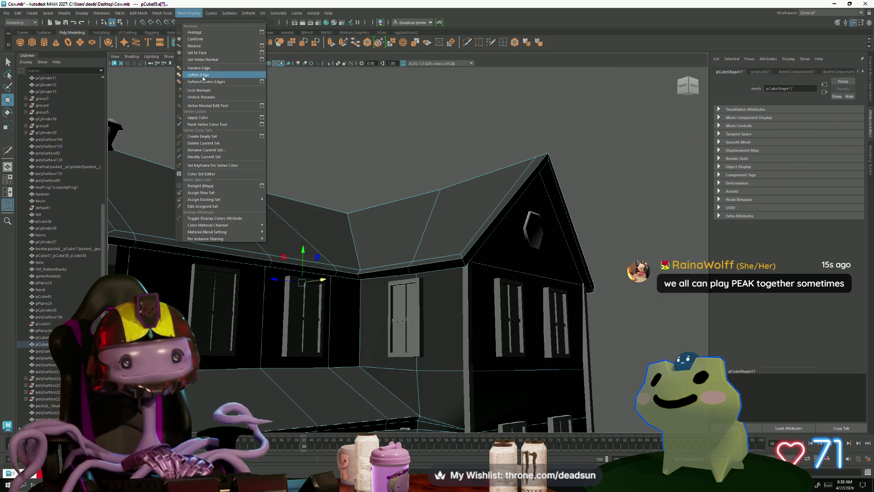
# Dismiss the Mesh Display menu and orbit the farm, picking the farmhouse and smaller house
pyautogui.click(203, 78)
pyautogui.scroll(-5, 411, 260)
pyautogui.click(221, 245)
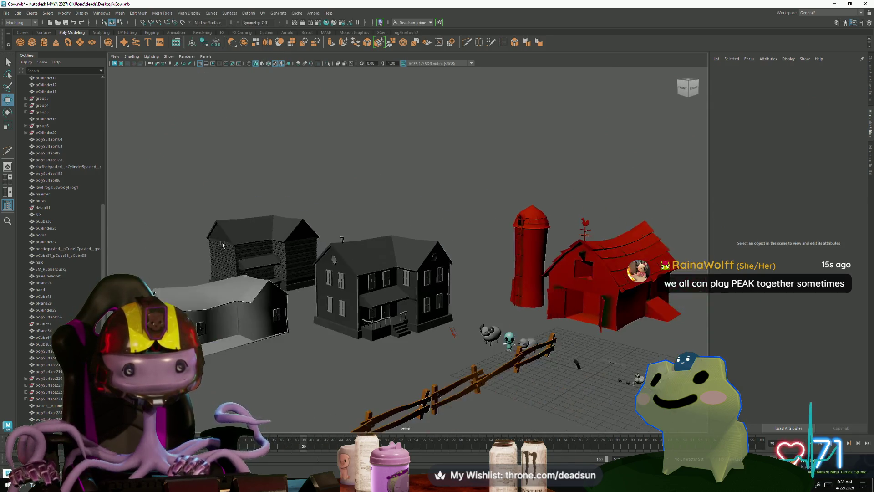
pyautogui.moveTo(223, 245)
pyautogui.keyDown('alt'); pyautogui.mouseDown()
pyautogui.moveTo(311, 328)
pyautogui.moveTo(253, 311)
pyautogui.moveTo(257, 305)
pyautogui.mouseUp(); pyautogui.keyUp('alt')
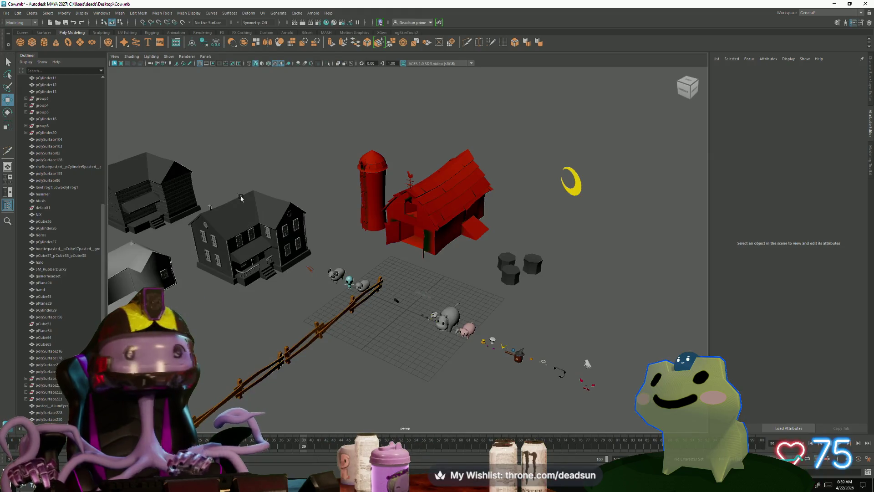
pyautogui.scroll(1, 249, 232)
pyautogui.scroll(3, 278, 202)
pyautogui.click(279, 202)
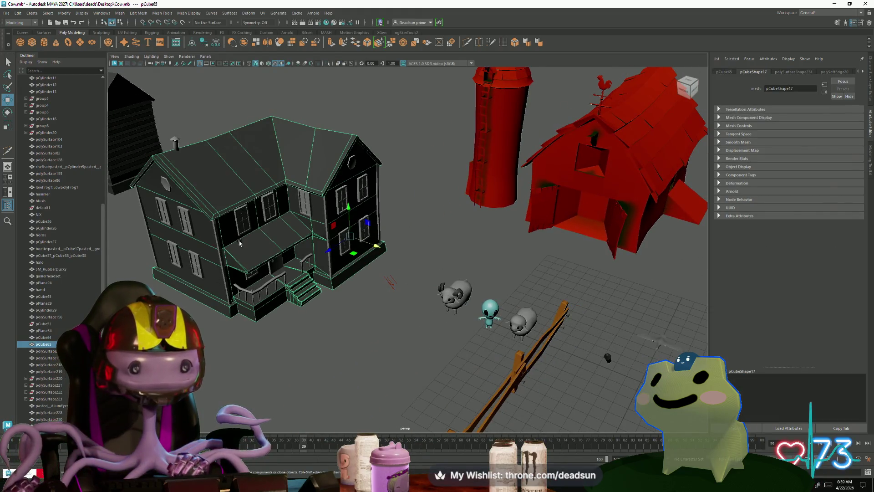
pyautogui.keyDown('alt'); pyautogui.moveTo(253, 269); pyautogui.dragTo(331, 324); pyautogui.keyUp('alt')
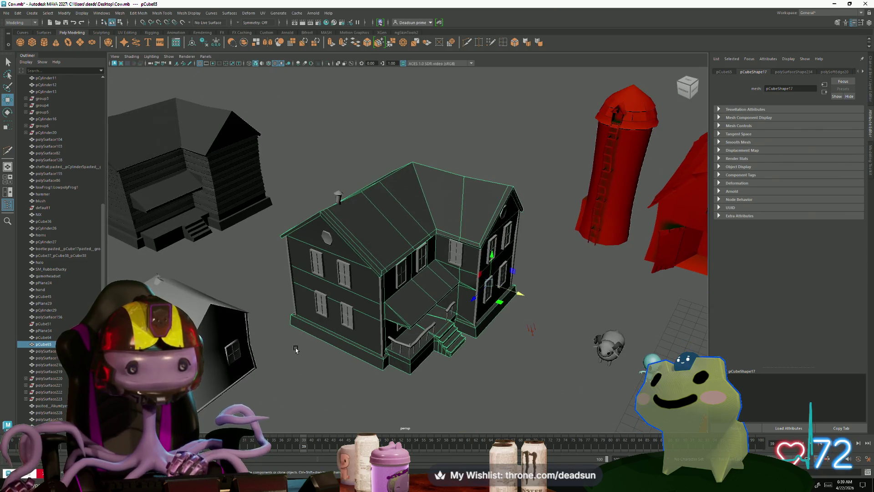
pyautogui.keyDown('alt'); pyautogui.moveTo(295, 348); pyautogui.dragTo(356, 328); pyautogui.keyUp('alt')
pyautogui.click(171, 240)
pyautogui.scroll(2, 307, 287)
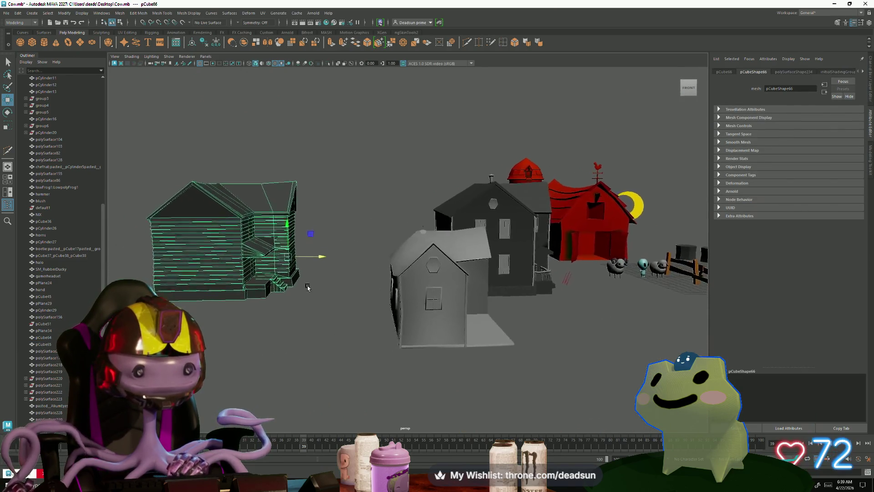
# Select the farmhouse pCube65 and frame it in the view for the porch roof
pyautogui.moveTo(308, 287)
pyautogui.keyDown('alt'); pyautogui.mouseDown()
pyautogui.moveTo(290, 333)
pyautogui.moveTo(324, 301)
pyautogui.moveTo(239, 299)
pyautogui.mouseUp(); pyautogui.keyUp('alt')
pyautogui.click(290, 334)
pyautogui.click(321, 293)
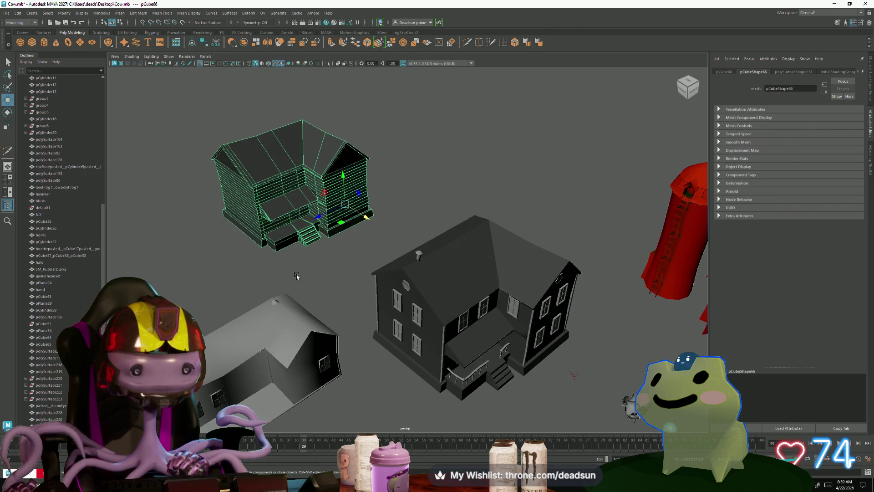
pyautogui.click(296, 276)
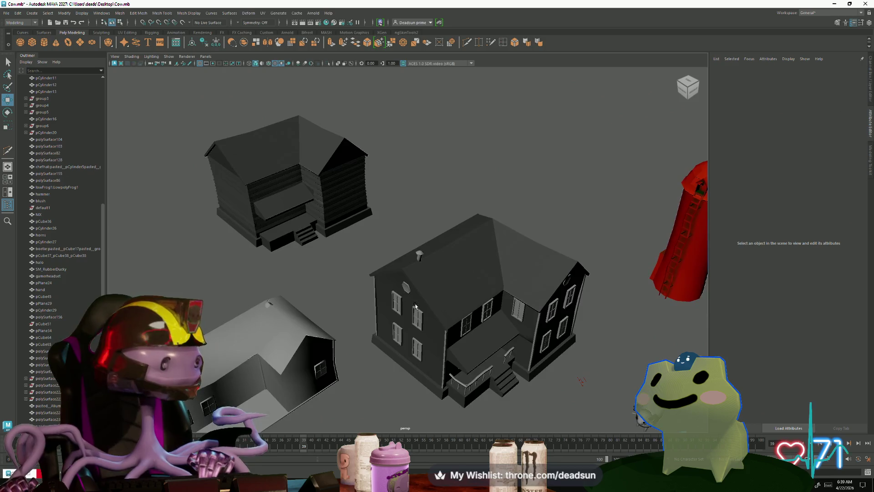
pyautogui.scroll(3, 362, 273)
pyautogui.scroll(3, 374, 318)
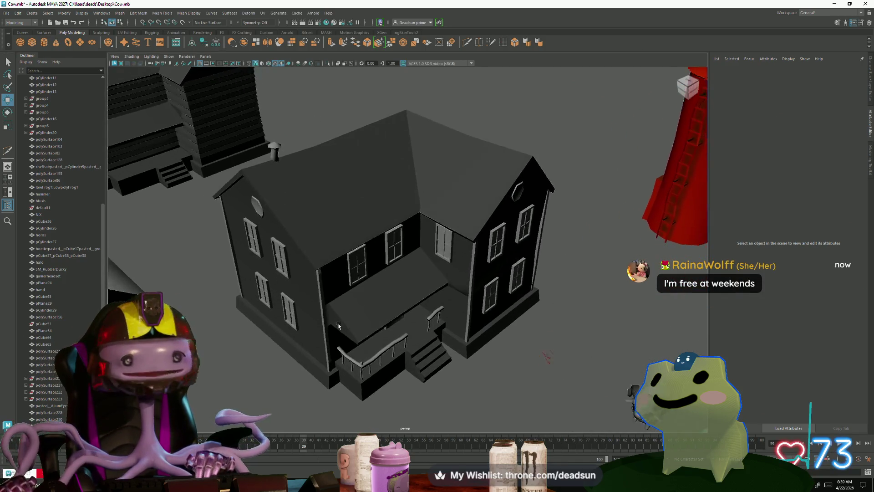
pyautogui.keyDown('alt'); pyautogui.moveTo(374, 318); pyautogui.dragTo(362, 236); pyautogui.keyUp('alt')
pyautogui.click(362, 235)
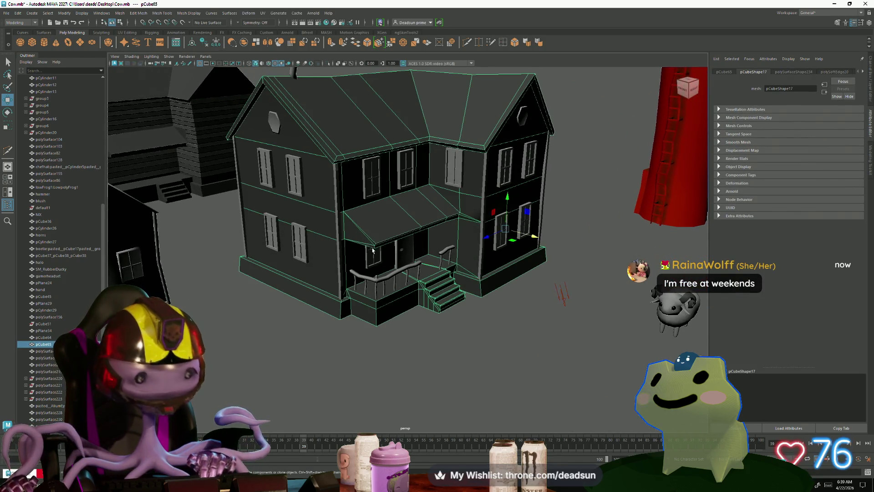
pyautogui.press('f')
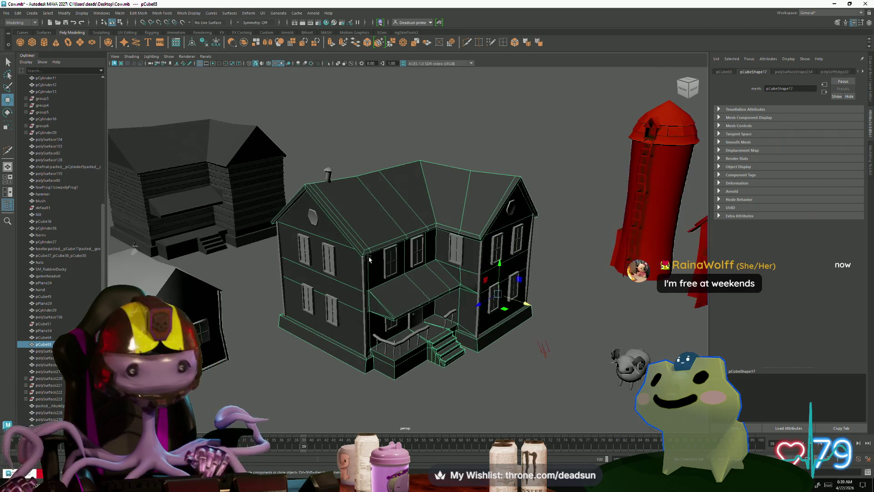
pyautogui.scroll(5, 372, 260)
pyautogui.scroll(3, 439, 275)
# Cut a diagonal edge across the porch roof and select the new face strip
pyautogui.keyDown('alt'); pyautogui.moveTo(439, 274); pyautogui.dragTo(340, 334); pyautogui.keyUp('alt')
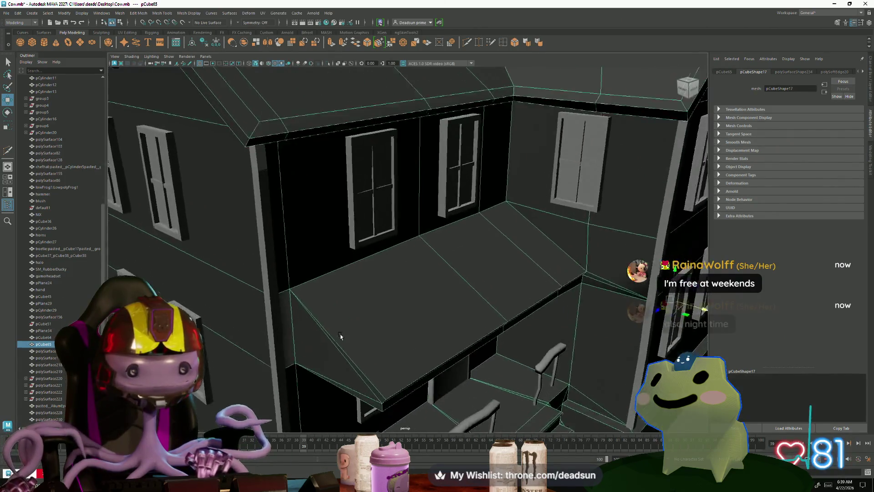
pyautogui.scroll(3, 340, 334)
pyautogui.scroll(2, 406, 358)
pyautogui.keyDown('alt'); pyautogui.moveTo(333, 236); pyautogui.dragTo(330, 223); pyautogui.keyUp('alt')
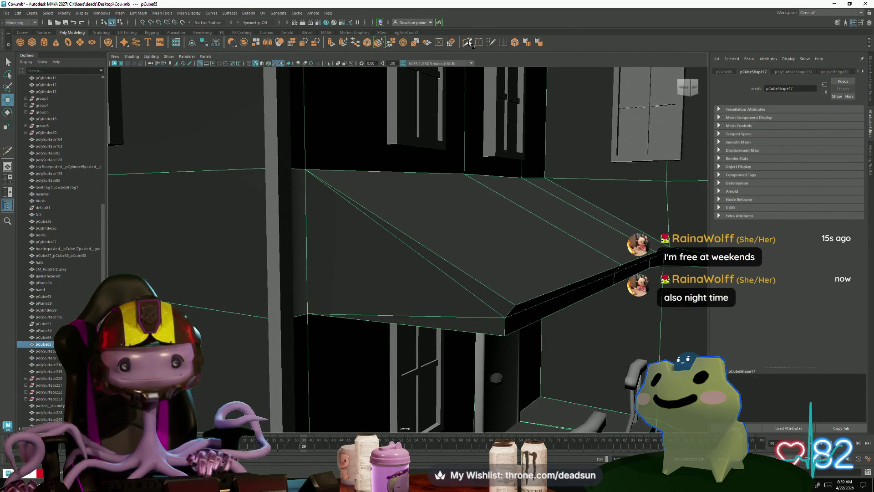
pyautogui.keyDown('shift'); pyautogui.moveTo(288, 188); pyautogui.dragTo(306, 191, button='right'); pyautogui.keyUp('shift')
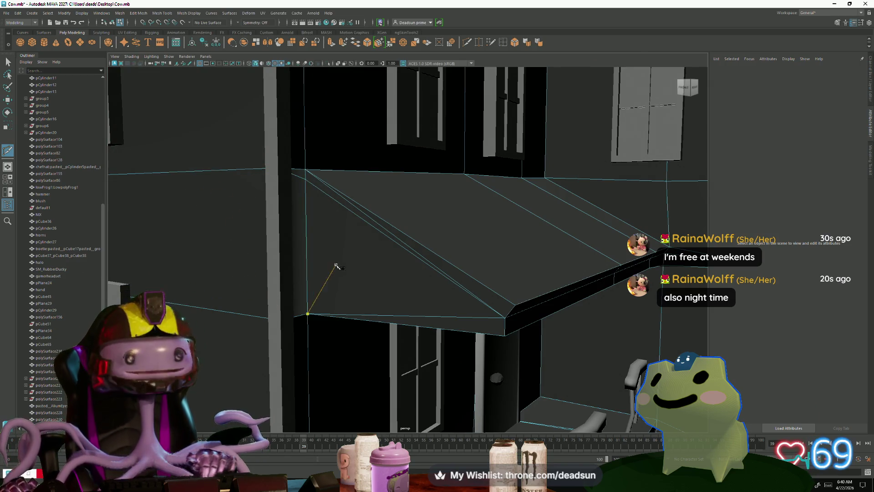
pyautogui.scroll(1, 352, 265)
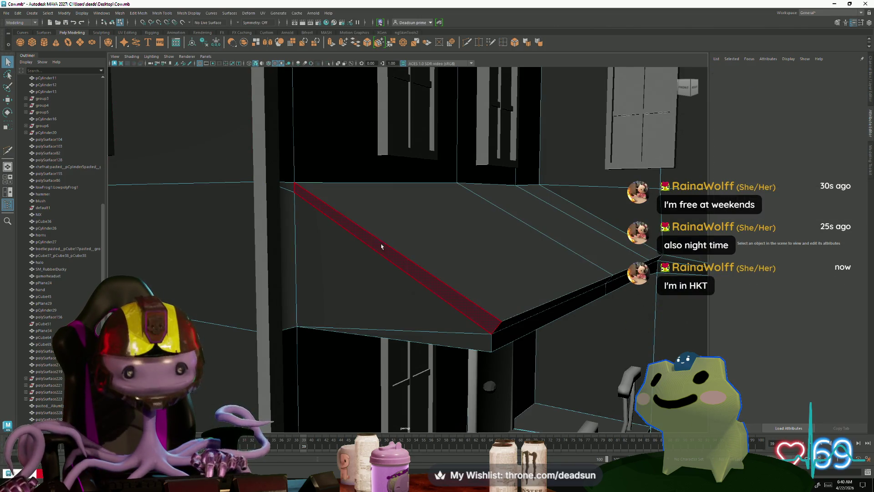
pyautogui.click(365, 240)
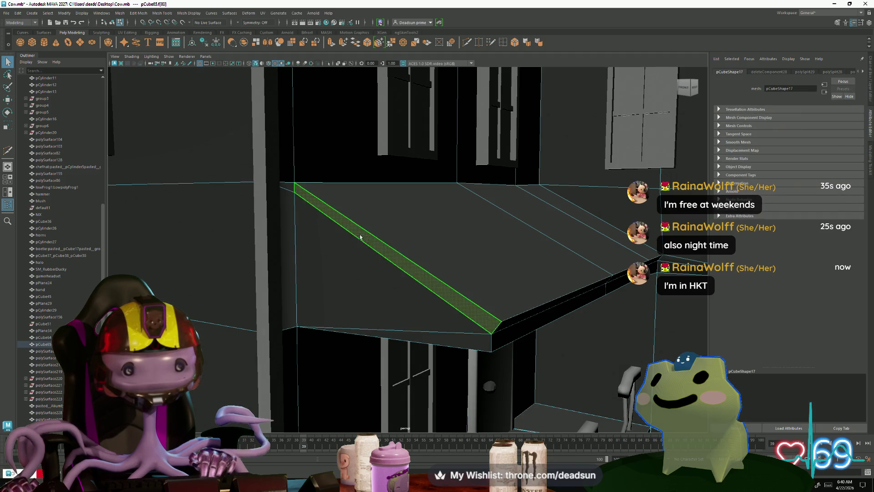
# Check the roof corner vertex, reselect the diagonal strip and extrude it for thickness
pyautogui.moveTo(284, 197); pyautogui.dragTo(276, 179, button='right')
pyautogui.click(294, 192)
pyautogui.press('w')
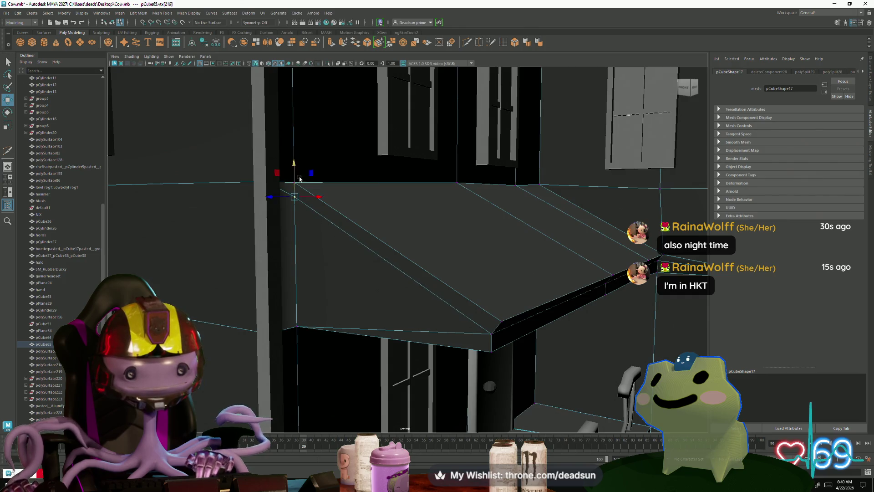
pyautogui.moveTo(372, 231); pyautogui.dragTo(371, 247, button='right')
pyautogui.click(369, 243)
pyautogui.moveTo(370, 243)
pyautogui.keyDown('alt'); pyautogui.mouseDown()
pyautogui.moveTo(331, 277)
pyautogui.moveTo(351, 307)
pyautogui.moveTo(319, 272)
pyautogui.moveTo(324, 276)
pyautogui.mouseUp(); pyautogui.keyUp('alt')
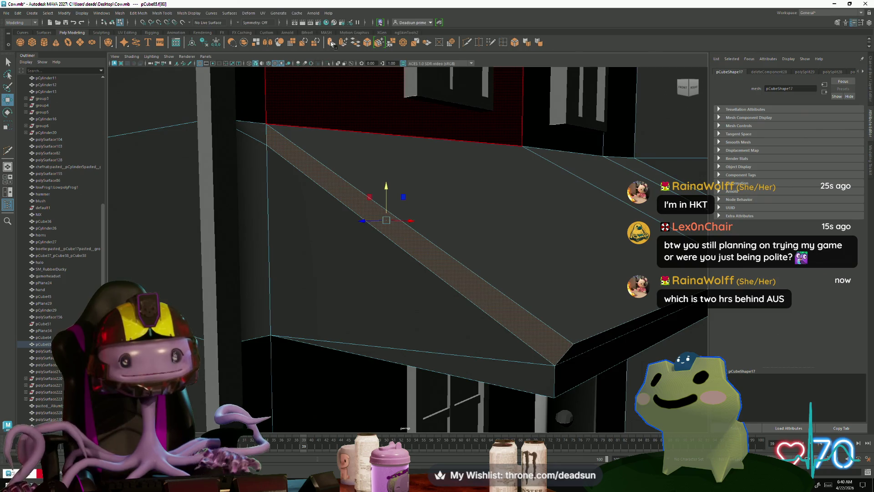
pyautogui.keyDown('alt'); pyautogui.moveTo(354, 230); pyautogui.dragTo(366, 220); pyautogui.keyUp('alt')
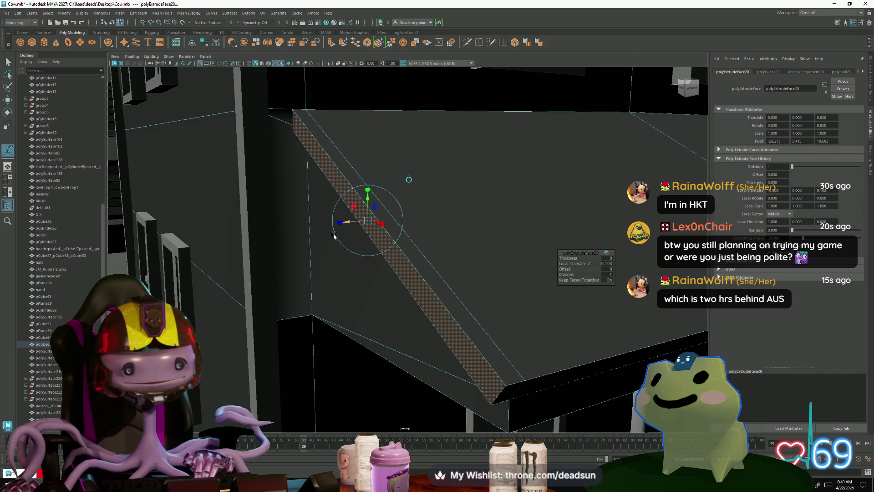
pyautogui.keyDown('alt'); pyautogui.moveTo(334, 236); pyautogui.dragTo(375, 297); pyautogui.keyUp('alt')
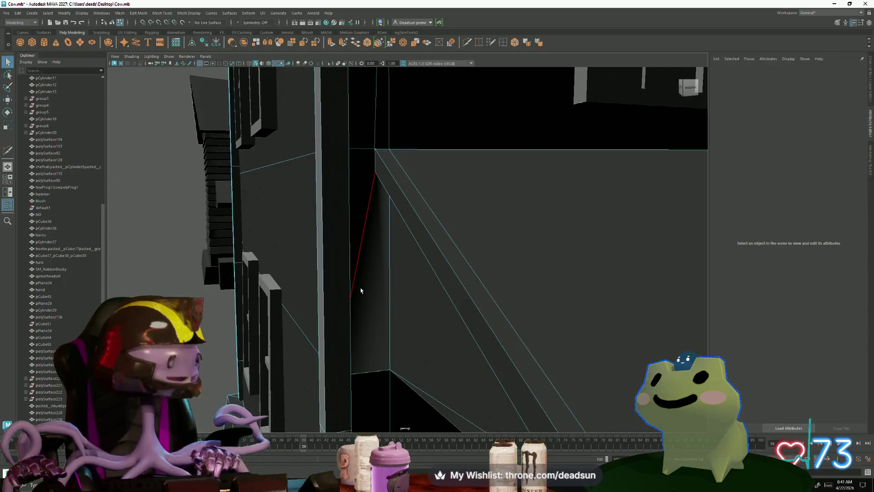
# Delete the small stray face beside the porch post
pyautogui.moveTo(360, 289)
pyautogui.keyDown('alt'); pyautogui.mouseDown()
pyautogui.moveTo(416, 313)
pyautogui.moveTo(454, 264)
pyautogui.mouseUp(); pyautogui.keyUp('alt')
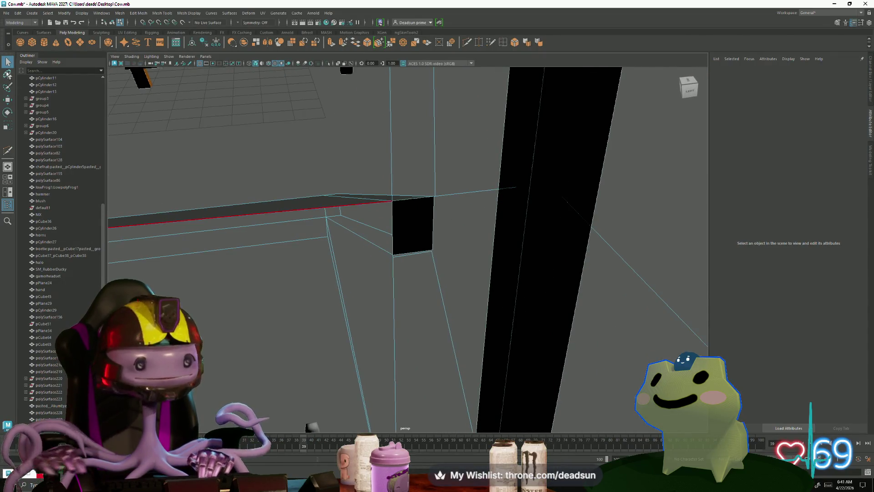
pyautogui.rightClick(418, 230)
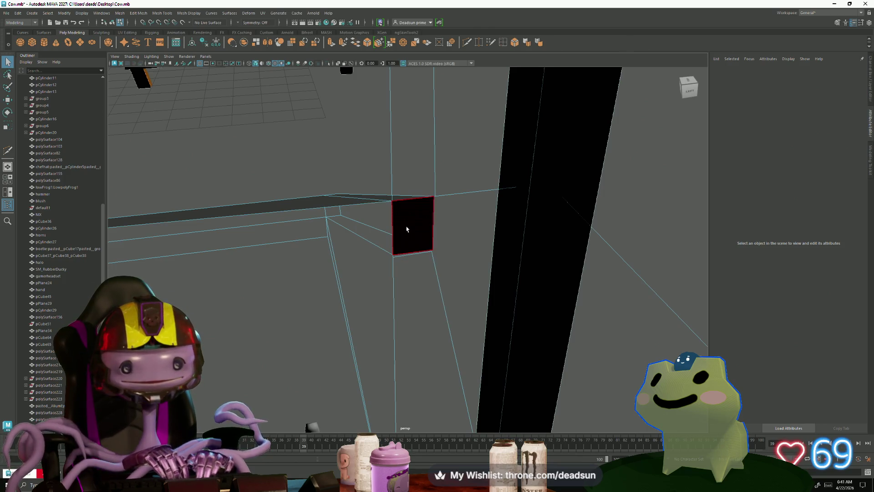
pyautogui.click(390, 289)
pyautogui.scroll(2, 392, 297)
pyautogui.press('Delete')
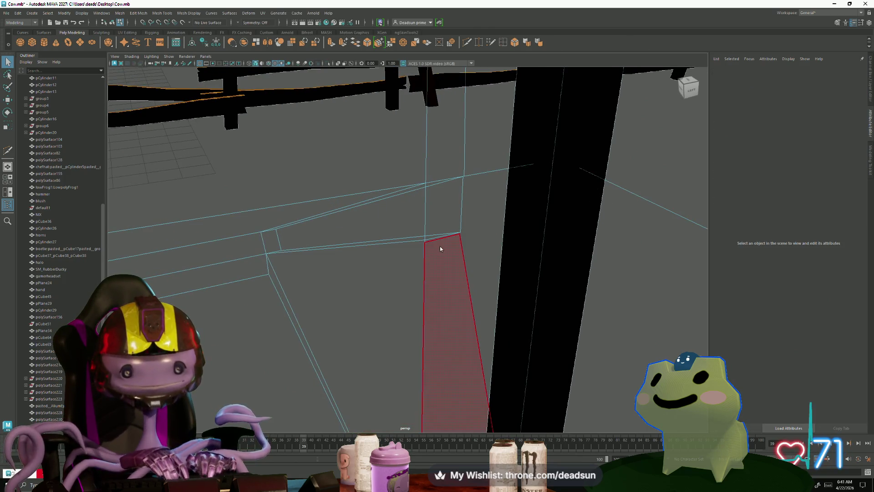
# Marquee the loose vertices near the post and merge them together
pyautogui.press('F9')
pyautogui.moveTo(452, 227)
pyautogui.mouseDown()
pyautogui.moveTo(467, 241)
pyautogui.moveTo(439, 269)
pyautogui.moveTo(469, 312)
pyautogui.moveTo(415, 344)
pyautogui.moveTo(367, 351)
pyautogui.moveTo(377, 357)
pyautogui.moveTo(385, 348)
pyautogui.mouseUp()
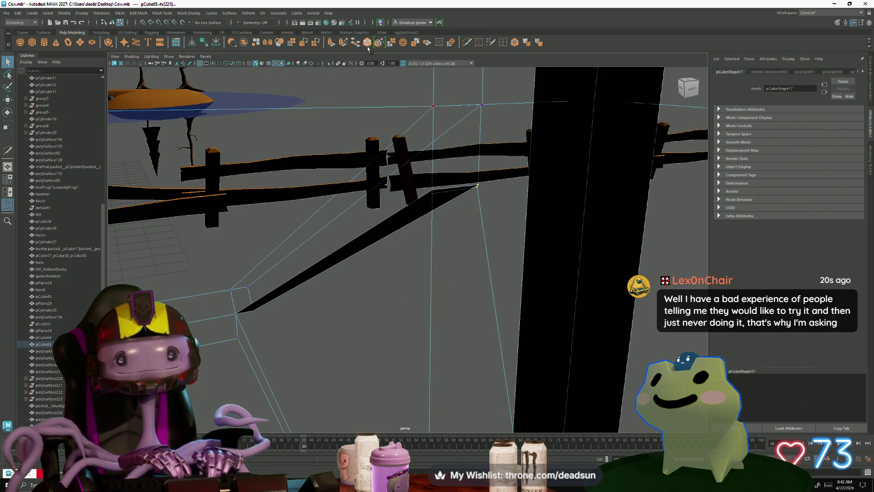
pyautogui.click(390, 45)
pyautogui.press('super')
pyautogui.write('m')
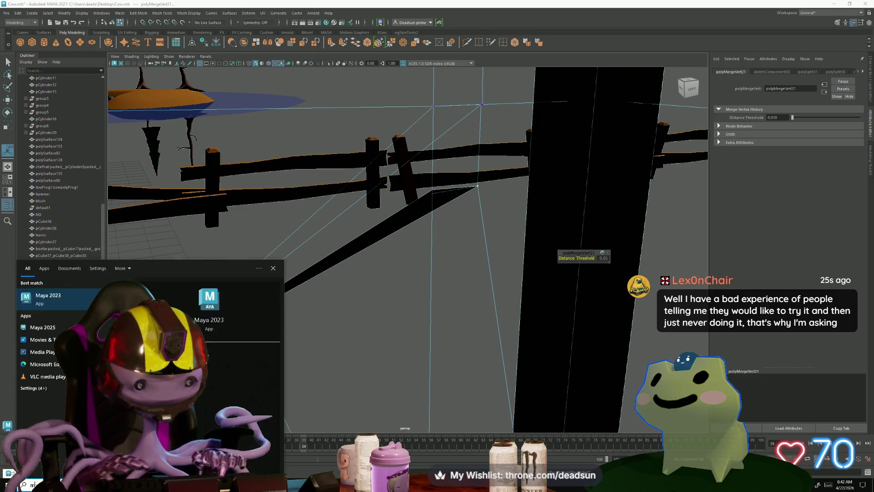
pyautogui.write('yc')
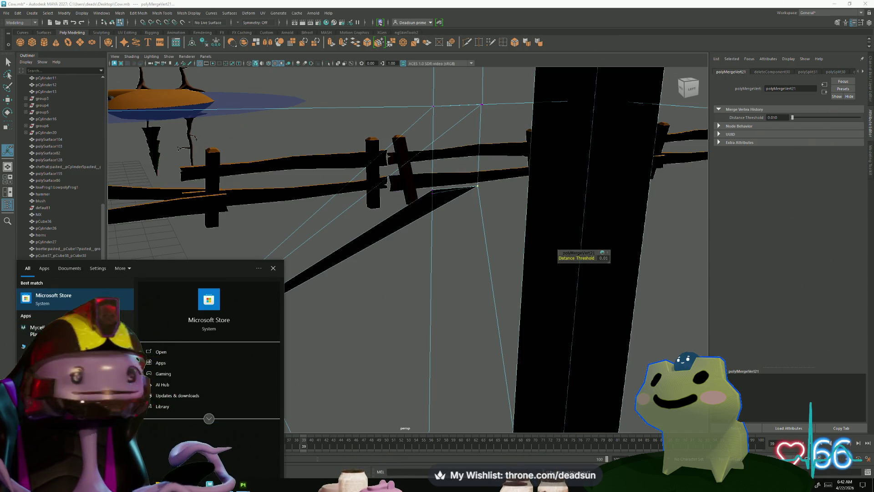
pyautogui.click(371, 326)
pyautogui.moveTo(371, 326)
pyautogui.keyDown('alt'); pyautogui.mouseDown()
pyautogui.moveTo(343, 326)
pyautogui.moveTo(351, 358)
pyautogui.moveTo(375, 351)
pyautogui.mouseUp(); pyautogui.keyUp('alt')
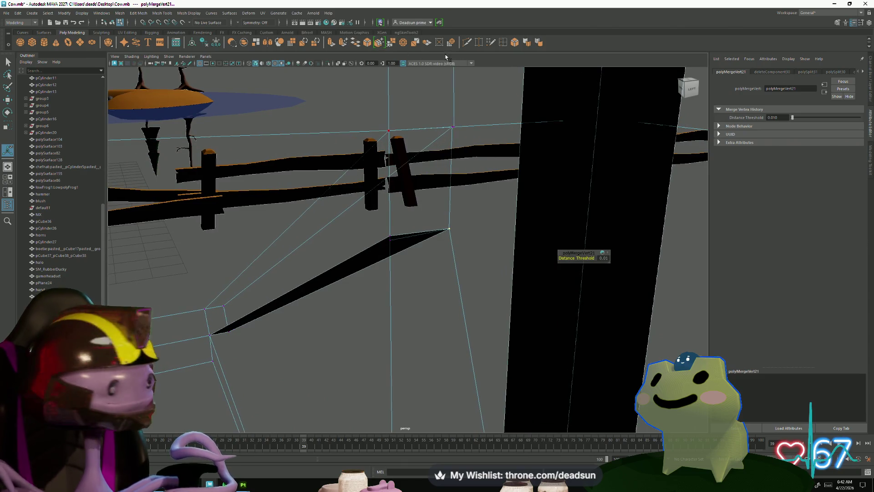
# Target-weld the stray vertex onto the roof strip's corner vertex
pyautogui.moveTo(372, 204)
pyautogui.keyDown('alt'); pyautogui.mouseDown()
pyautogui.moveTo(389, 221)
pyautogui.moveTo(383, 236)
pyautogui.moveTo(381, 210)
pyautogui.mouseUp(); pyautogui.keyUp('alt')
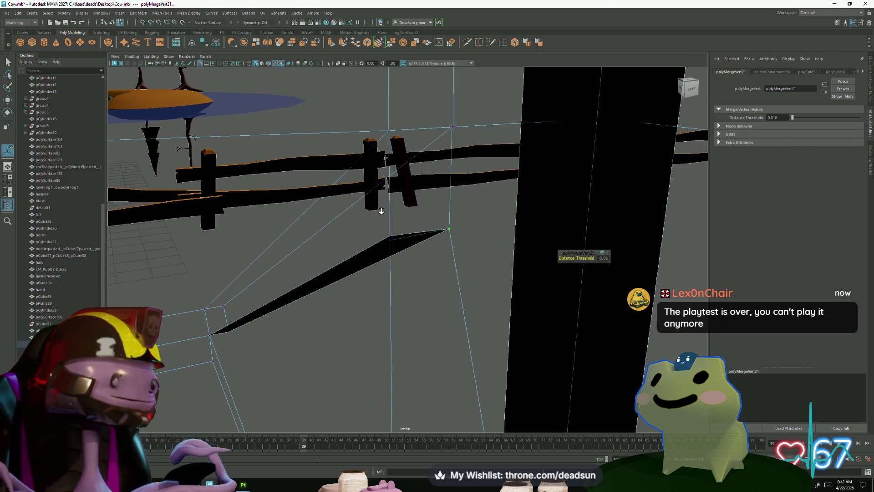
pyautogui.click(468, 44)
pyautogui.press('q')
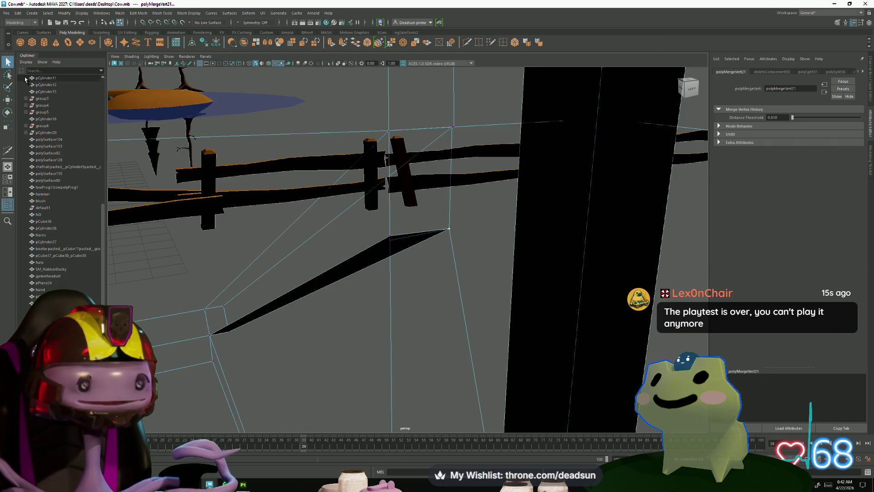
pyautogui.moveTo(376, 229); pyautogui.dragTo(399, 249)
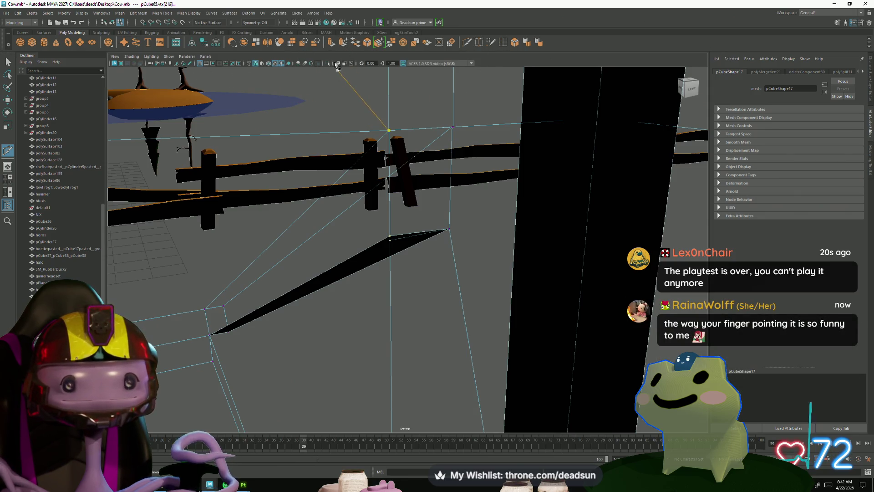
pyautogui.click(399, 217)
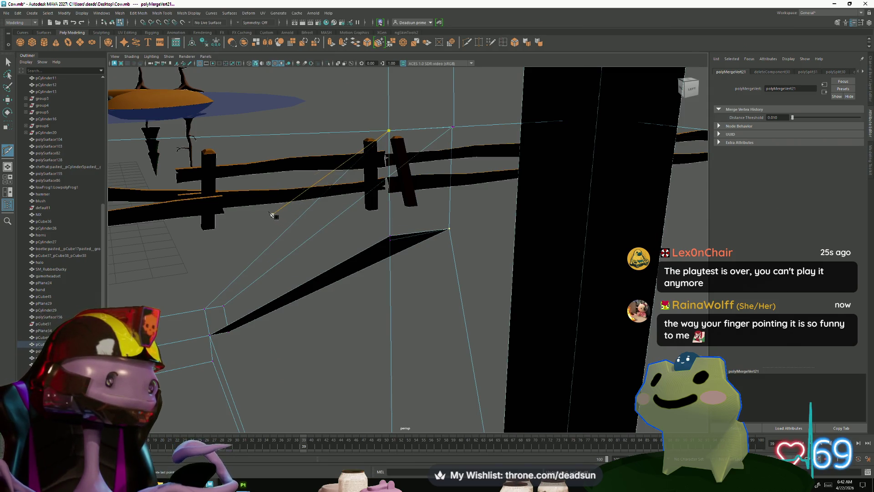
pyautogui.press('q')
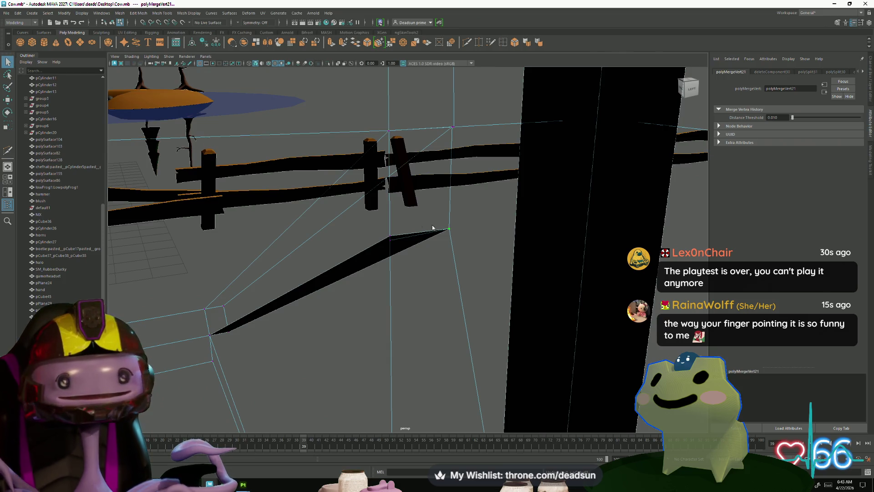
# Weld the spike's tip and remaining loose vertices onto the wall, then return to object mode
pyautogui.moveTo(432, 227); pyautogui.dragTo(387, 236, button='right')
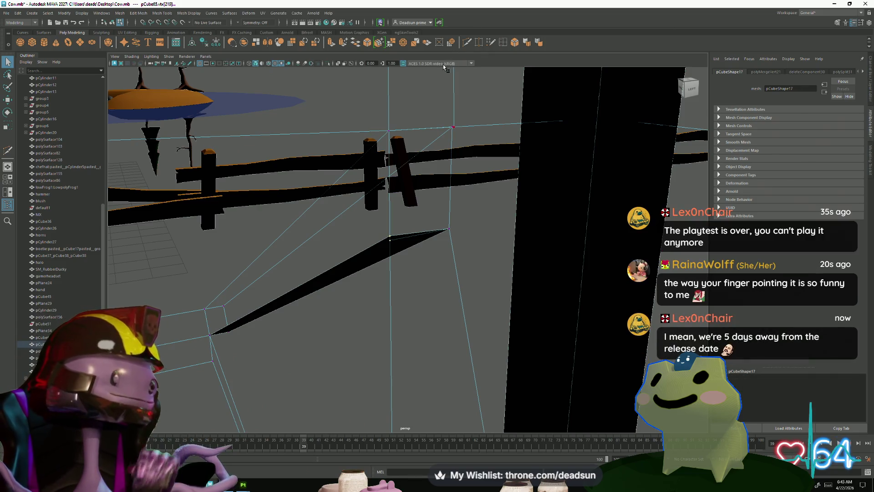
pyautogui.moveTo(535, 99)
pyautogui.keyDown('alt'); pyautogui.mouseDown()
pyautogui.moveTo(460, 179)
pyautogui.moveTo(468, 49)
pyautogui.mouseUp(); pyautogui.keyUp('alt')
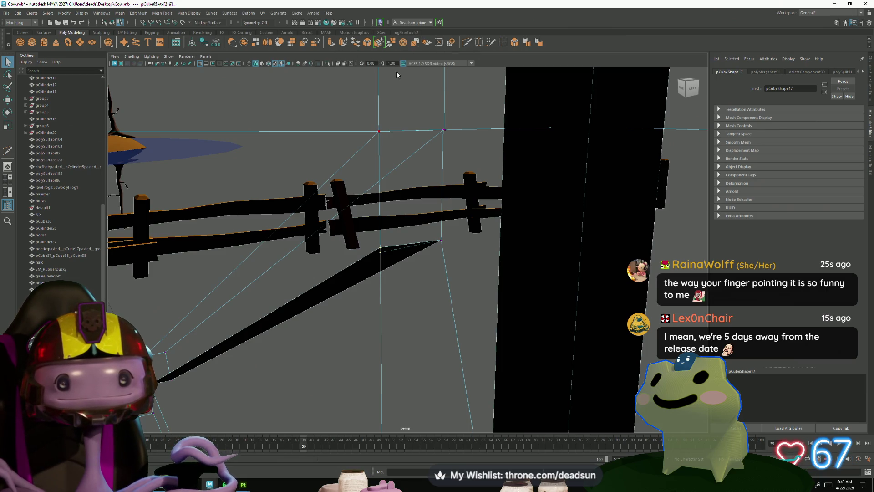
pyautogui.moveTo(446, 221); pyautogui.dragTo(434, 236)
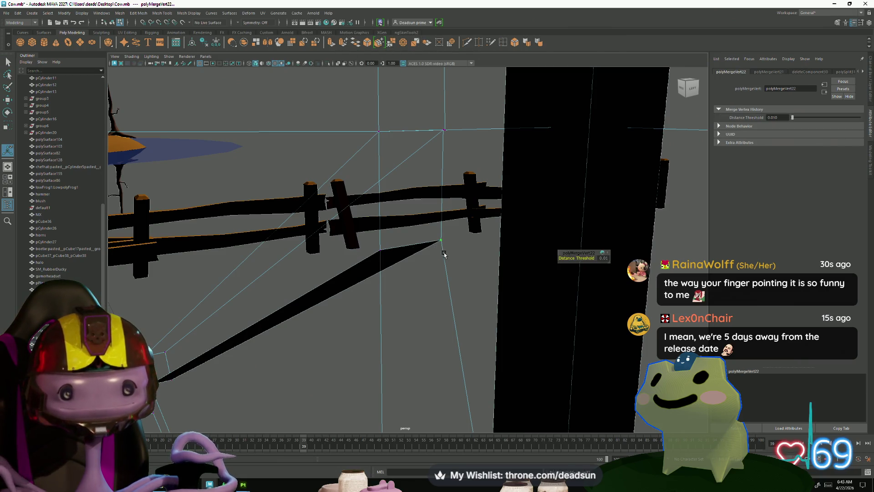
pyautogui.moveTo(432, 128); pyautogui.dragTo(444, 131)
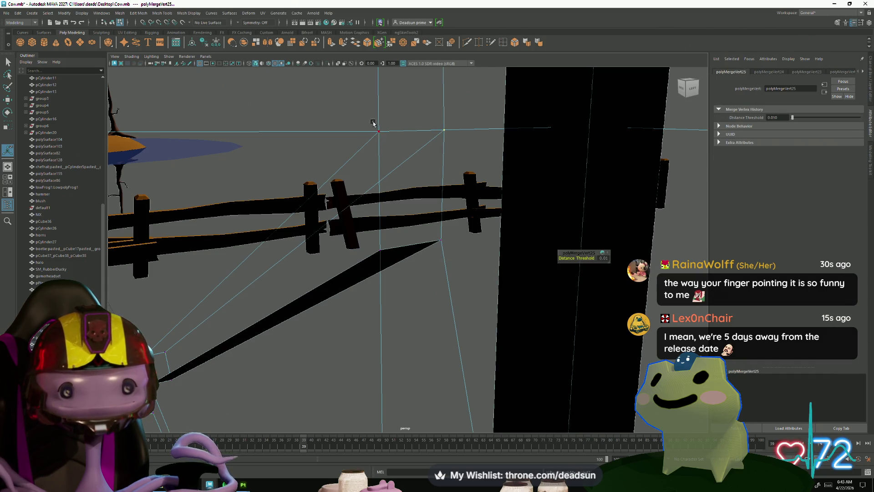
pyautogui.moveTo(373, 131)
pyautogui.mouseDown()
pyautogui.moveTo(399, 179)
pyautogui.moveTo(414, 239)
pyautogui.moveTo(348, 242)
pyautogui.mouseUp()
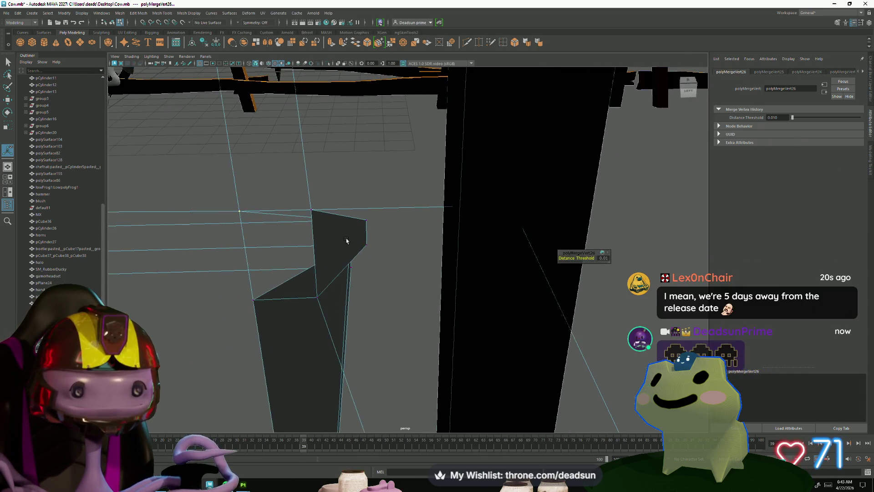
pyautogui.moveTo(240, 215); pyautogui.dragTo(251, 228, button='right')
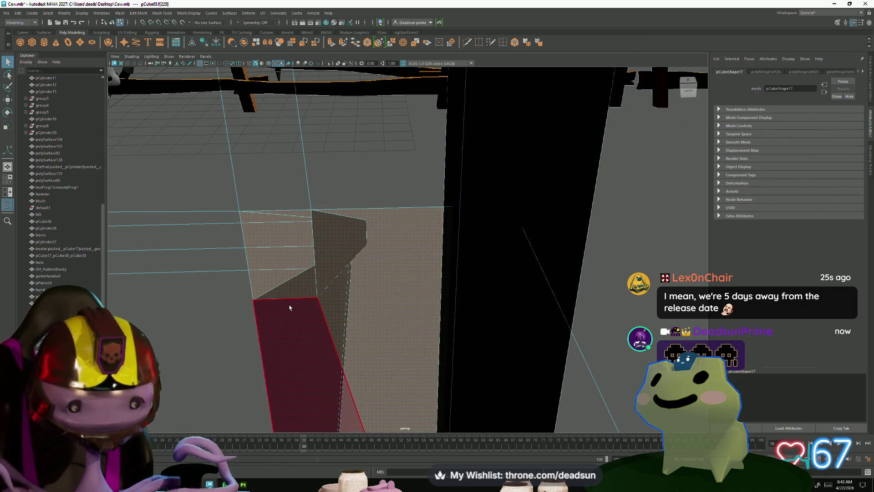
# Frame the corner face, weld its vertex to the neighbour and check the leftover edge
pyautogui.keyDown('alt'); pyautogui.moveTo(294, 296); pyautogui.dragTo(336, 298); pyautogui.keyUp('alt')
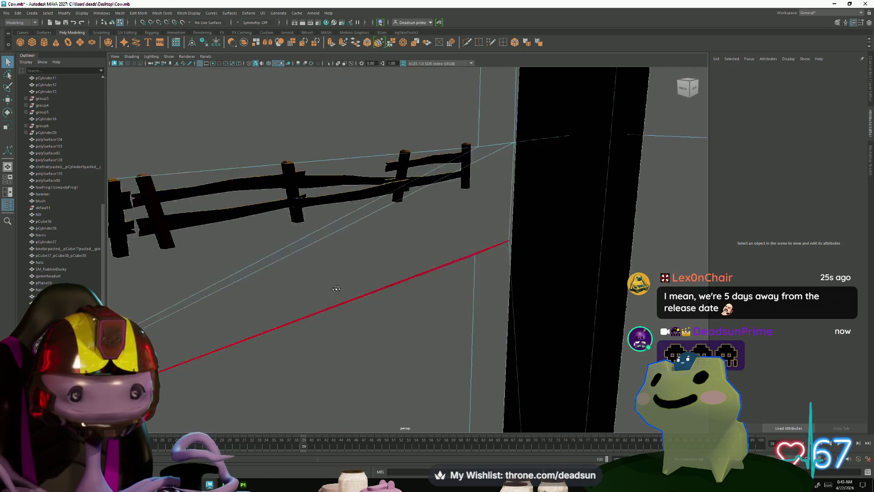
pyautogui.press('f')
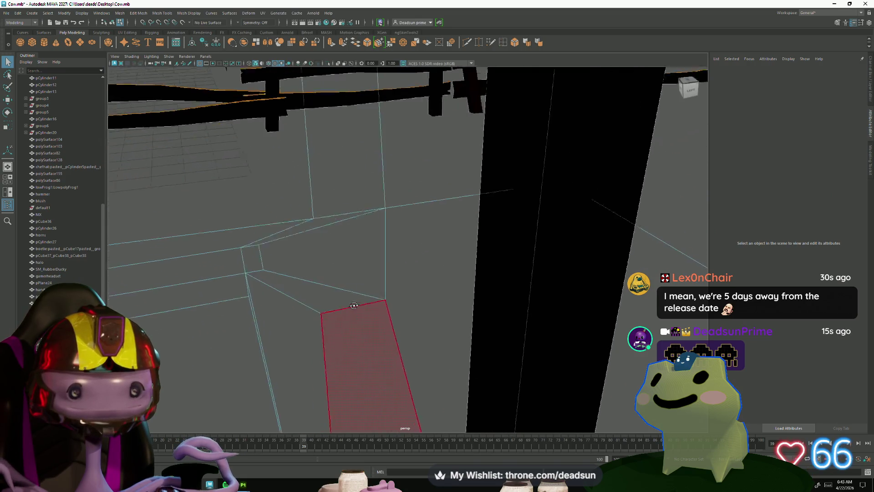
pyautogui.moveTo(372, 292); pyautogui.dragTo(395, 324)
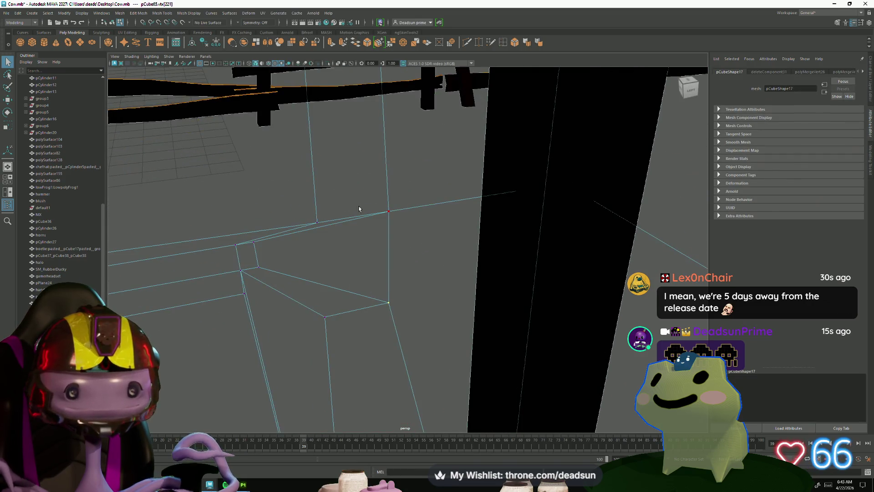
pyautogui.click(392, 43)
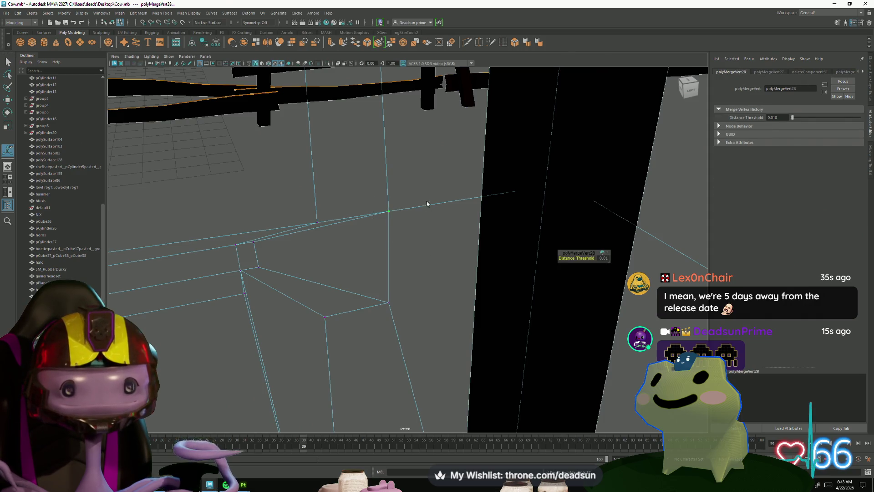
pyautogui.click(442, 209)
pyautogui.keyDown('alt'); pyautogui.moveTo(442, 205); pyautogui.dragTo(350, 220, button='middle'); pyautogui.keyUp('alt')
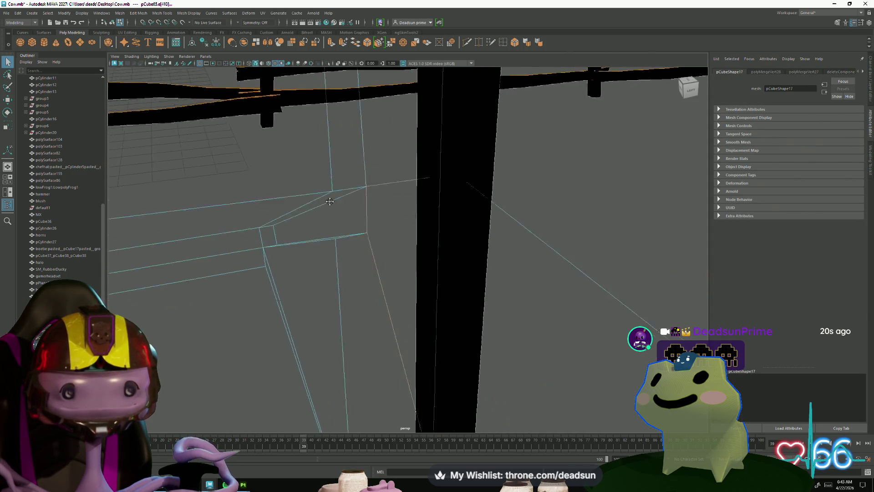
pyautogui.keyDown('alt'); pyautogui.moveTo(351, 219); pyautogui.dragTo(279, 143); pyautogui.keyUp('alt')
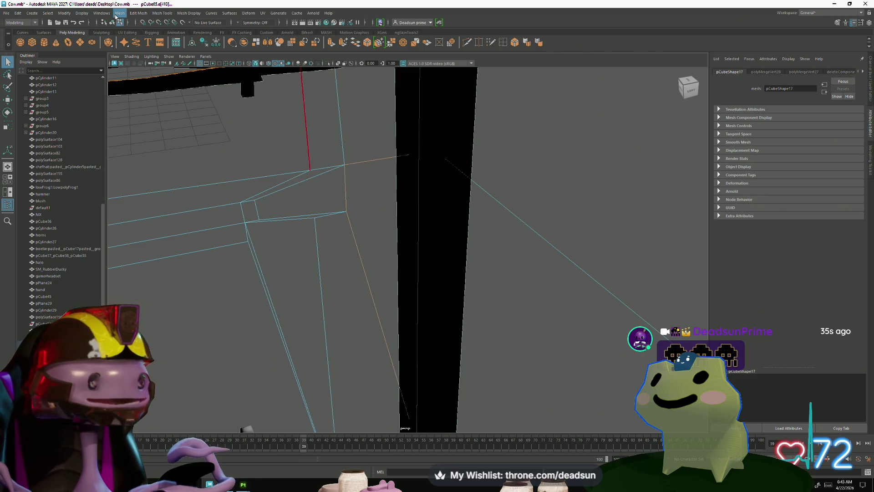
# Browse the Mesh menu, then orbit out to review the whole house and porch
pyautogui.click(116, 13)
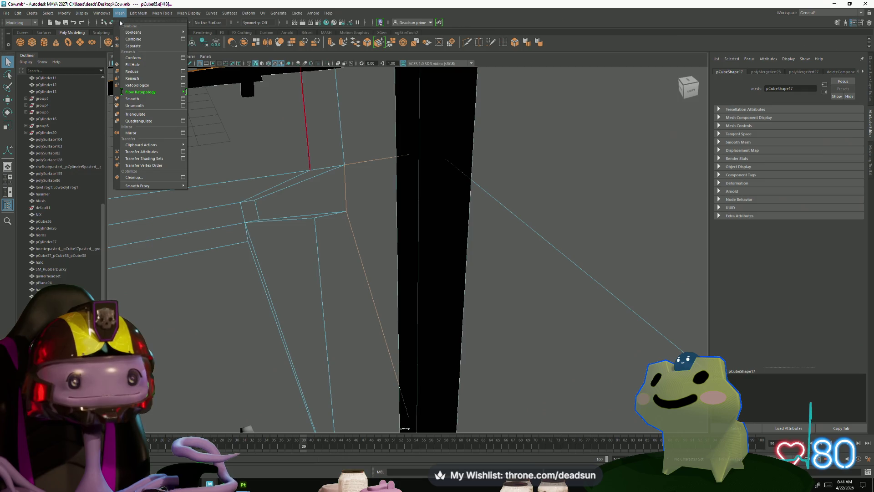
pyautogui.click(140, 66)
pyautogui.moveTo(355, 226)
pyautogui.keyDown('alt'); pyautogui.mouseDown()
pyautogui.moveTo(446, 227)
pyautogui.moveTo(417, 209)
pyautogui.moveTo(468, 209)
pyautogui.mouseUp(); pyautogui.keyUp('alt')
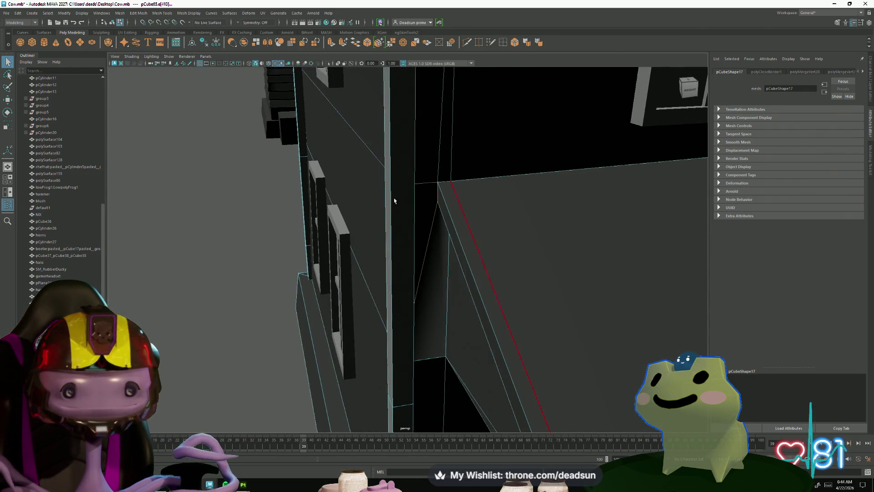
pyautogui.click(357, 261)
pyautogui.moveTo(356, 261)
pyautogui.keyDown('alt'); pyautogui.mouseDown()
pyautogui.moveTo(370, 242)
pyautogui.moveTo(447, 239)
pyautogui.mouseUp(); pyautogui.keyUp('alt')
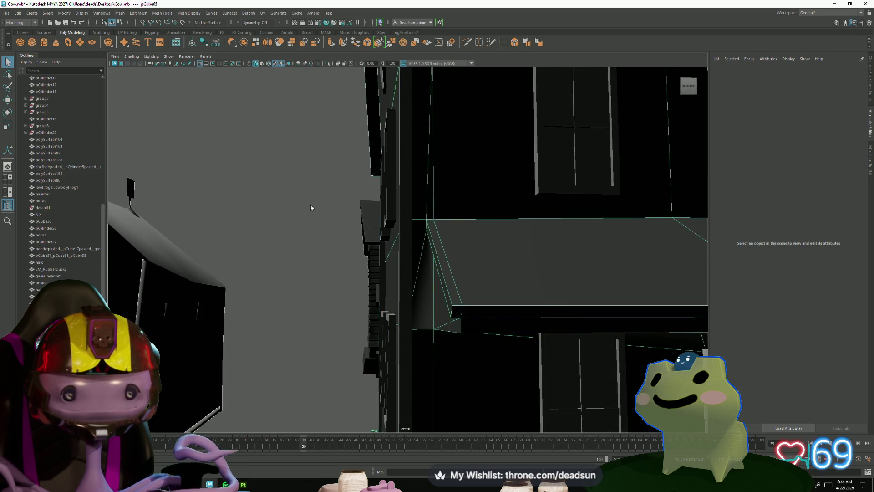
pyautogui.moveTo(288, 240)
pyautogui.keyDown('alt'); pyautogui.mouseDown()
pyautogui.moveTo(353, 251)
pyautogui.moveTo(390, 203)
pyautogui.moveTo(393, 244)
pyautogui.moveTo(345, 105)
pyautogui.mouseUp(); pyautogui.keyUp('alt')
pyautogui.scroll(-5, 394, 245)
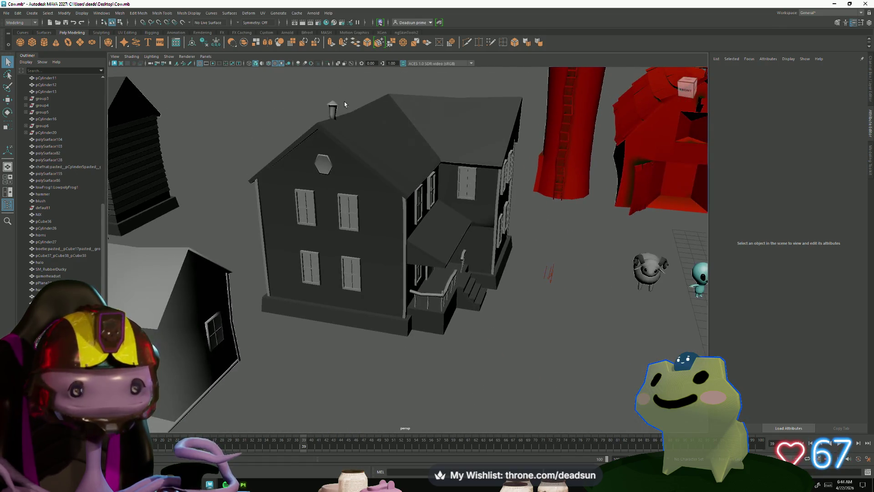
# Turn on viewport Shadows from the Lighting menu and orbit the farmhouse to check them
pyautogui.click(132, 56)
pyautogui.click(149, 57)
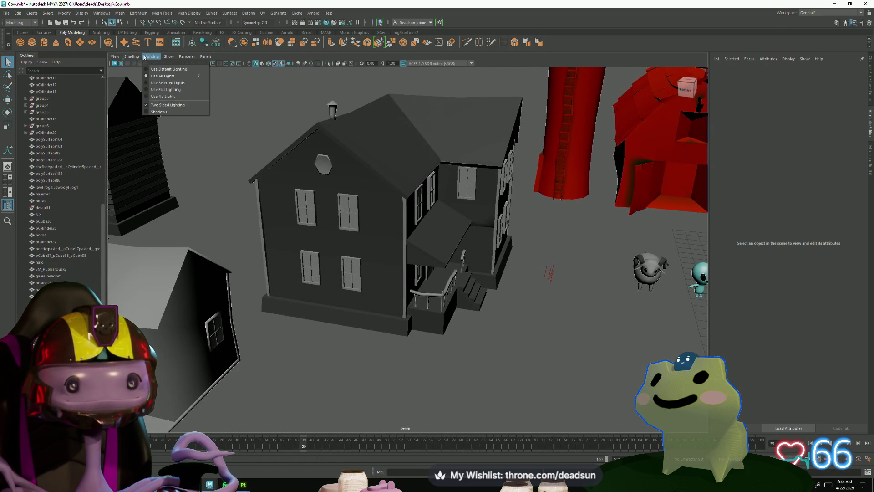
pyautogui.click(159, 112)
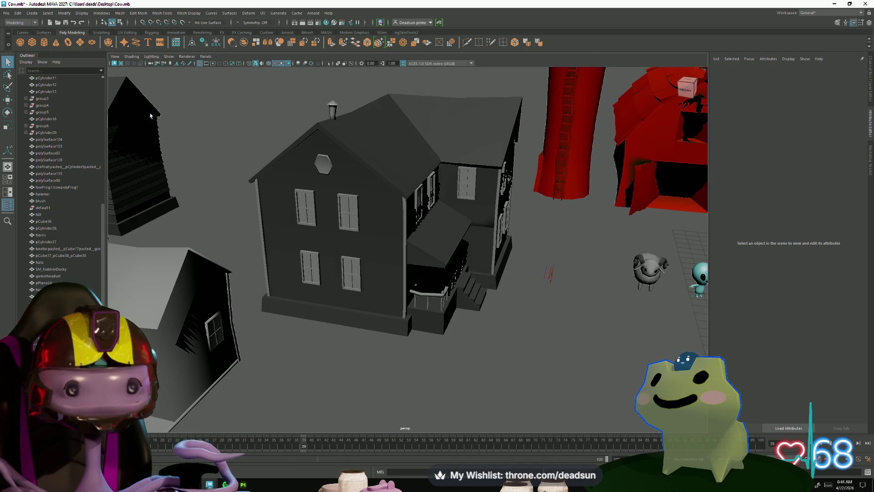
pyautogui.moveTo(409, 376)
pyautogui.keyDown('alt'); pyautogui.mouseDown()
pyautogui.moveTo(391, 372)
pyautogui.moveTo(512, 407)
pyautogui.mouseUp(); pyautogui.keyUp('alt')
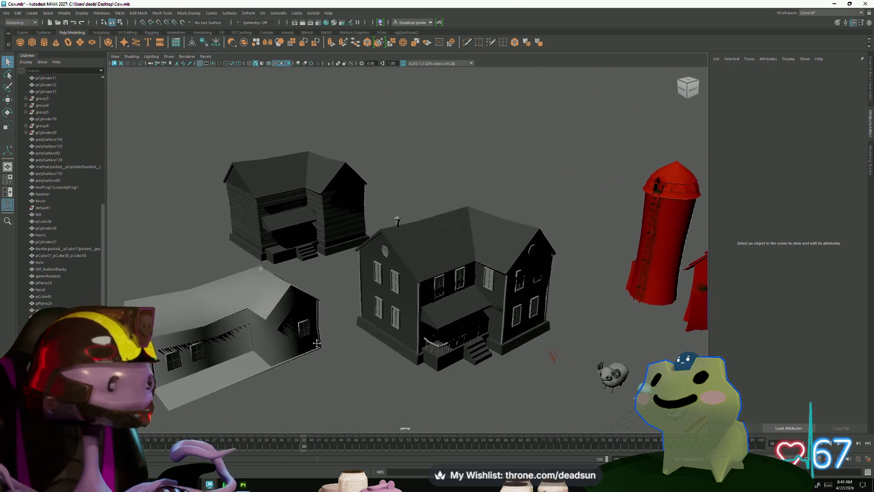
pyautogui.scroll(3, 512, 406)
pyautogui.click(372, 342)
pyautogui.scroll(4, 355, 350)
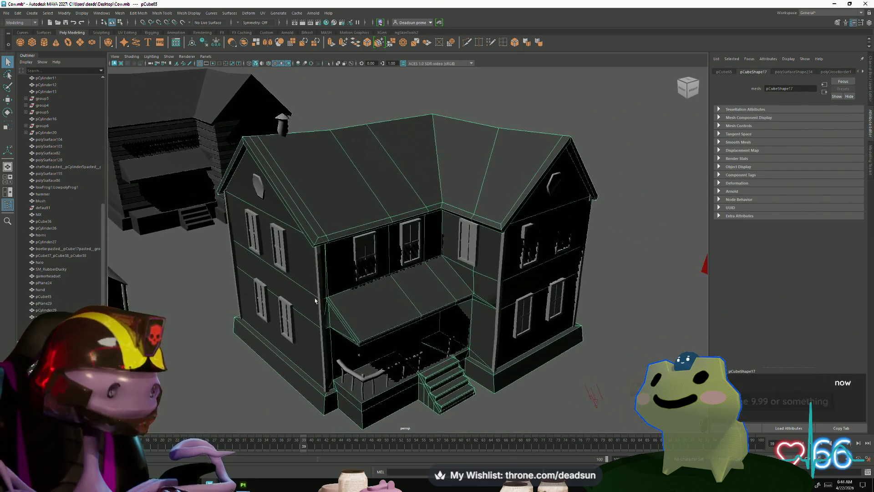
pyautogui.moveTo(355, 350)
pyautogui.keyDown('alt'); pyautogui.mouseDown()
pyautogui.moveTo(358, 339)
pyautogui.moveTo(334, 308)
pyautogui.mouseUp(); pyautogui.keyUp('alt')
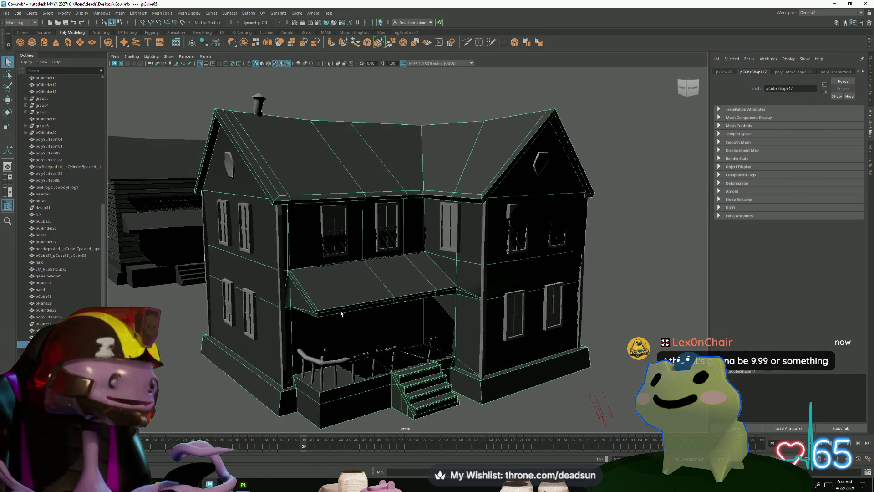
pyautogui.keyDown('alt'); pyautogui.moveTo(333, 308); pyautogui.dragTo(327, 278, button='middle'); pyautogui.keyUp('alt')
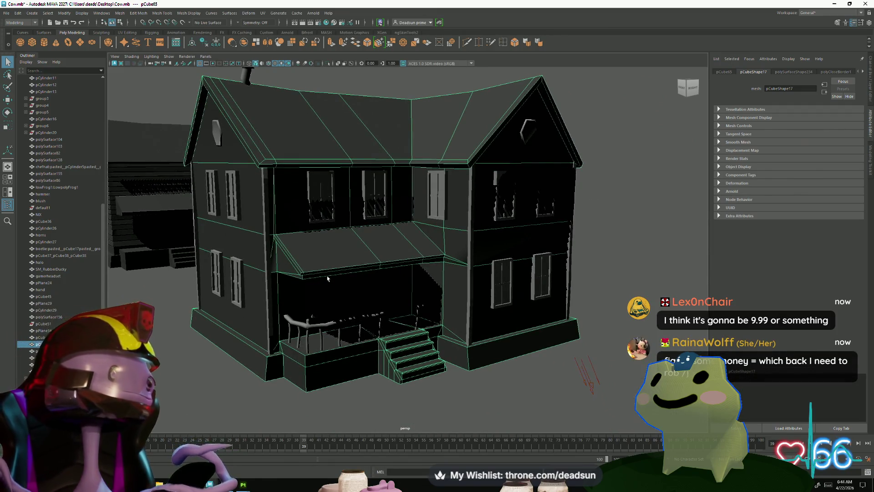
# Turn Shadows back off in the Lighting menu and orbit around the whole house
pyautogui.keyDown('alt'); pyautogui.moveTo(328, 278); pyautogui.dragTo(335, 292); pyautogui.keyUp('alt')
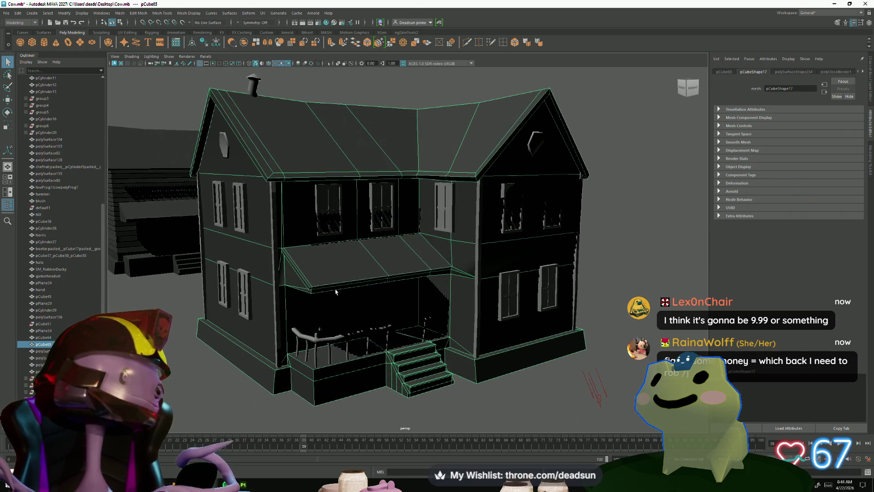
pyautogui.keyDown('alt'); pyautogui.moveTo(335, 292); pyautogui.dragTo(329, 287, button='middle'); pyautogui.keyUp('alt')
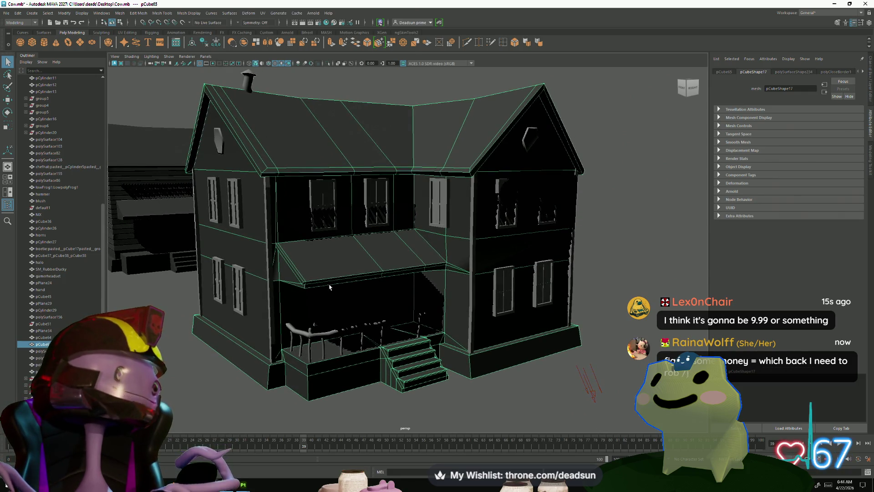
pyautogui.keyDown('alt'); pyautogui.moveTo(330, 287); pyautogui.dragTo(335, 296); pyautogui.keyUp('alt')
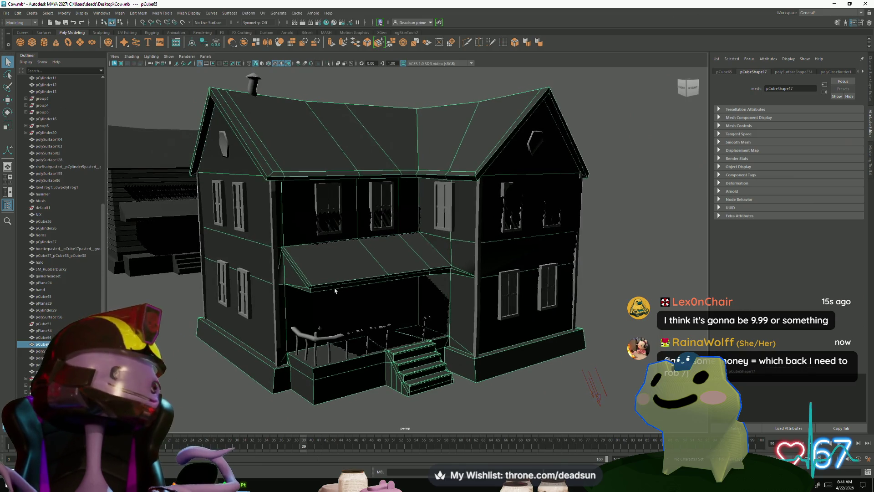
pyautogui.moveTo(335, 295)
pyautogui.keyDown('alt'); pyautogui.mouseDown(button='right')
pyautogui.moveTo(337, 333)
pyautogui.moveTo(348, 339)
pyautogui.mouseUp(button='right'); pyautogui.keyUp('alt')
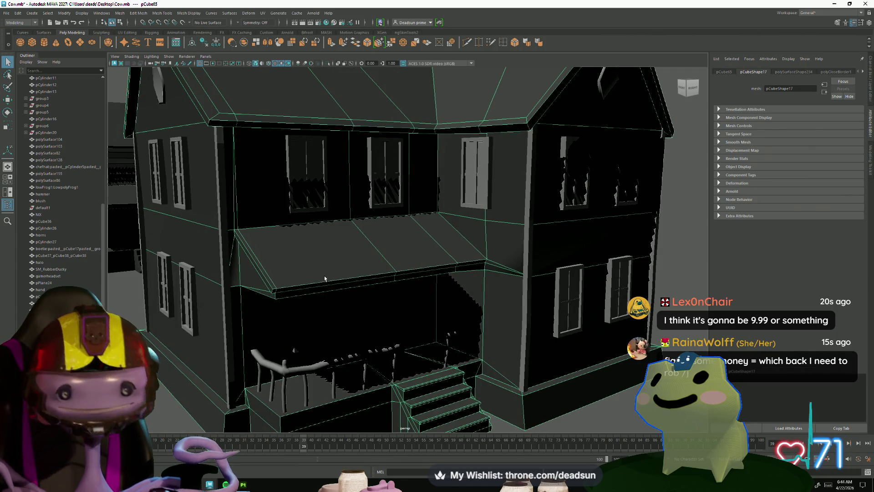
pyautogui.click(152, 56)
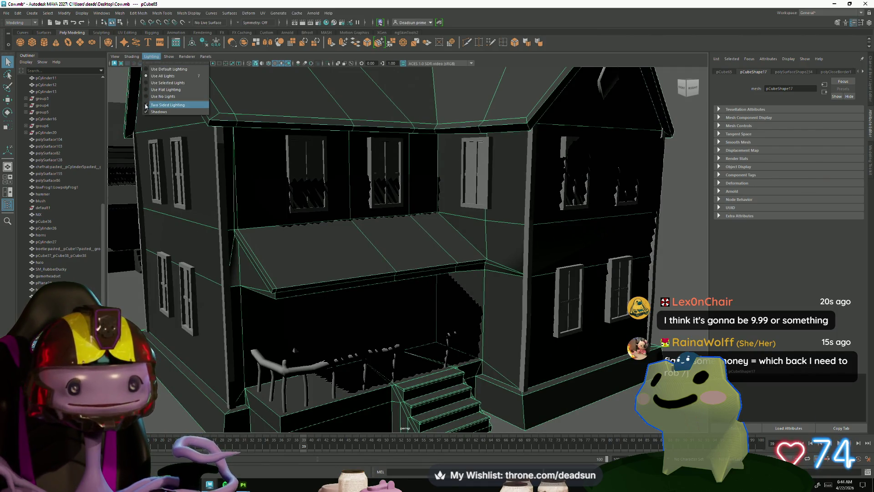
pyautogui.click(159, 112)
pyautogui.keyDown('alt'); pyautogui.moveTo(342, 287); pyautogui.dragTo(321, 266, button='right'); pyautogui.keyUp('alt')
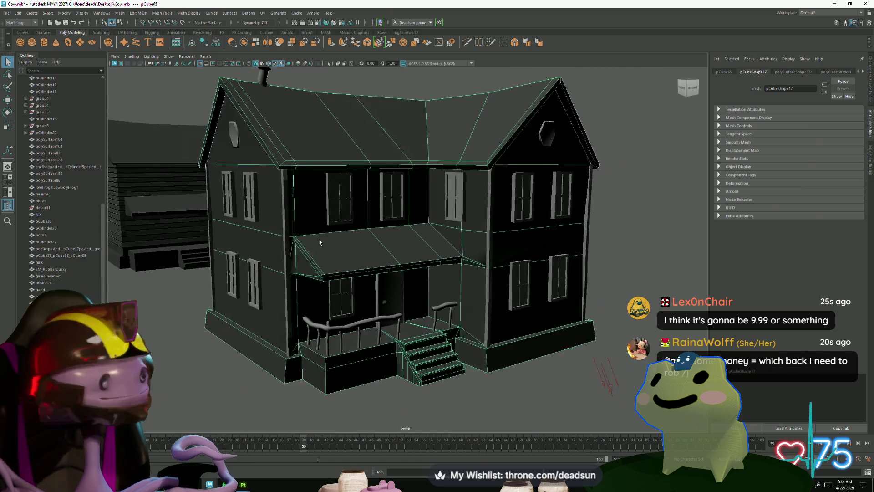
pyautogui.moveTo(331, 254)
pyautogui.keyDown('alt'); pyautogui.mouseDown()
pyautogui.moveTo(323, 260)
pyautogui.moveTo(338, 261)
pyautogui.mouseUp(); pyautogui.keyUp('alt')
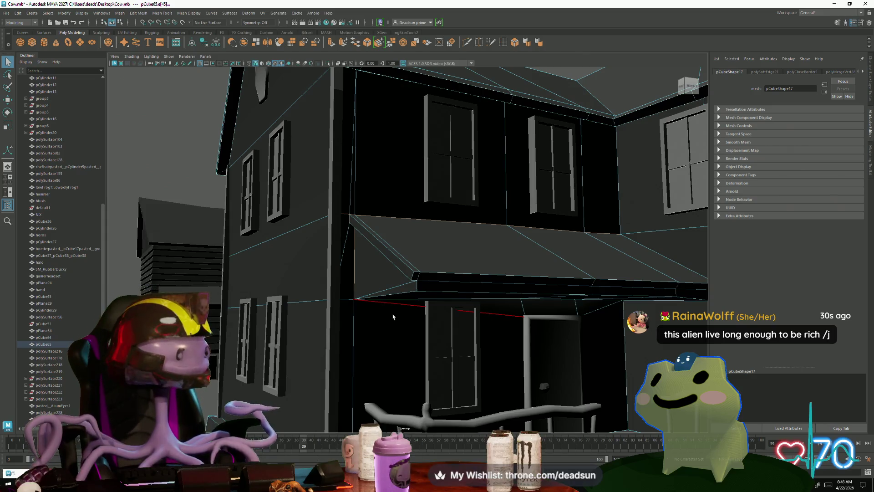
# Inspect the awning up close, then pull out to view the whole farm scene
pyautogui.moveTo(530, 258)
pyautogui.keyDown('alt'); pyautogui.mouseDown()
pyautogui.moveTo(347, 306)
pyautogui.moveTo(287, 308)
pyautogui.mouseUp(); pyautogui.keyUp('alt')
pyautogui.scroll(3, 293, 313)
pyautogui.scroll(3, 287, 315)
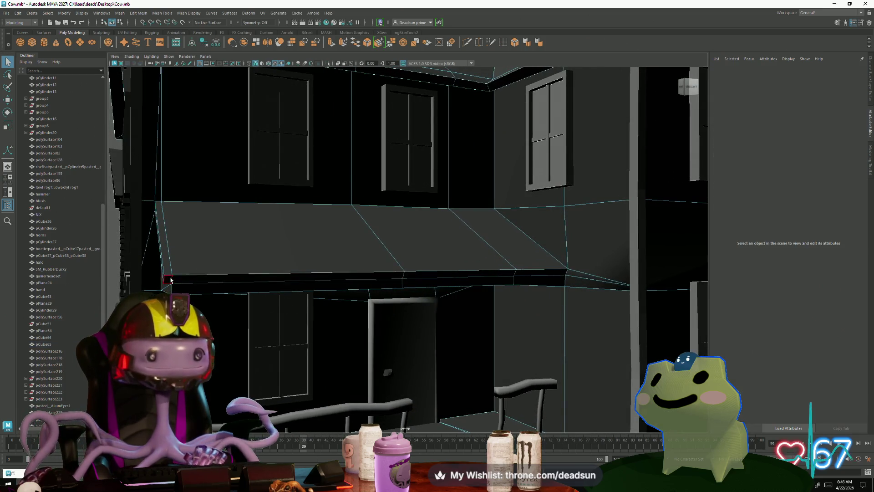
pyautogui.scroll(-10, 220, 281)
pyautogui.keyDown('alt'); pyautogui.moveTo(274, 273); pyautogui.dragTo(342, 266); pyautogui.keyUp('alt')
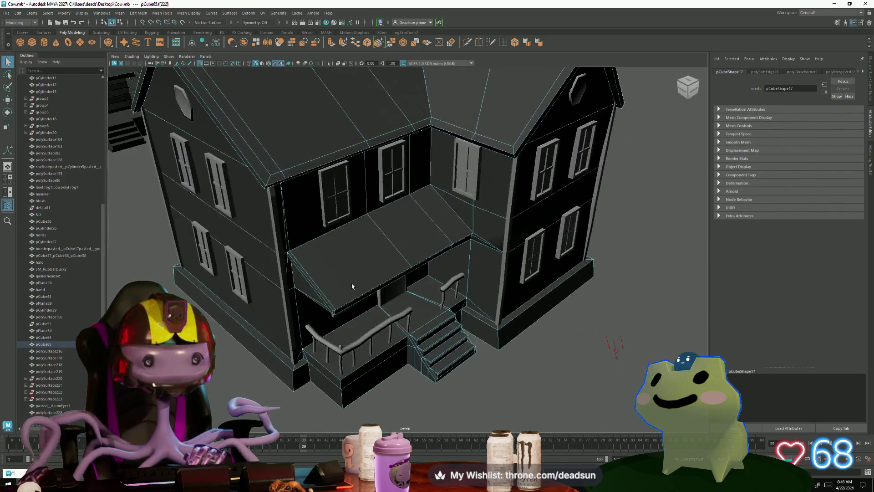
pyautogui.moveTo(341, 267); pyautogui.dragTo(309, 427, button='right')
pyautogui.click(309, 426)
pyautogui.scroll(-5, 309, 426)
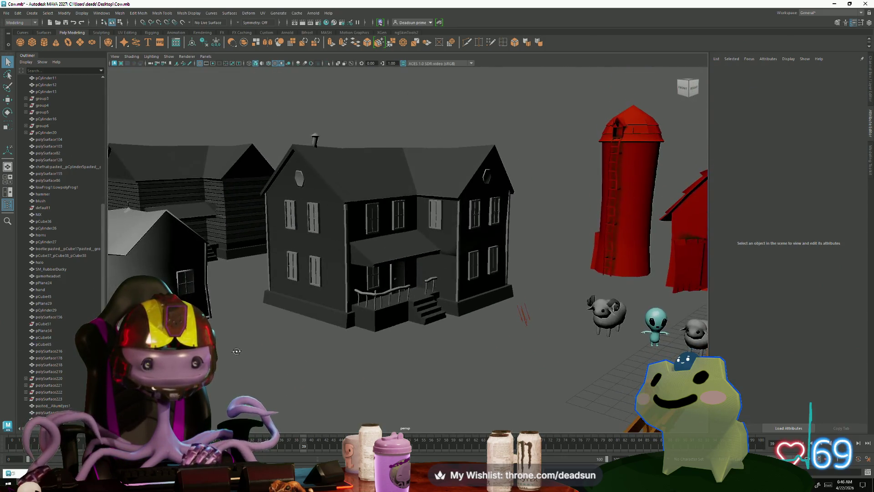
pyautogui.scroll(-4, 410, 342)
pyautogui.moveTo(410, 328)
pyautogui.keyDown('alt'); pyautogui.mouseDown()
pyautogui.moveTo(465, 339)
pyautogui.moveTo(401, 355)
pyautogui.moveTo(344, 355)
pyautogui.moveTo(342, 343)
pyautogui.mouseUp(); pyautogui.keyUp('alt')
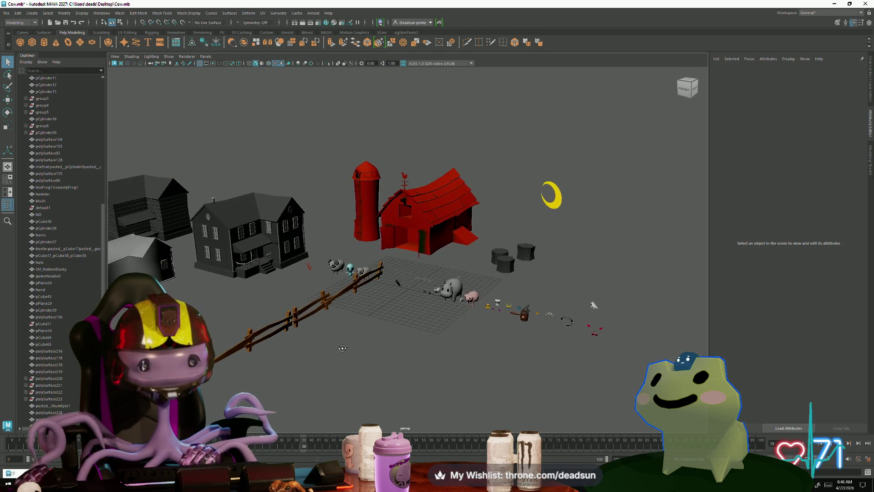
pyautogui.keyDown('alt'); pyautogui.moveTo(343, 342); pyautogui.dragTo(350, 350); pyautogui.keyUp('alt')
# Zoom in on the alien figure, pull back to the wide farm view and select the farmhouse
pyautogui.moveTo(351, 349)
pyautogui.keyDown('alt'); pyautogui.mouseDown(button='right')
pyautogui.moveTo(432, 328)
pyautogui.moveTo(397, 320)
pyautogui.moveTo(452, 335)
pyautogui.mouseUp(button='right'); pyautogui.keyUp('alt')
pyautogui.click(396, 320)
pyautogui.click(452, 336)
pyautogui.keyDown('alt'); pyautogui.moveTo(453, 335); pyautogui.dragTo(463, 343); pyautogui.keyUp('alt')
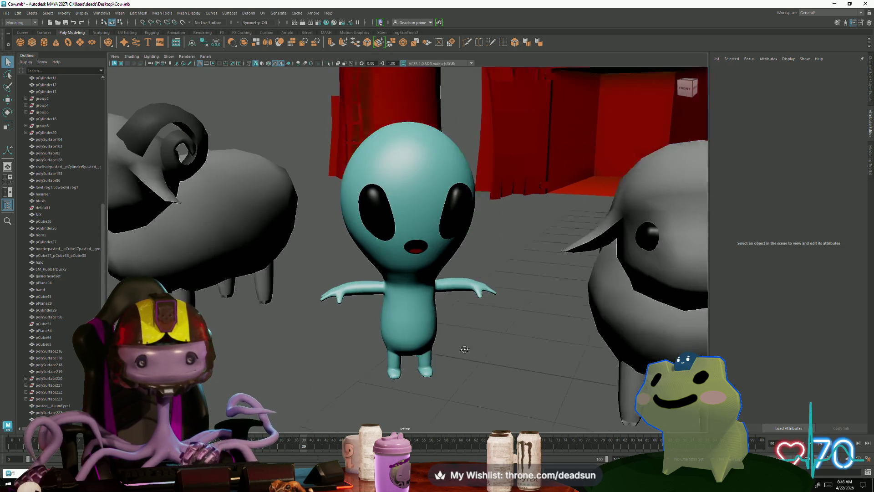
pyautogui.moveTo(463, 342)
pyautogui.keyDown('alt'); pyautogui.mouseDown(button='right')
pyautogui.moveTo(273, 340)
pyautogui.moveTo(280, 321)
pyautogui.mouseUp(button='right'); pyautogui.keyUp('alt')
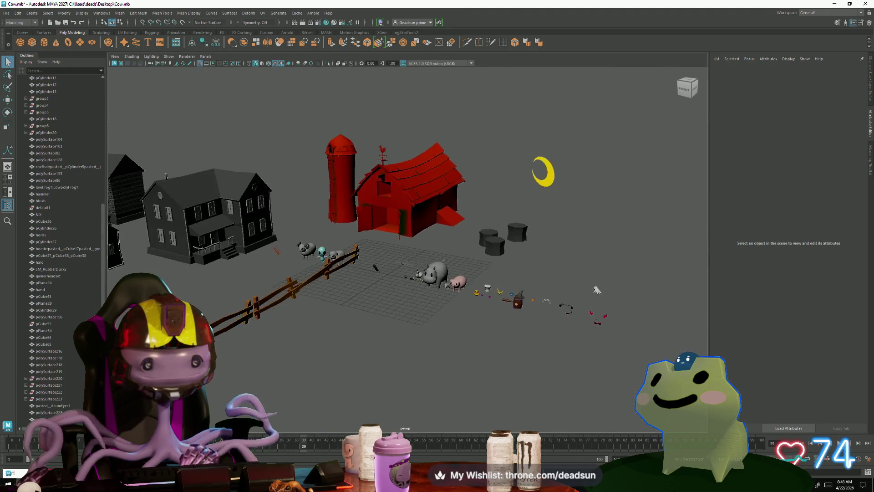
pyautogui.keyDown('alt'); pyautogui.moveTo(280, 322); pyautogui.dragTo(291, 275); pyautogui.keyUp('alt')
pyautogui.click(347, 303)
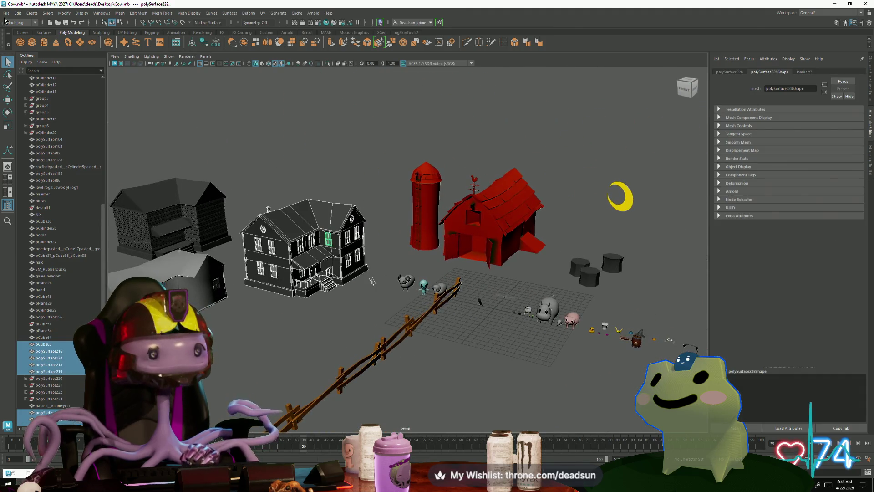
# Delete all construction history via Edit > Delete All by Type, save the scene and deselect
pyautogui.click(17, 13)
pyautogui.moveTo(42, 102)
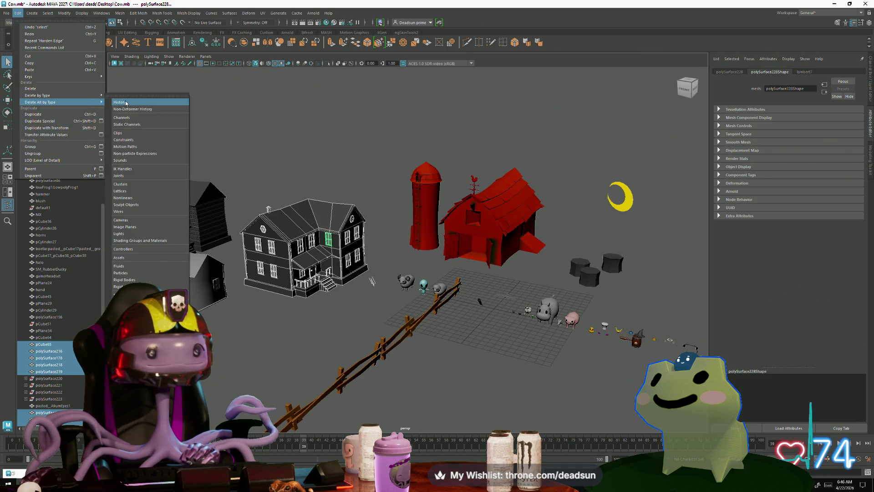
pyautogui.click(126, 103)
pyautogui.click(7, 13)
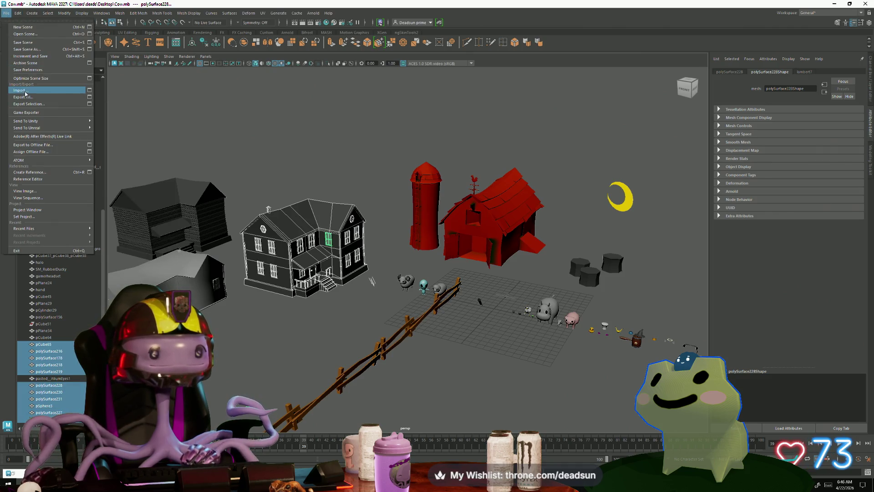
pyautogui.click(31, 44)
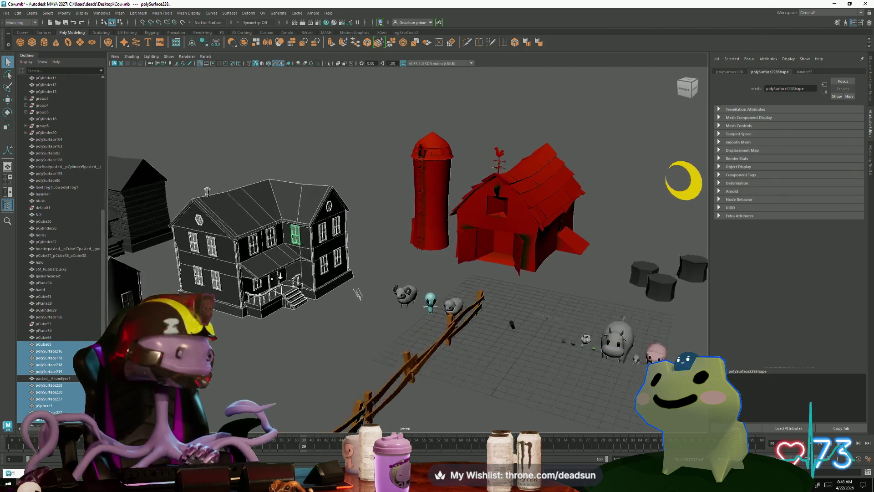
pyautogui.moveTo(301, 286)
pyautogui.keyDown('alt'); pyautogui.mouseDown()
pyautogui.moveTo(294, 253)
pyautogui.moveTo(297, 259)
pyautogui.mouseUp(); pyautogui.keyUp('alt')
pyautogui.click(297, 262)
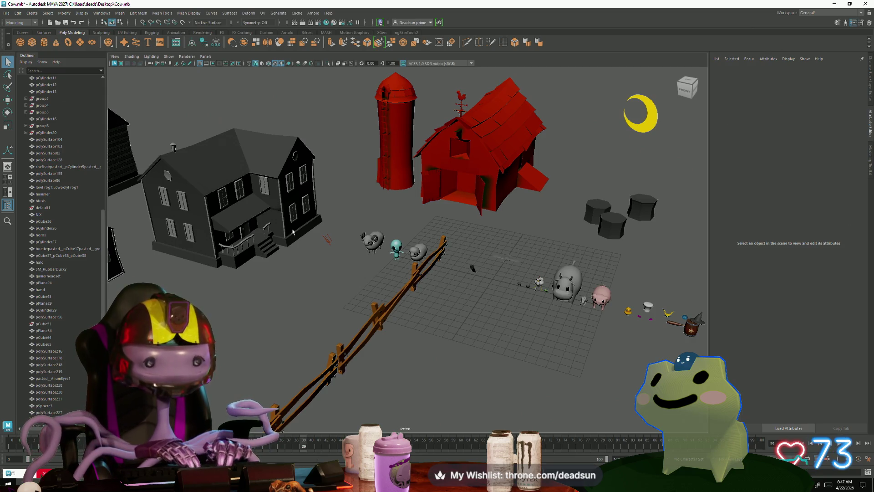
# Navigate around the farm, briefly selecting the log cabin and farmhouse to locate the target house
pyautogui.press('a')
pyautogui.moveTo(405, 290)
pyautogui.keyDown('alt'); pyautogui.mouseDown(button='right')
pyautogui.moveTo(448, 322)
pyautogui.moveTo(376, 278)
pyautogui.mouseUp(button='right'); pyautogui.keyUp('alt')
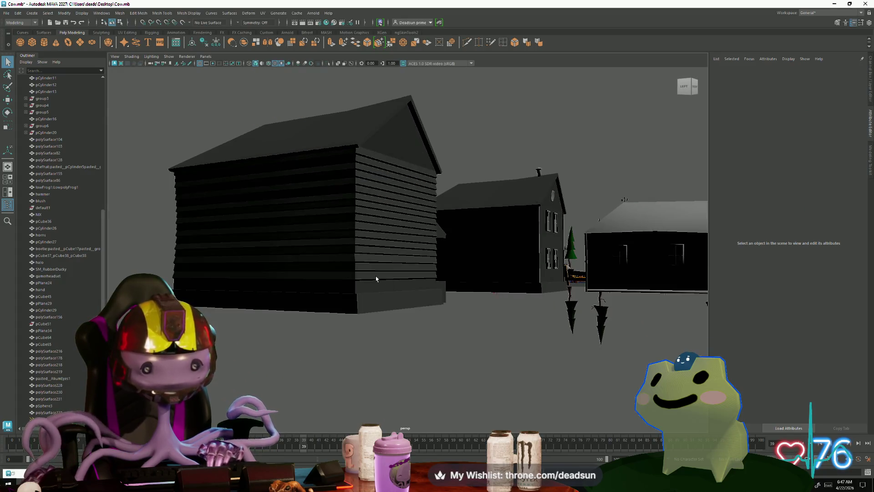
pyautogui.click(376, 277)
pyautogui.keyDown('alt'); pyautogui.moveTo(377, 277); pyautogui.dragTo(355, 329); pyautogui.keyUp('alt')
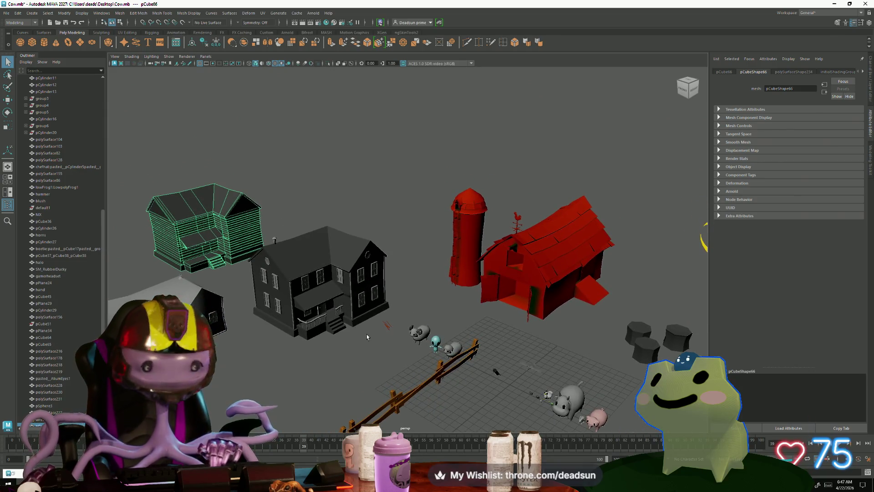
pyautogui.click(354, 321)
pyautogui.hotkey('ctrl', 'z')
pyautogui.click(309, 372)
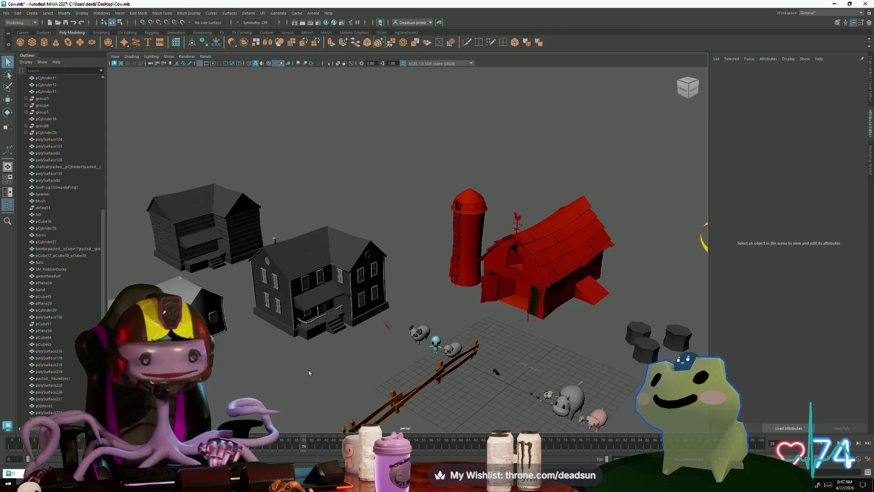
pyautogui.keyDown('alt'); pyautogui.moveTo(211, 264); pyautogui.dragTo(215, 302); pyautogui.keyUp('alt')
pyautogui.keyDown('alt'); pyautogui.moveTo(234, 284); pyautogui.dragTo(295, 274, button='middle'); pyautogui.keyUp('alt')
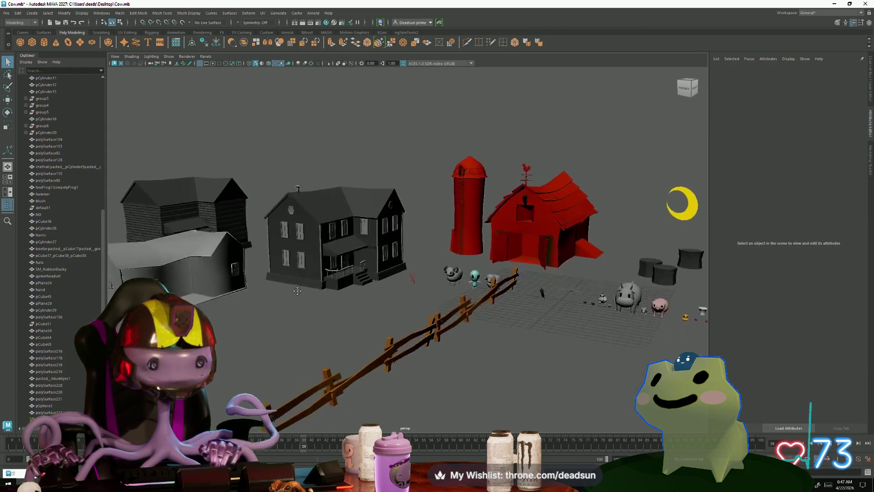
pyautogui.click(294, 262)
pyautogui.scroll(2, 458, 342)
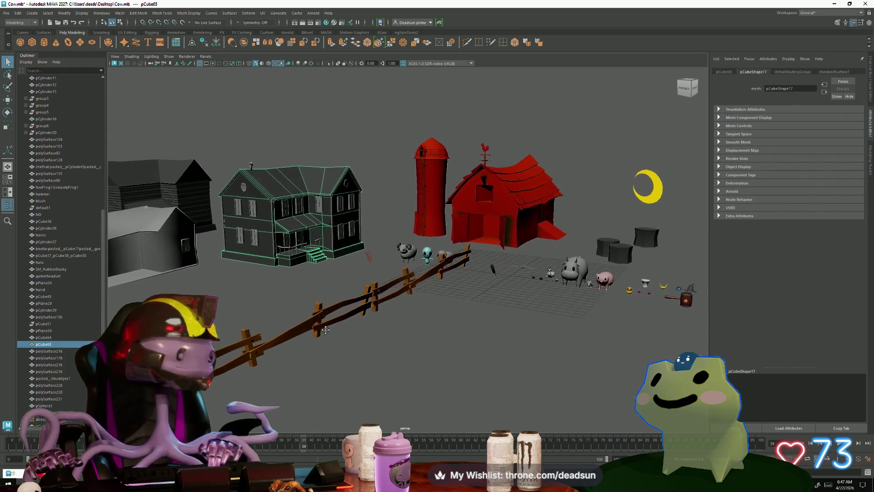
pyautogui.scroll(2, 458, 342)
pyautogui.scroll(3, 459, 343)
pyautogui.scroll(-3, 458, 343)
pyautogui.scroll(-3, 458, 342)
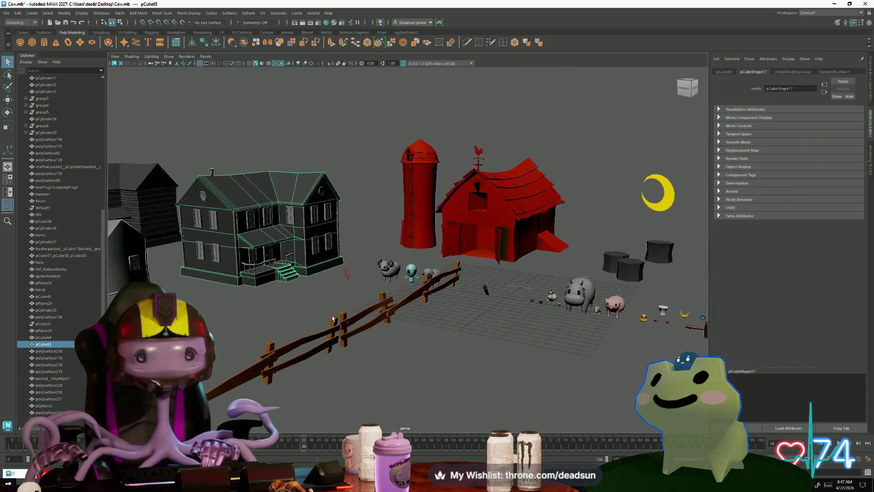
# Select the pale grey one-story house, frame it, and delete it from the scene
pyautogui.moveTo(458, 342)
pyautogui.keyDown('alt'); pyautogui.mouseDown()
pyautogui.moveTo(371, 301)
pyautogui.moveTo(405, 293)
pyautogui.mouseUp(); pyautogui.keyUp('alt')
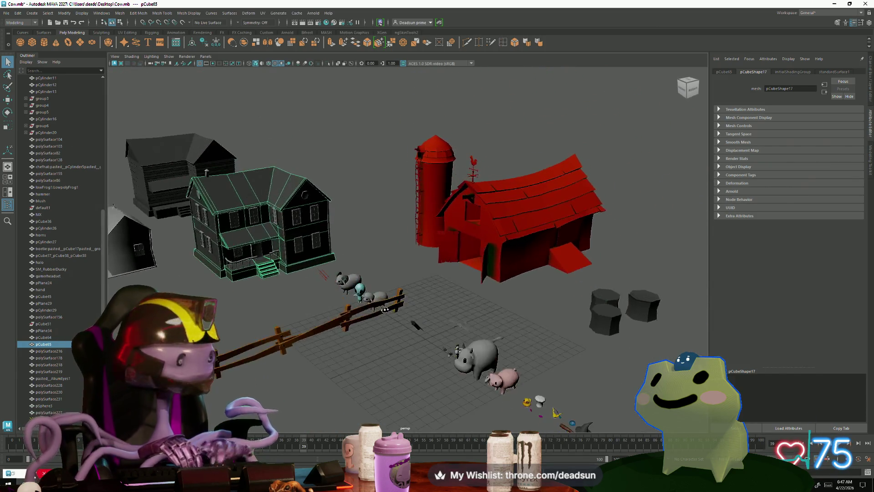
pyautogui.scroll(2, 406, 294)
pyautogui.keyDown('alt'); pyautogui.moveTo(406, 292); pyautogui.dragTo(439, 262, button='middle'); pyautogui.keyUp('alt')
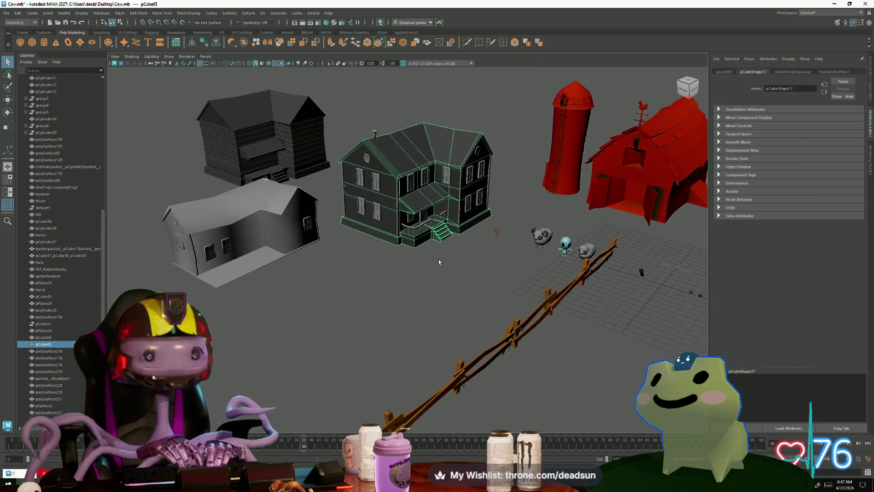
pyautogui.click(281, 244)
pyautogui.press('f')
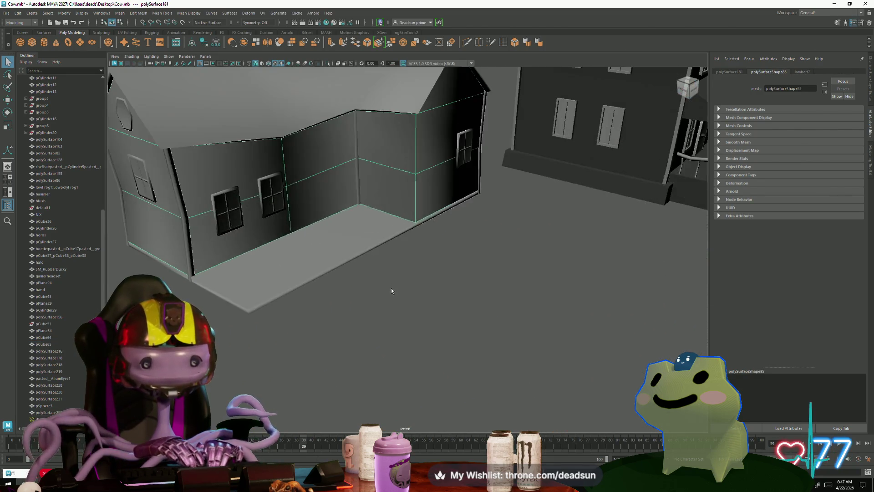
pyautogui.moveTo(391, 291)
pyautogui.keyDown('alt'); pyautogui.mouseDown()
pyautogui.moveTo(462, 323)
pyautogui.moveTo(258, 214)
pyautogui.mouseUp(); pyautogui.keyUp('alt')
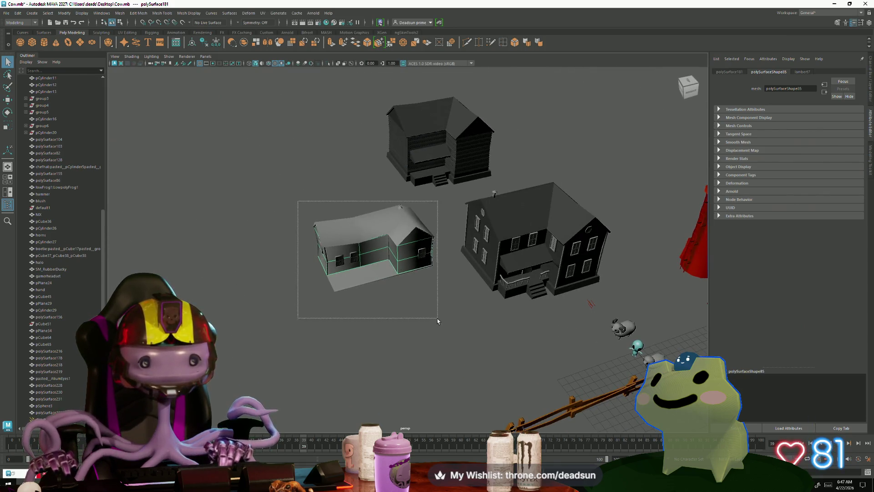
pyautogui.press('Delete')
pyautogui.keyDown('alt'); pyautogui.moveTo(407, 311); pyautogui.dragTo(246, 342); pyautogui.keyUp('alt')
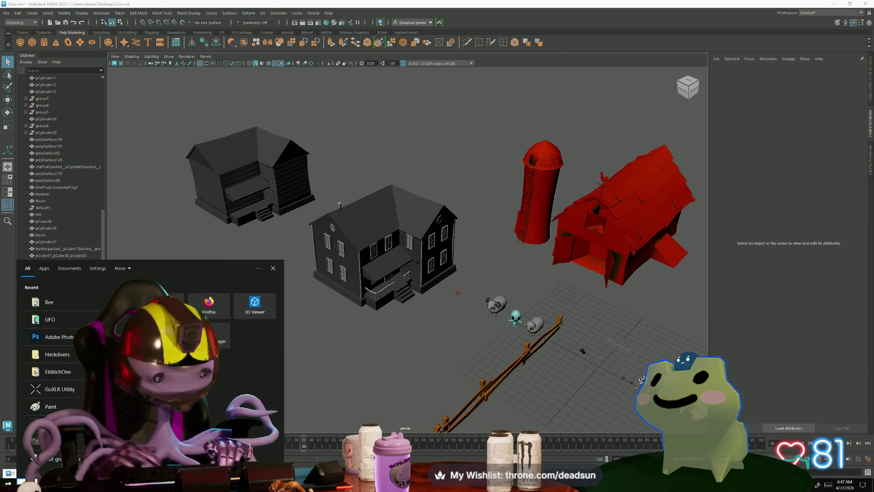
pyautogui.write('ca')
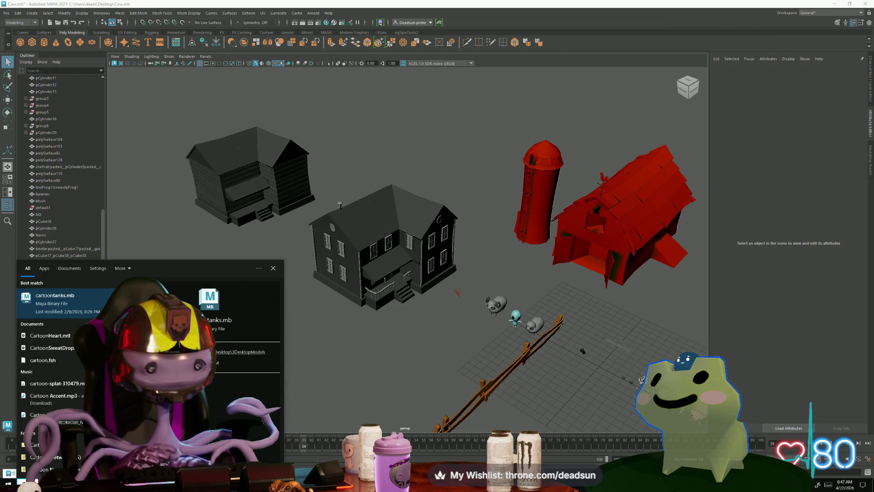
pyautogui.click(77, 298)
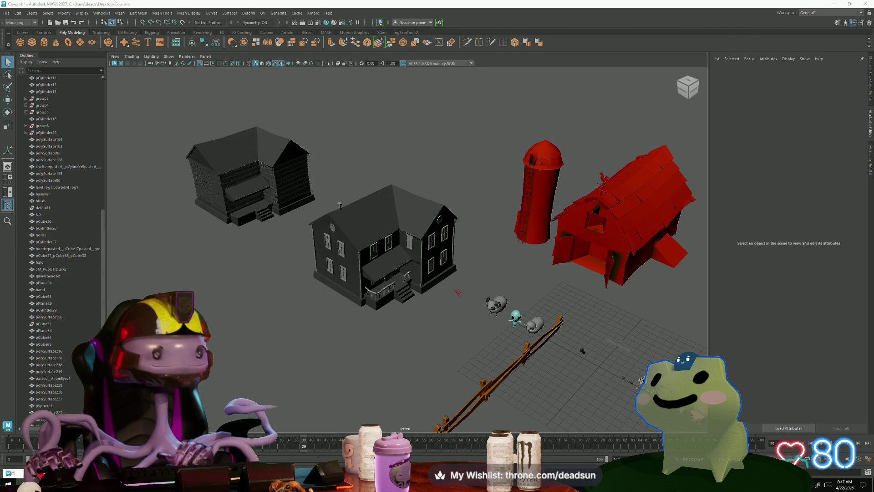
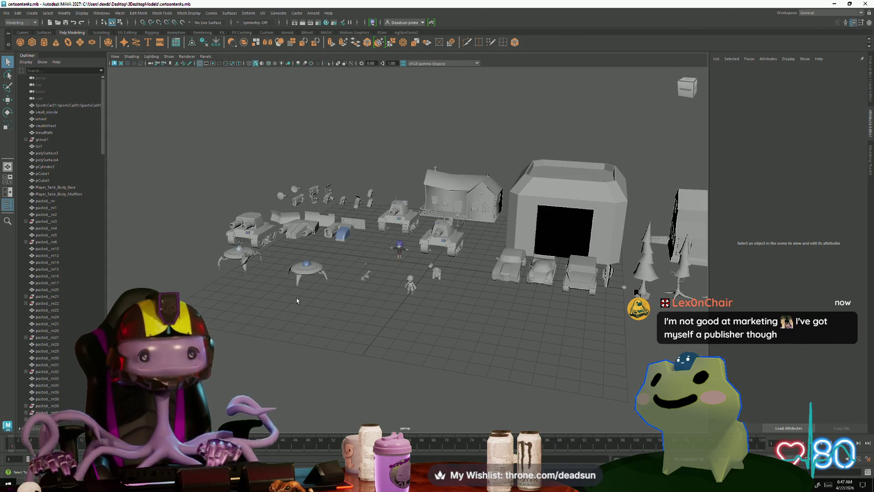
# Orbit over the scene and frame the purple-haired character for a closer look
pyautogui.keyDown('alt'); pyautogui.moveTo(298, 305); pyautogui.dragTo(304, 303); pyautogui.keyUp('alt')
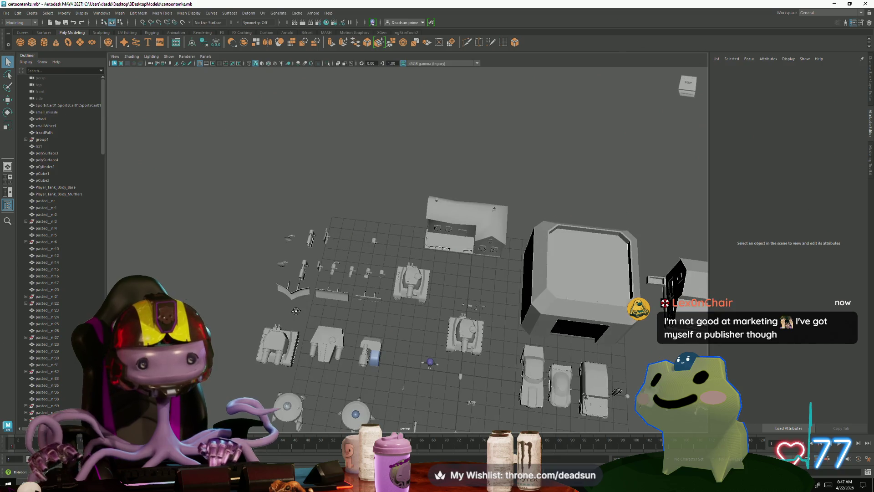
pyautogui.scroll(5, 305, 302)
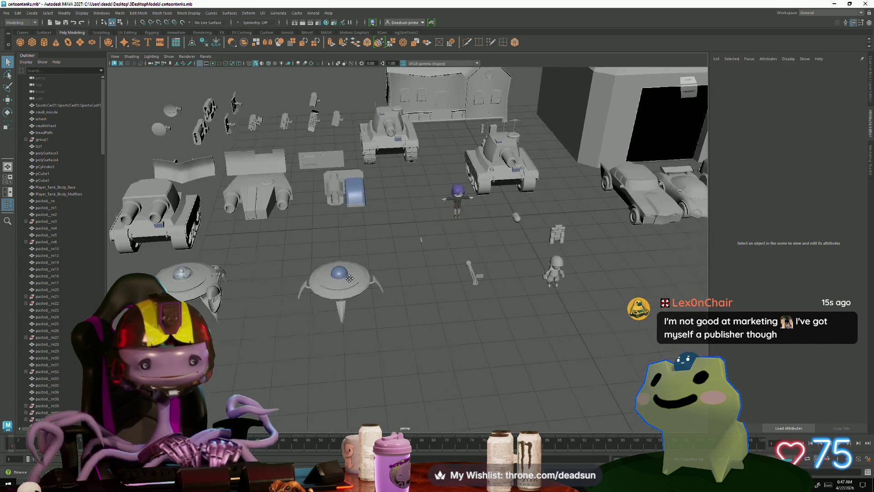
pyautogui.scroll(3, 346, 301)
pyautogui.moveTo(346, 301)
pyautogui.keyDown('alt'); pyautogui.mouseDown()
pyautogui.moveTo(417, 325)
pyautogui.moveTo(452, 370)
pyautogui.mouseUp(); pyautogui.keyUp('alt')
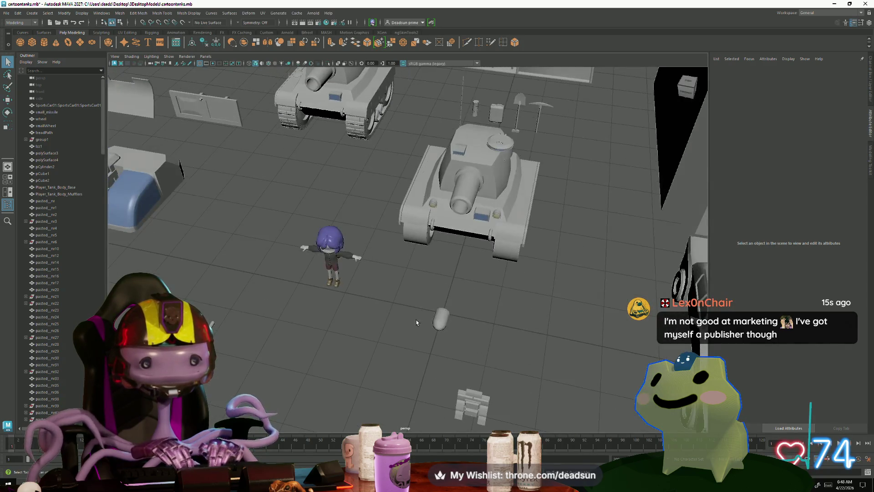
pyautogui.scroll(3, 453, 368)
pyautogui.click(254, 275)
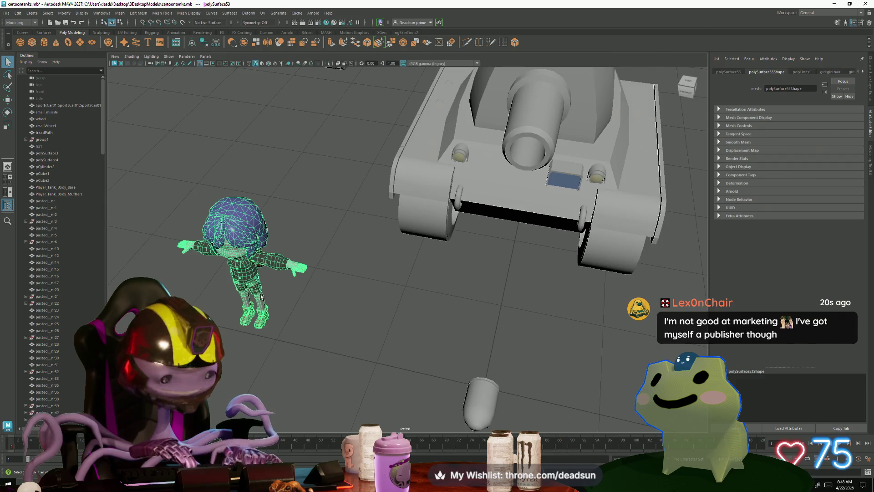
pyautogui.press('f')
pyautogui.moveTo(344, 344)
pyautogui.keyDown('alt'); pyautogui.mouseDown()
pyautogui.moveTo(328, 358)
pyautogui.moveTo(516, 359)
pyautogui.moveTo(349, 354)
pyautogui.moveTo(415, 357)
pyautogui.moveTo(522, 309)
pyautogui.moveTo(361, 365)
pyautogui.mouseUp(); pyautogui.keyUp('alt')
pyautogui.click(336, 349)
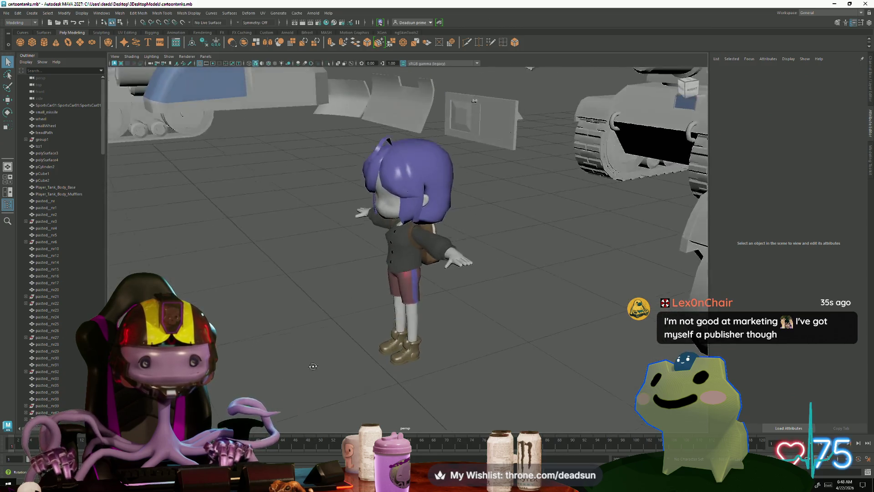
pyautogui.scroll(-3, 361, 365)
pyautogui.scroll(-3, 372, 355)
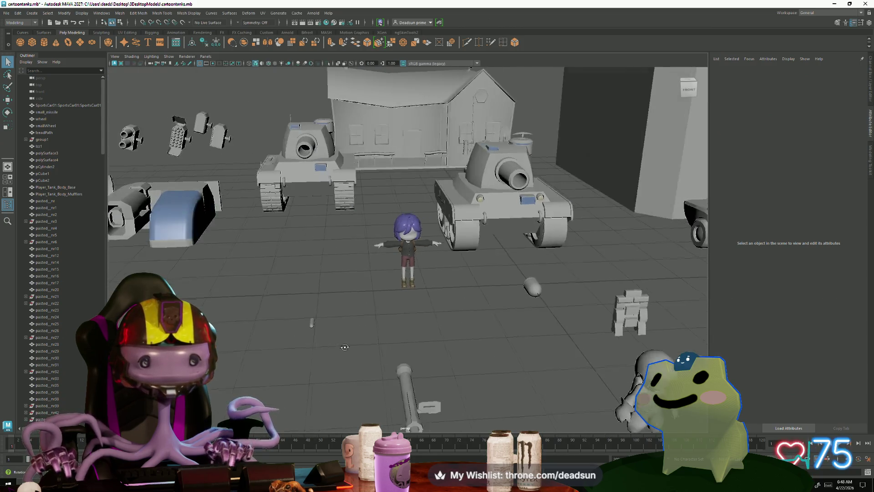
pyautogui.scroll(-3, 397, 340)
pyautogui.scroll(-2, 414, 361)
# Swing toward the garage and cars, then select the small farmhouse and orbit in close
pyautogui.moveTo(414, 360)
pyautogui.keyDown('alt'); pyautogui.mouseDown()
pyautogui.moveTo(314, 365)
pyautogui.moveTo(347, 367)
pyautogui.moveTo(354, 288)
pyautogui.mouseUp(); pyautogui.keyUp('alt')
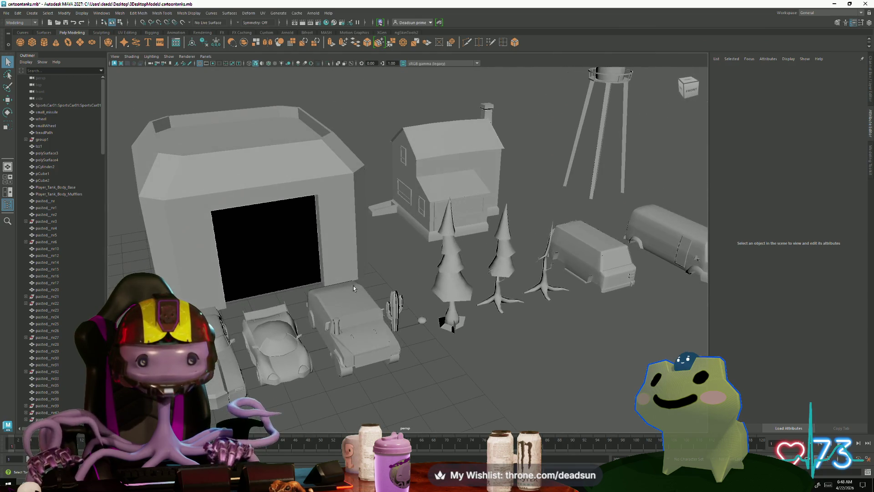
pyautogui.click(432, 158)
pyautogui.moveTo(432, 159)
pyautogui.keyDown('alt'); pyautogui.mouseDown()
pyautogui.moveTo(503, 299)
pyautogui.moveTo(498, 305)
pyautogui.moveTo(544, 302)
pyautogui.mouseUp(); pyautogui.keyUp('alt')
pyautogui.scroll(-3, 547, 290)
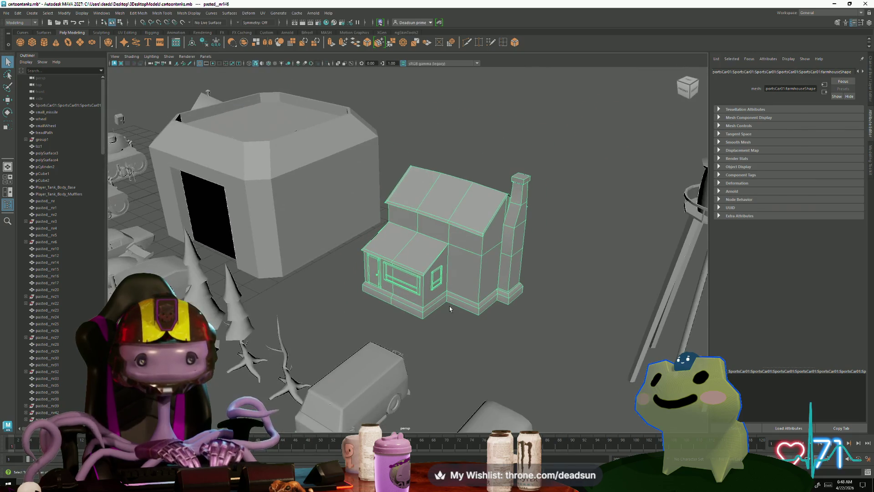
# Combine the farmhouse pieces into one mesh and cut the chimney out of the scene
pyautogui.click(106, 14)
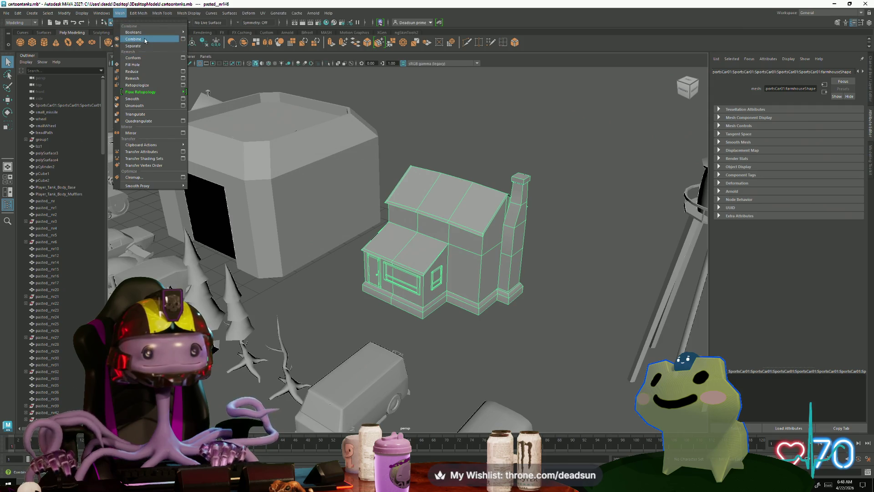
pyautogui.click(144, 40)
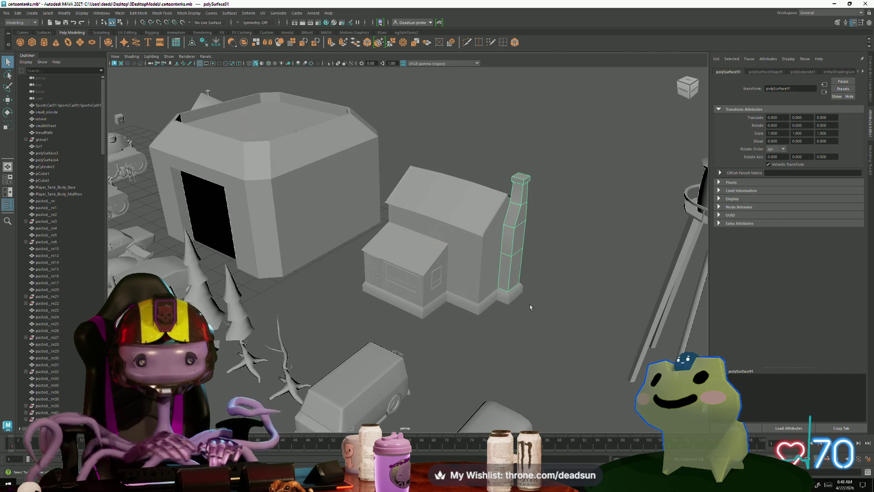
pyautogui.scroll(-2, 526, 306)
pyautogui.scroll(-3, 523, 306)
pyautogui.keyDown('alt'); pyautogui.moveTo(400, 301); pyautogui.dragTo(445, 309); pyautogui.keyUp('alt')
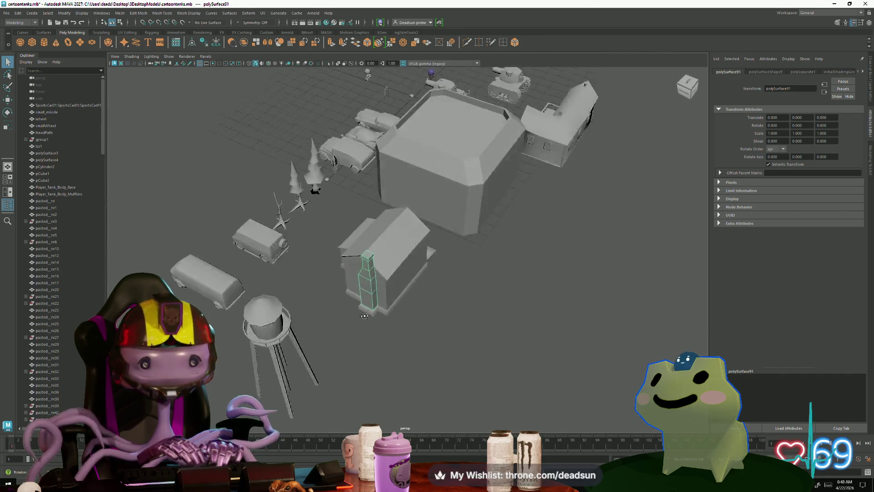
pyautogui.press('Delete')
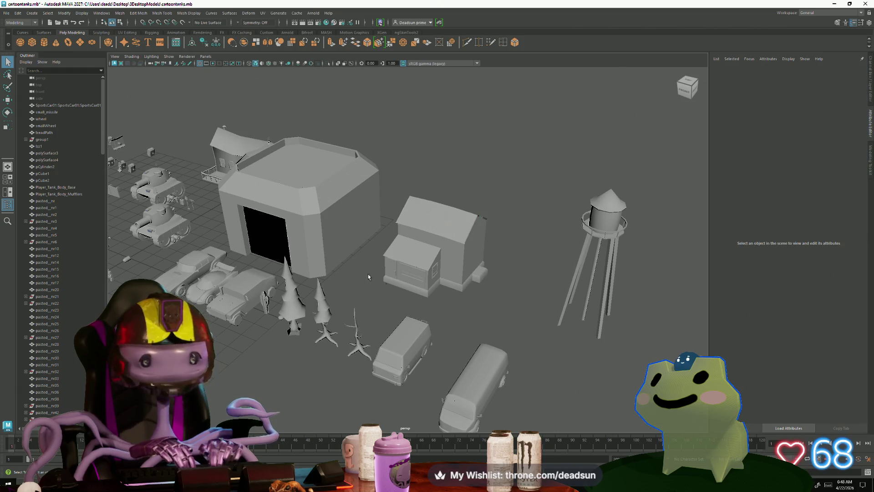
# Look around the buildings once more, then switch over to the Cow scene window
pyautogui.moveTo(268, 337)
pyautogui.keyDown('alt'); pyautogui.mouseDown()
pyautogui.moveTo(398, 379)
pyautogui.moveTo(372, 364)
pyautogui.mouseUp(); pyautogui.keyUp('alt')
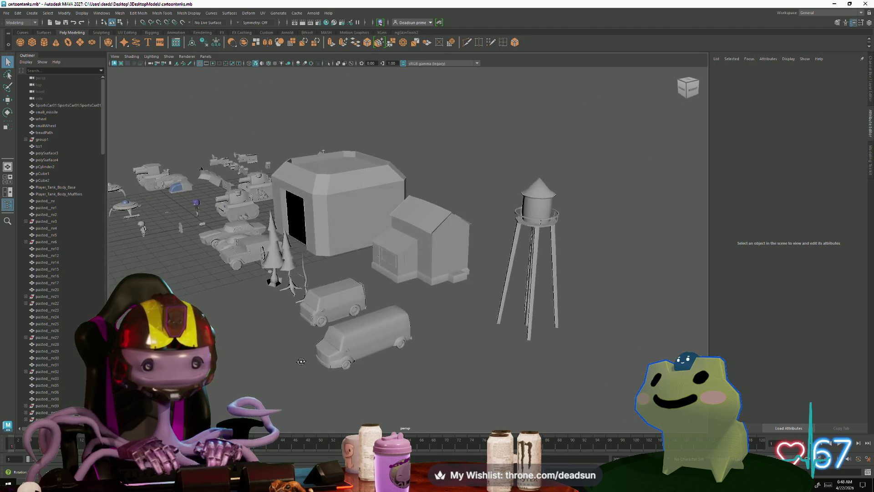
pyautogui.keyDown('alt'); pyautogui.moveTo(373, 364); pyautogui.dragTo(359, 365); pyautogui.keyUp('alt')
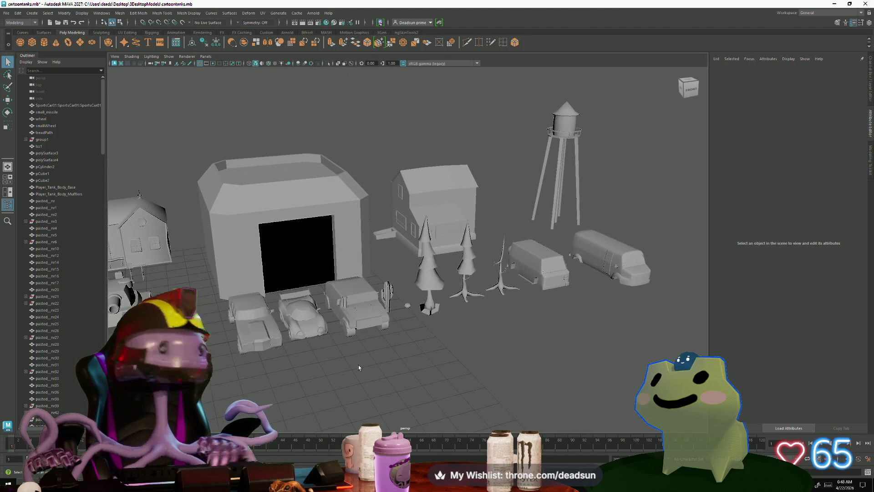
pyautogui.hotkey('alt', 'Tab')
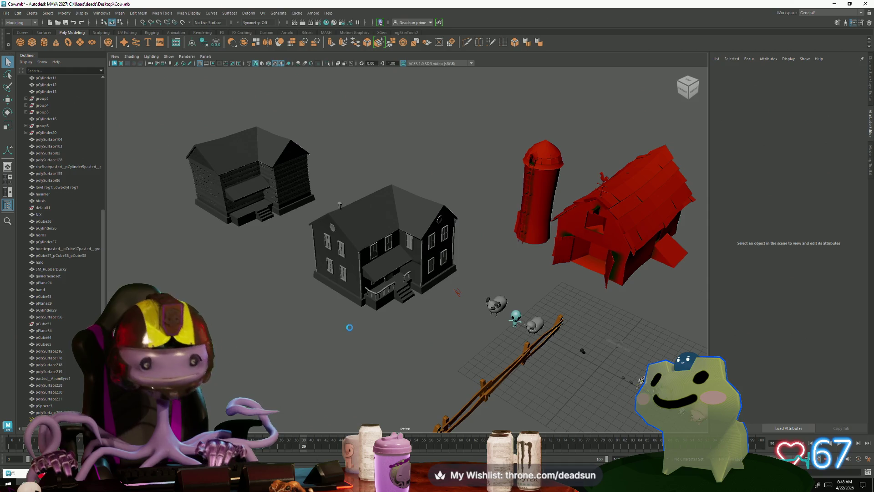
# Select the pasted group7 chimney and frame it in the view
pyautogui.click(350, 328)
pyautogui.scroll(-3, 275, 312)
pyautogui.scroll(1, 409, 333)
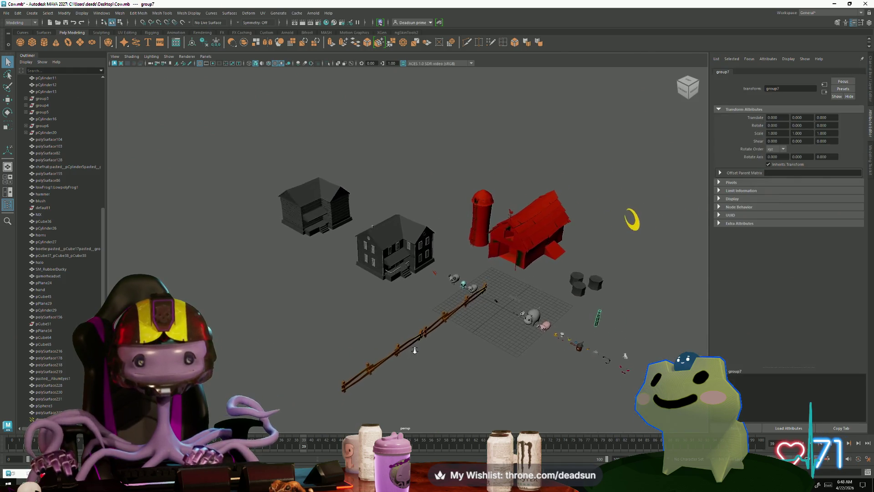
pyautogui.press('w')
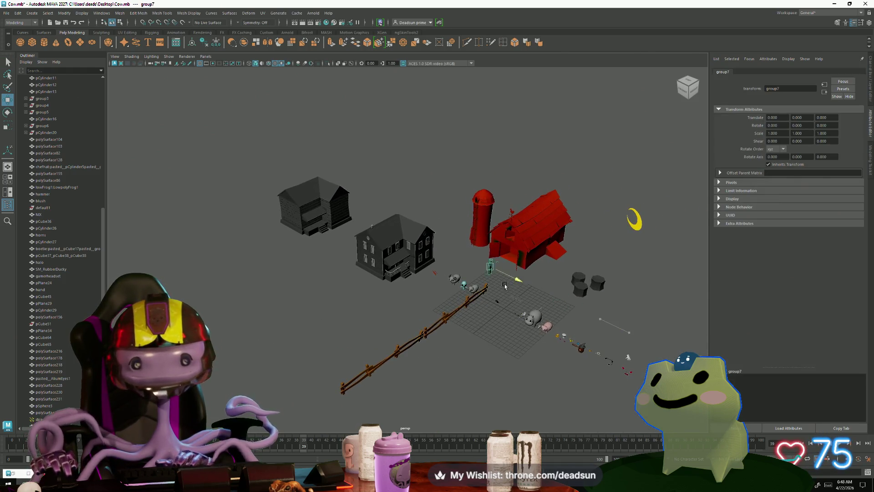
pyautogui.press('e')
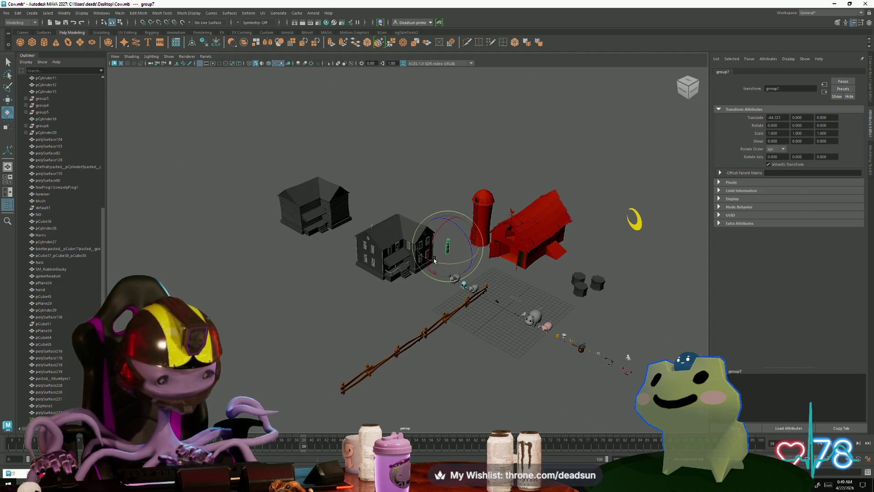
pyautogui.keyDown('alt'); pyautogui.moveTo(437, 263); pyautogui.dragTo(425, 270); pyautogui.keyUp('alt')
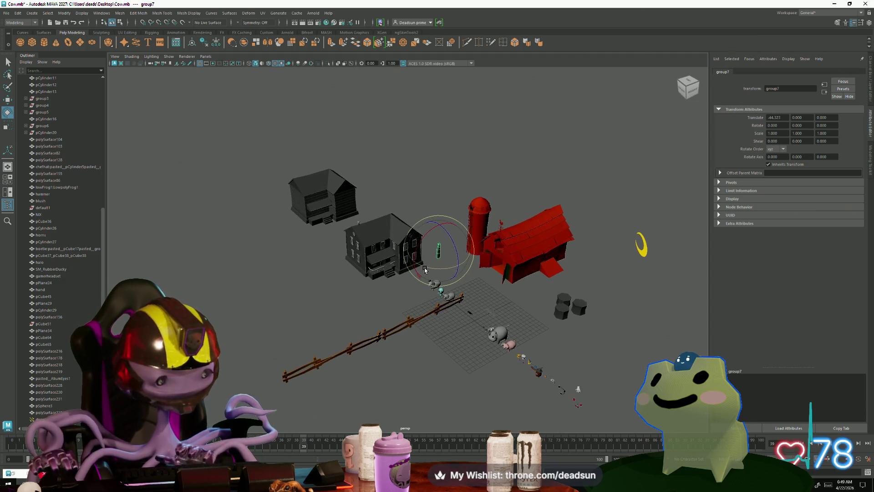
pyautogui.press('f')
pyautogui.scroll(-10, 455, 295)
pyautogui.scroll(3, 437, 287)
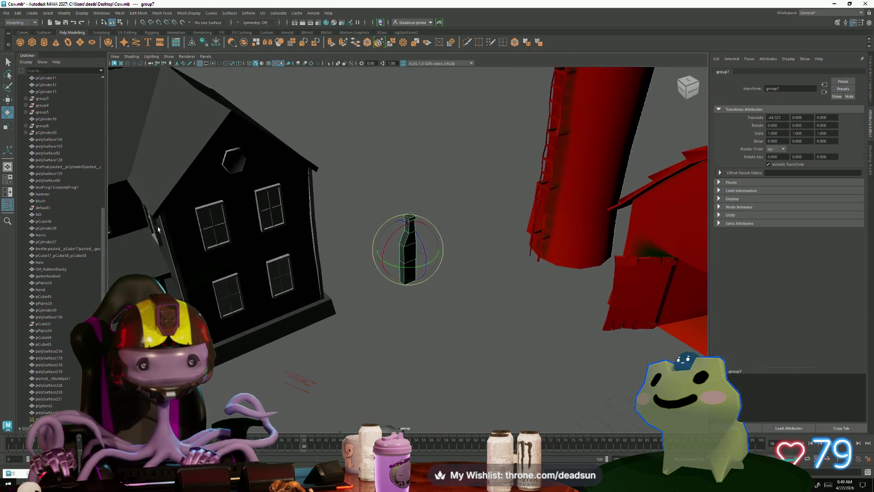
pyautogui.scroll(2, 423, 284)
pyautogui.scroll(2, 410, 282)
# Scale the chimney up to about 2.6, rotate it 90 degrees in Y, and move it toward the black house
pyautogui.press('r')
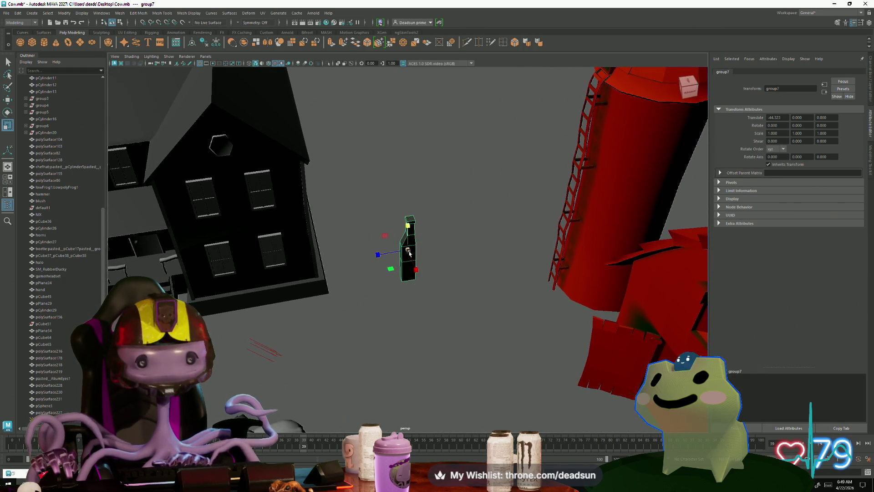
pyautogui.moveTo(408, 251); pyautogui.dragTo(472, 240)
pyautogui.press('e')
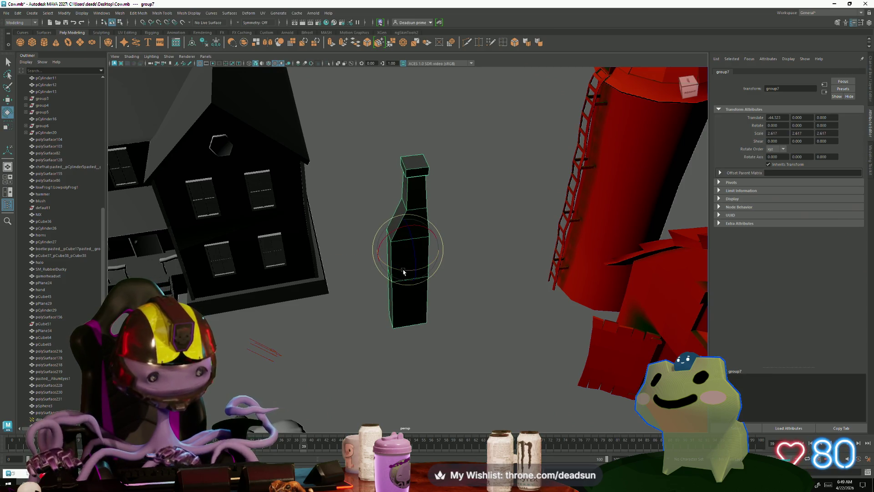
pyautogui.moveTo(396, 271); pyautogui.dragTo(413, 288)
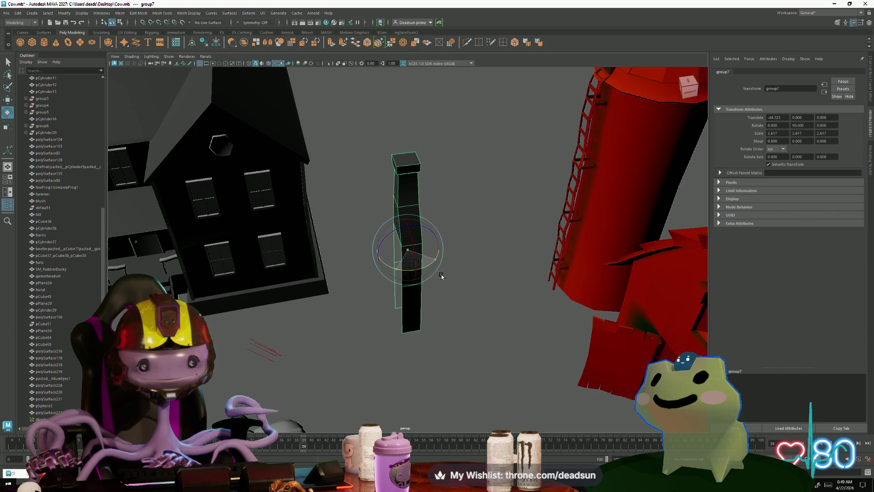
pyautogui.press('w')
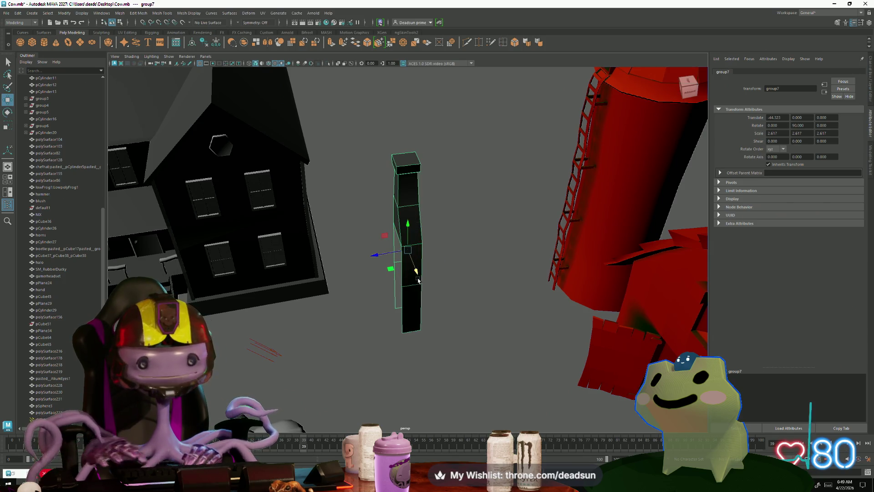
pyautogui.moveTo(417, 278)
pyautogui.mouseDown()
pyautogui.moveTo(331, 163)
pyautogui.moveTo(279, 153)
pyautogui.moveTo(390, 309)
pyautogui.mouseUp()
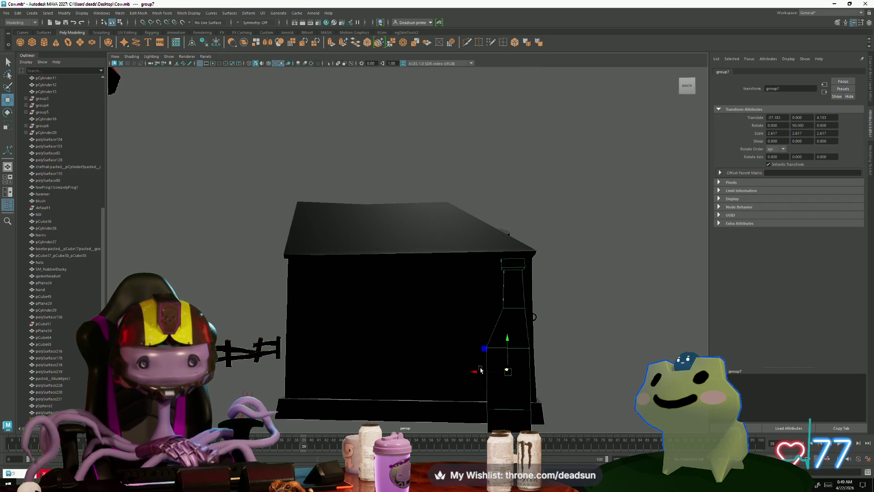
# Slide the chimney along the black house's side, then raise and shrink it slightly
pyautogui.moveTo(480, 370)
pyautogui.mouseDown()
pyautogui.moveTo(318, 348)
pyautogui.moveTo(336, 340)
pyautogui.moveTo(347, 277)
pyautogui.moveTo(383, 321)
pyautogui.moveTo(476, 281)
pyautogui.mouseUp()
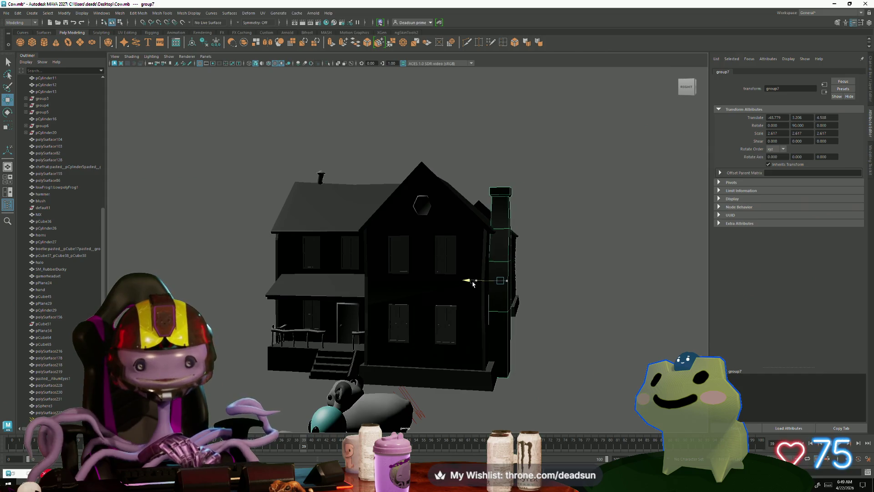
pyautogui.moveTo(476, 282); pyautogui.dragTo(470, 280)
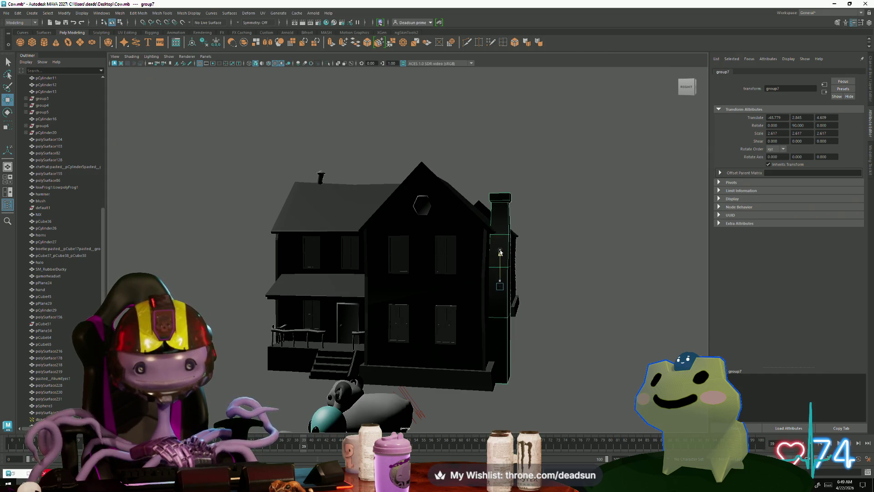
pyautogui.moveTo(490, 268)
pyautogui.keyDown('alt'); pyautogui.mouseDown()
pyautogui.moveTo(489, 291)
pyautogui.moveTo(513, 283)
pyautogui.moveTo(489, 232)
pyautogui.mouseUp(); pyautogui.keyUp('alt')
pyautogui.press('r')
pyautogui.press('r')
pyautogui.moveTo(488, 264); pyautogui.dragTo(475, 282)
# Orbit to the front of the house and select the chimney's vertices
pyautogui.moveTo(473, 312)
pyautogui.keyDown('alt'); pyautogui.mouseDown()
pyautogui.moveTo(484, 323)
pyautogui.moveTo(477, 319)
pyautogui.mouseUp(); pyautogui.keyUp('alt')
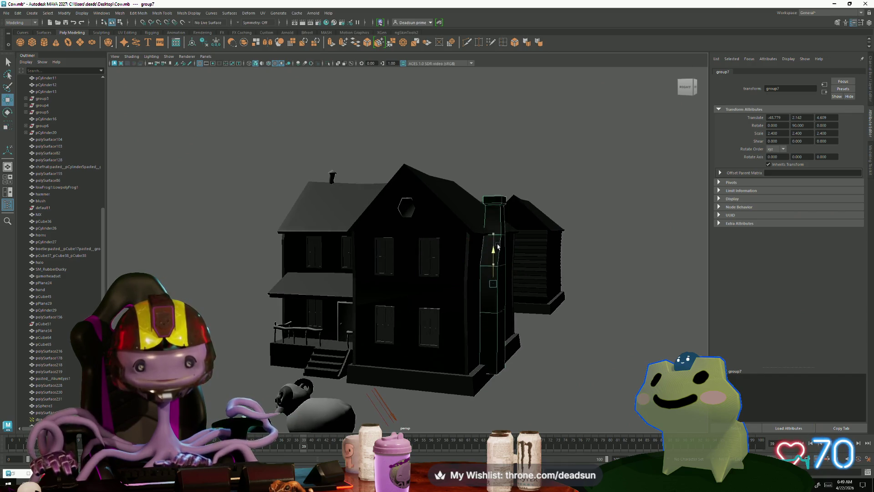
pyautogui.keyDown('alt'); pyautogui.moveTo(511, 233); pyautogui.dragTo(510, 293); pyautogui.keyUp('alt')
pyautogui.moveTo(484, 278); pyautogui.dragTo(523, 356, button='right')
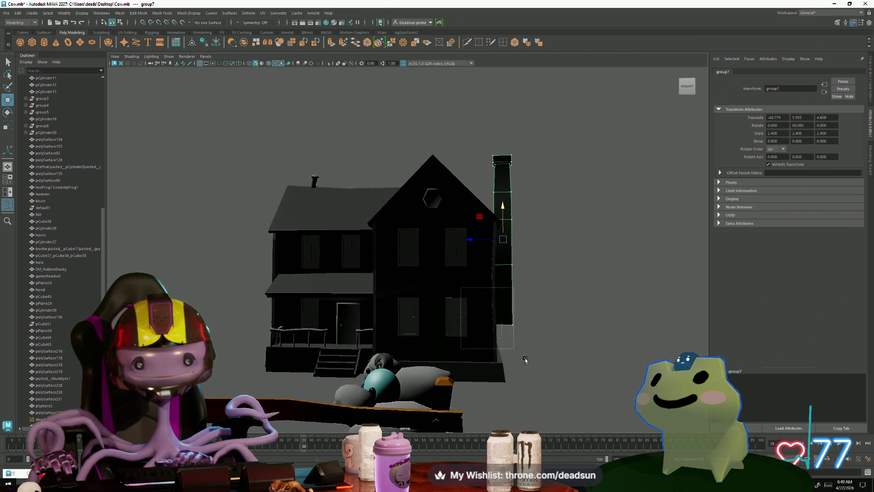
pyautogui.moveTo(523, 358); pyautogui.dragTo(509, 309)
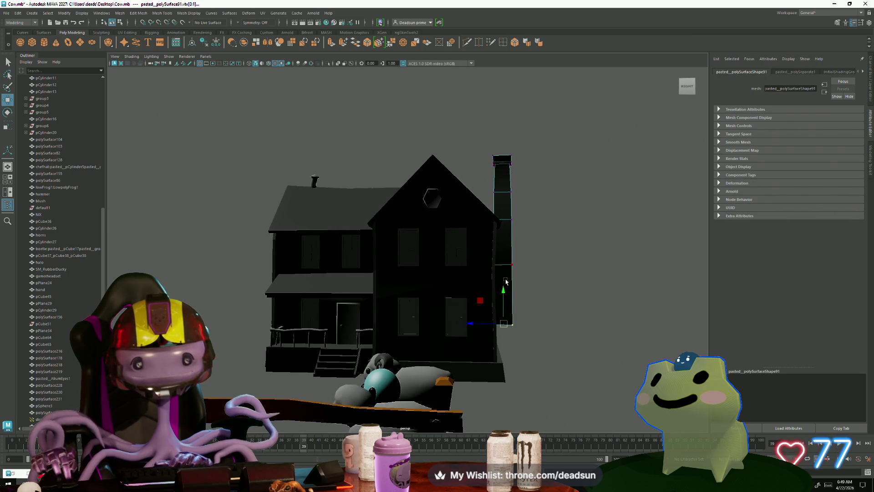
pyautogui.keyDown('alt'); pyautogui.moveTo(503, 294); pyautogui.dragTo(478, 314); pyautogui.keyUp('alt')
pyautogui.scroll(3, 441, 332)
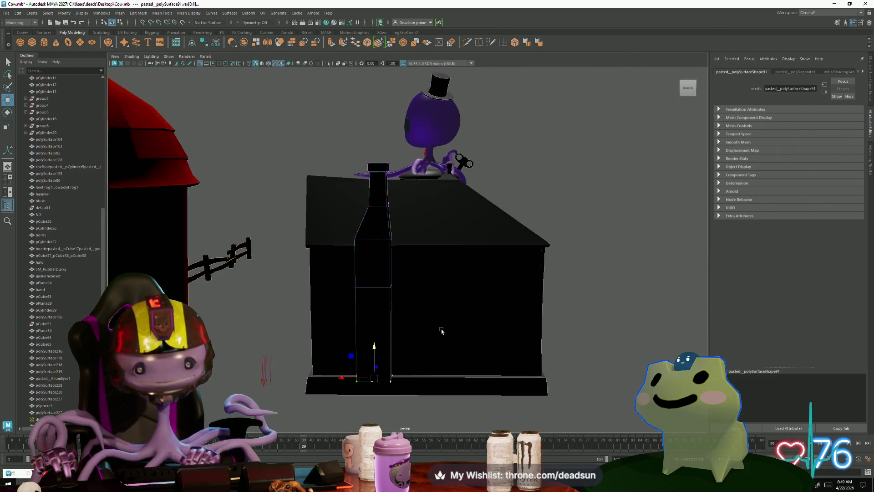
# Check the house body from underneath, then select the chimney for editing
pyautogui.click(432, 368)
pyautogui.scroll(-3, 432, 368)
pyautogui.moveTo(433, 368)
pyautogui.keyDown('alt'); pyautogui.mouseDown()
pyautogui.moveTo(440, 381)
pyautogui.moveTo(378, 351)
pyautogui.moveTo(376, 362)
pyautogui.moveTo(300, 345)
pyautogui.mouseUp(); pyautogui.keyUp('alt')
pyautogui.scroll(3, 439, 381)
pyautogui.scroll(-3, 439, 380)
pyautogui.scroll(3, 378, 351)
pyautogui.scroll(3, 377, 363)
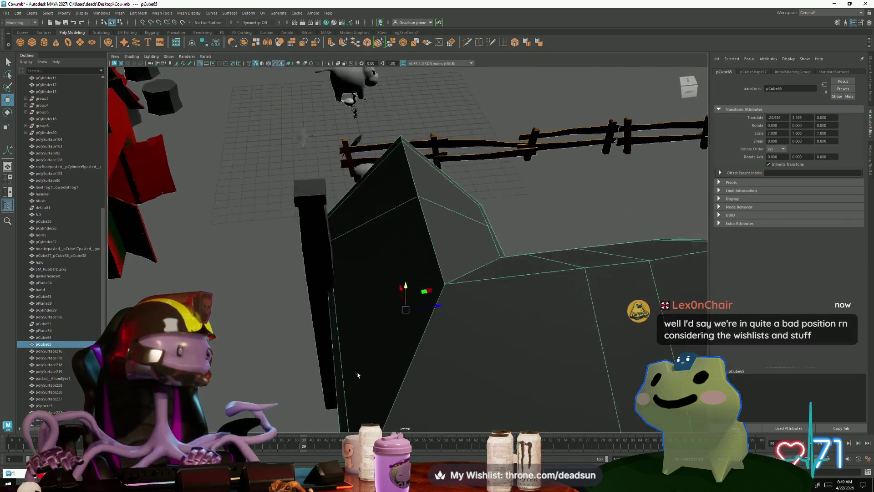
pyautogui.scroll(2, 338, 391)
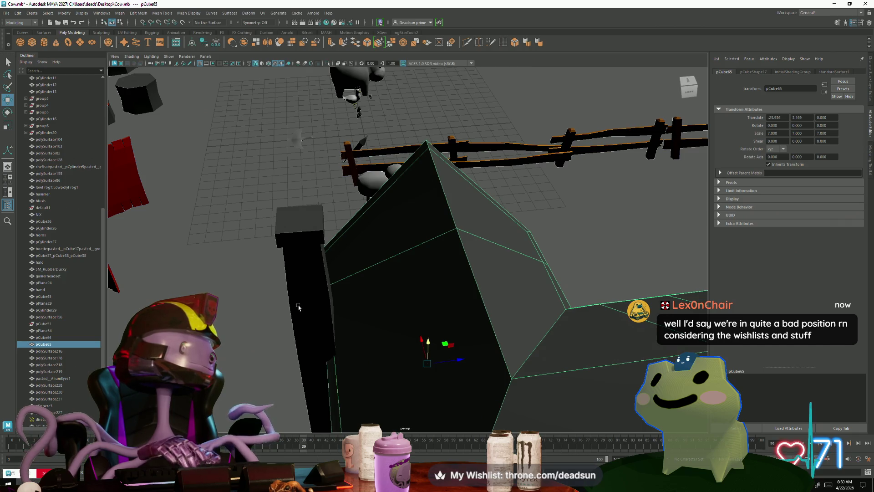
pyautogui.click(305, 291)
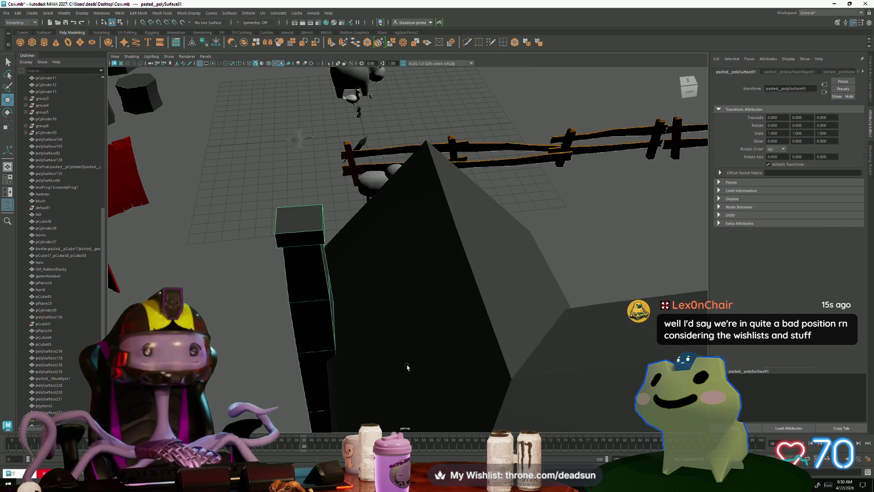
pyautogui.scroll(-5, 306, 290)
# Centre the chimney's pivot via Modify > Center Pivot and frame it side-on
pyautogui.moveTo(305, 290)
pyautogui.keyDown('alt'); pyautogui.mouseDown()
pyautogui.moveTo(426, 343)
pyautogui.moveTo(243, 186)
pyautogui.mouseUp(); pyautogui.keyUp('alt')
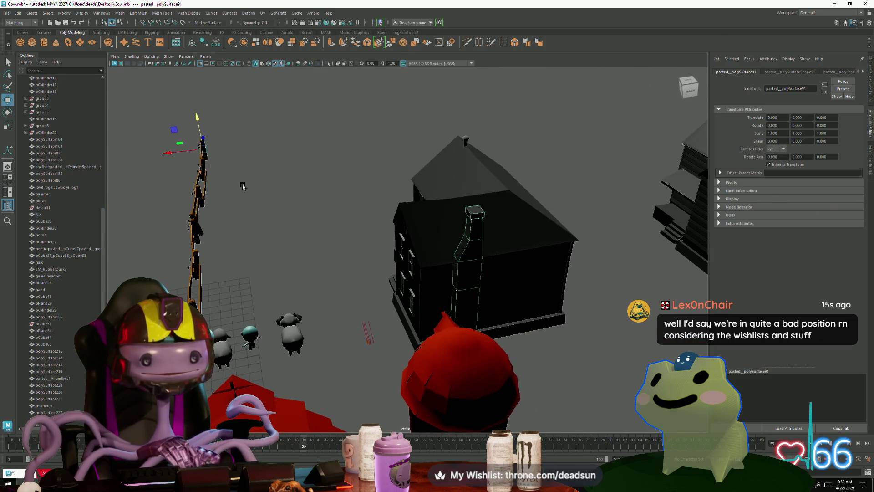
pyautogui.click(120, 14)
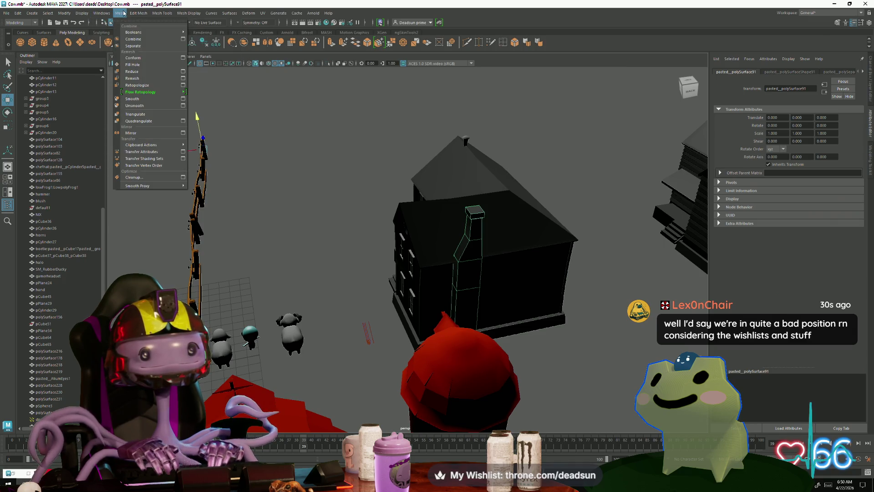
pyautogui.click(198, 204)
pyautogui.click(159, 13)
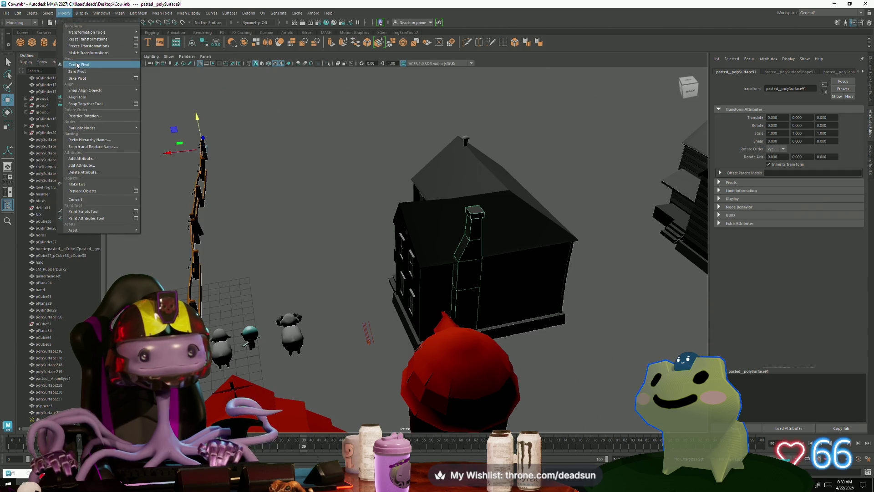
pyautogui.click(77, 64)
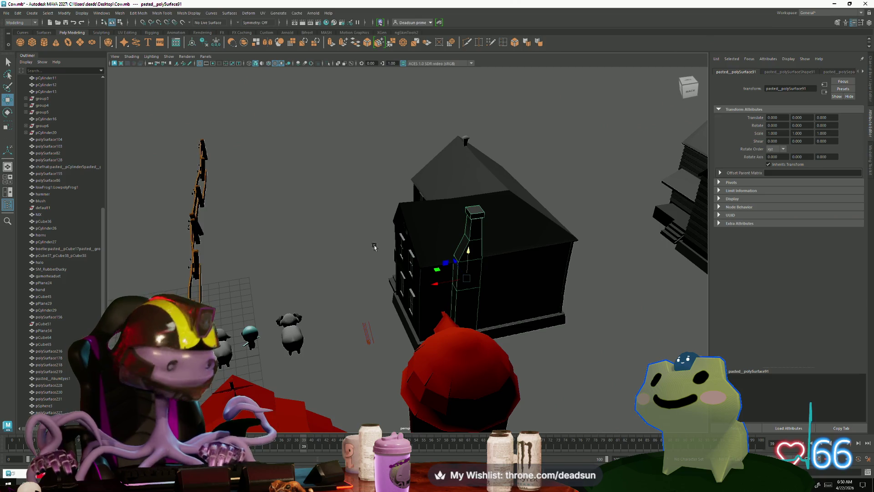
pyautogui.press('f')
pyautogui.moveTo(391, 258)
pyautogui.mouseDown()
pyautogui.moveTo(409, 241)
pyautogui.moveTo(323, 262)
pyautogui.mouseUp()
pyautogui.scroll(-5, 398, 250)
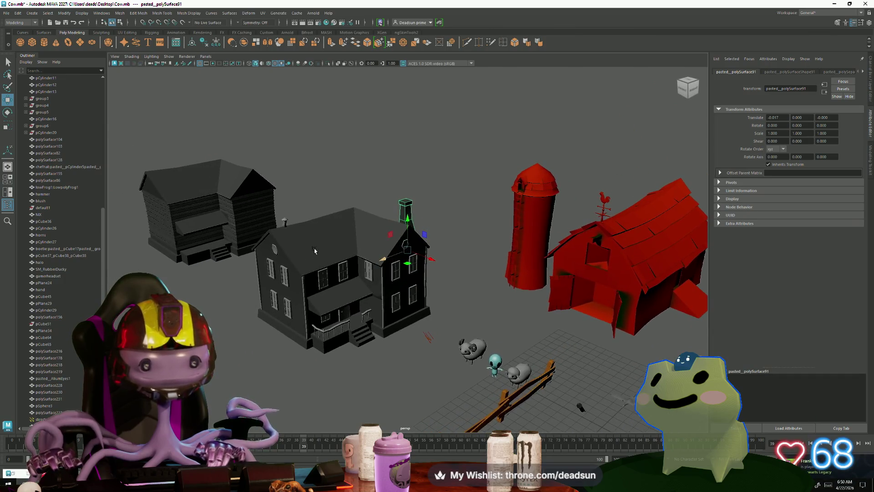
pyautogui.scroll(5, 323, 261)
pyautogui.scroll(3, 335, 256)
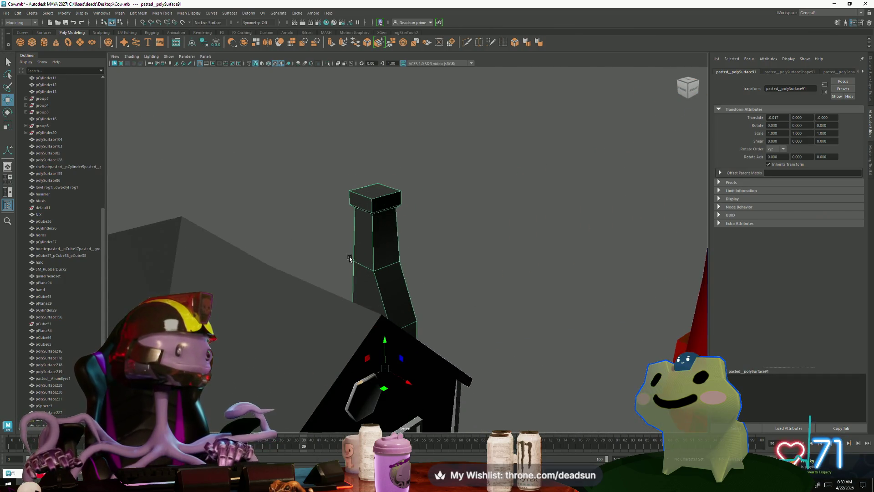
pyautogui.scroll(2, 324, 264)
# Extrude the chimney's top face twice and scale it inward to hollow out an open rim
pyautogui.keyDown('alt'); pyautogui.moveTo(314, 271); pyautogui.dragTo(341, 260); pyautogui.keyUp('alt')
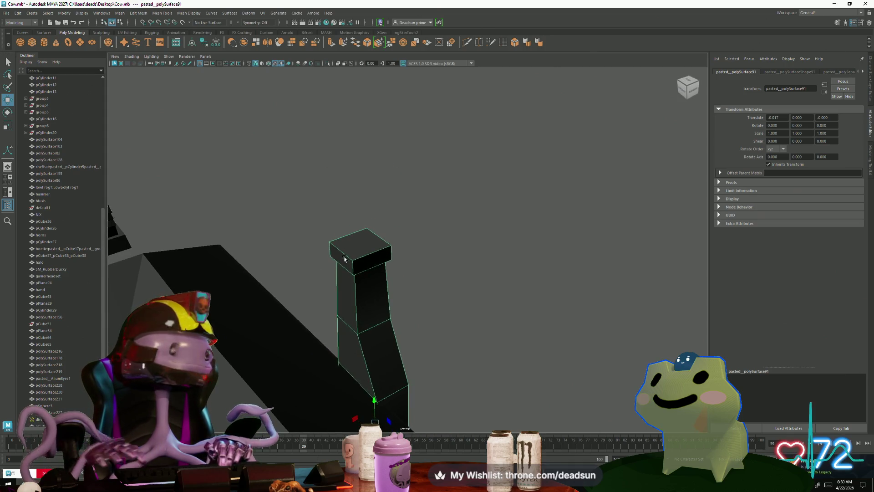
pyautogui.moveTo(361, 244); pyautogui.dragTo(361, 249, button='right')
pyautogui.click(361, 248)
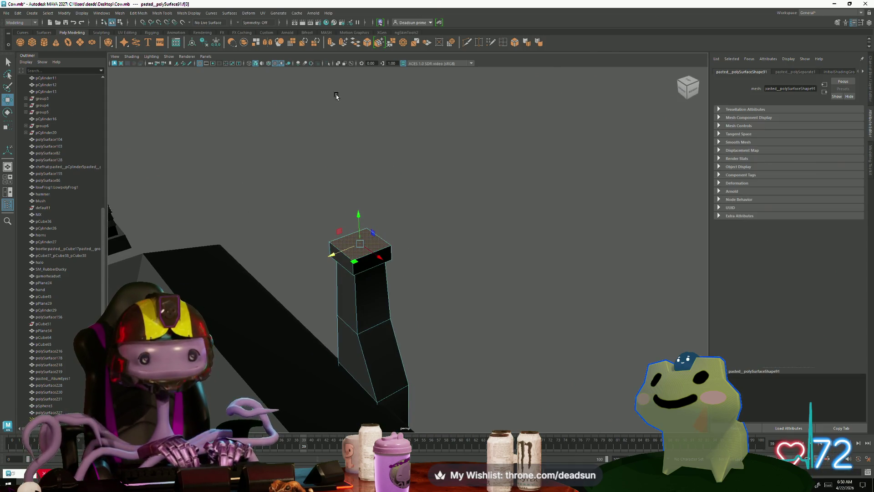
pyautogui.hotkey('ctrl', 'e')
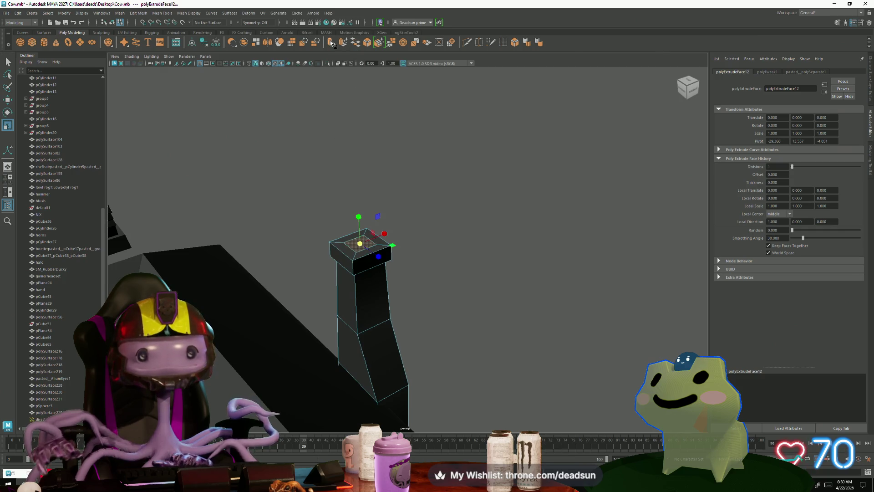
pyautogui.hotkey('ctrl', 'e')
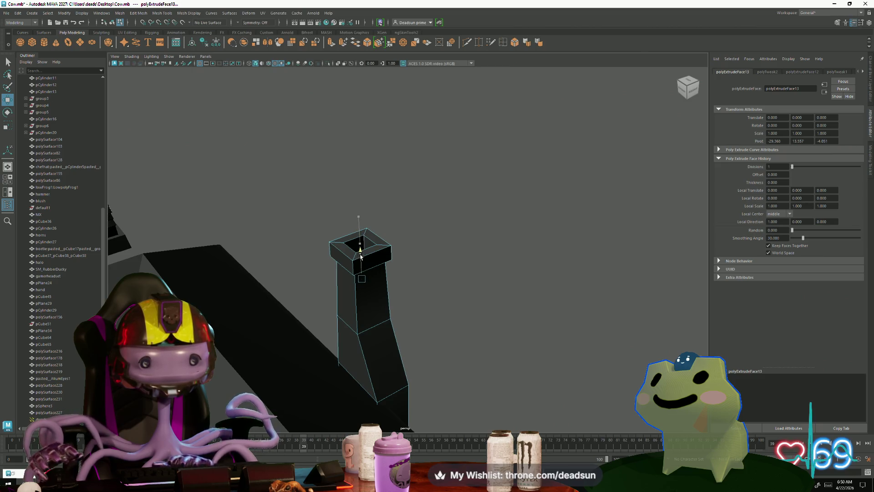
pyautogui.press('r')
pyautogui.keyDown('alt'); pyautogui.moveTo(360, 277); pyautogui.dragTo(384, 330); pyautogui.keyUp('alt')
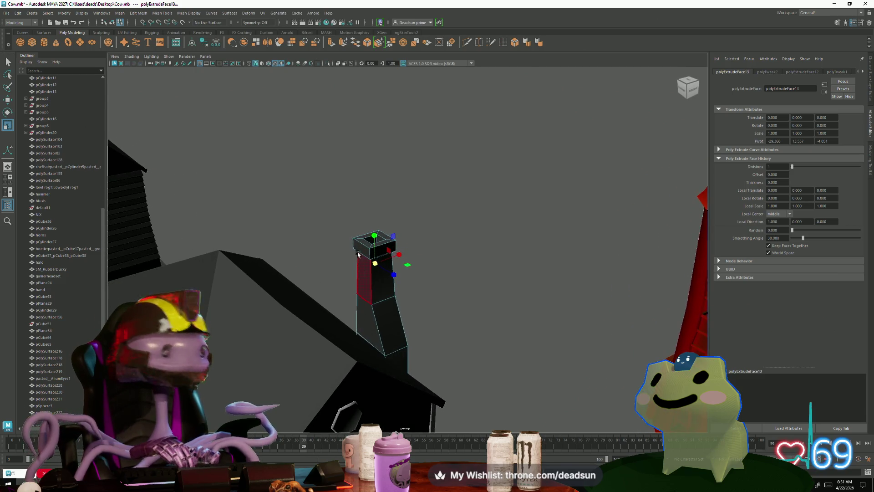
pyautogui.moveTo(371, 243); pyautogui.dragTo(342, 258, button='right')
pyautogui.scroll(2, 410, 299)
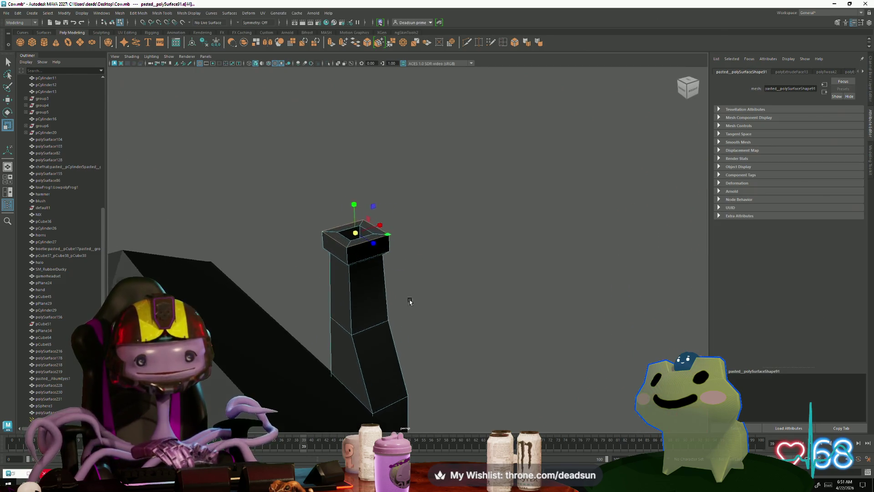
pyautogui.scroll(3, 282, 160)
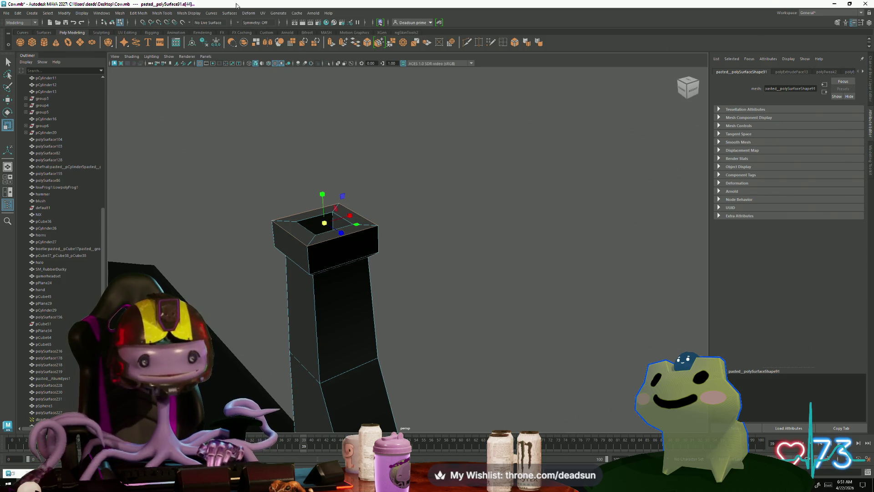
# Bevel the chimney's edges, undo the too-wide result and reapply at a width of about 0.12
pyautogui.click(121, 14)
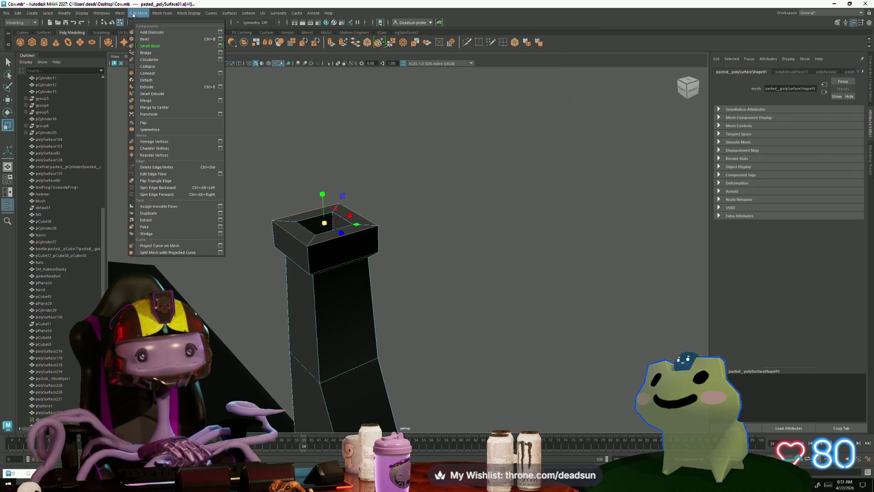
pyautogui.click(227, 130)
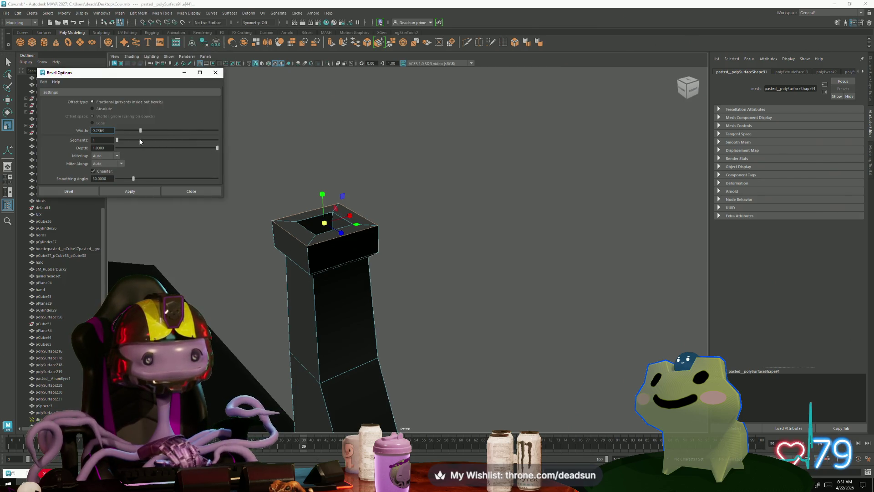
pyautogui.click(130, 191)
pyautogui.keyDown('alt'); pyautogui.moveTo(273, 195); pyautogui.dragTo(288, 192); pyautogui.keyUp('alt')
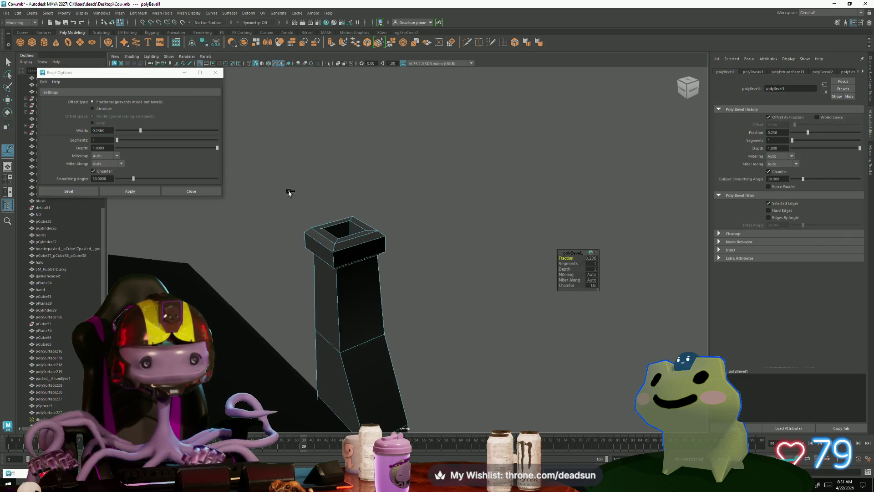
pyautogui.press('q')
pyautogui.moveTo(144, 129); pyautogui.dragTo(132, 132)
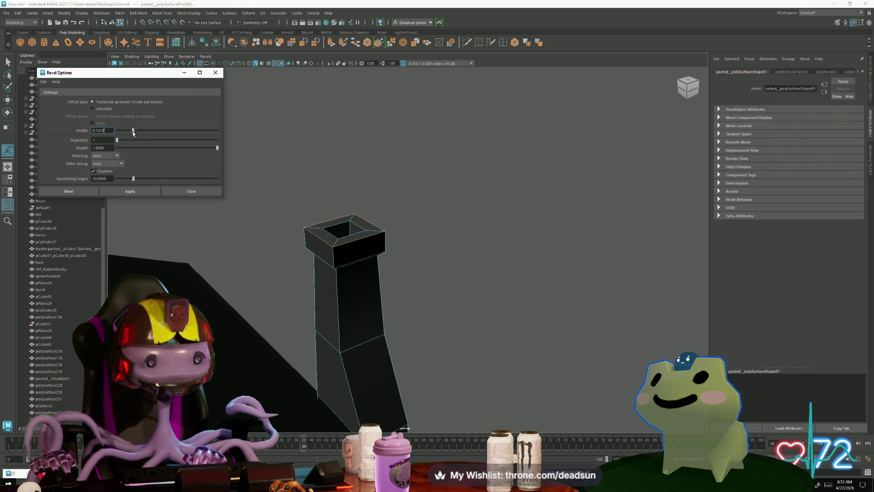
pyautogui.click(130, 191)
# Inspect the bevelled chimney against the house, then select the house body pCube65
pyautogui.keyDown('alt'); pyautogui.moveTo(318, 214); pyautogui.dragTo(318, 244); pyautogui.keyUp('alt')
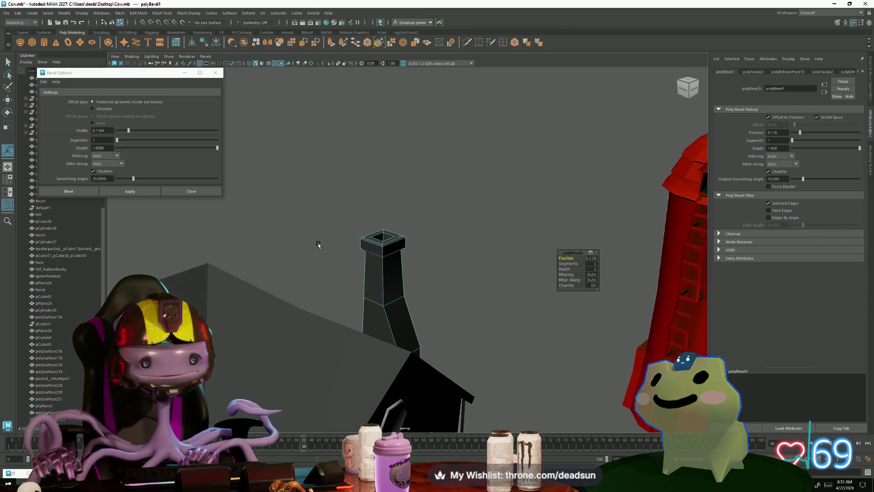
pyautogui.rightClick(369, 246)
pyautogui.click(401, 237)
pyautogui.moveTo(508, 225)
pyautogui.keyDown('alt'); pyautogui.mouseDown()
pyautogui.moveTo(309, 249)
pyautogui.moveTo(355, 225)
pyautogui.mouseUp(); pyautogui.keyUp('alt')
pyautogui.click(362, 192)
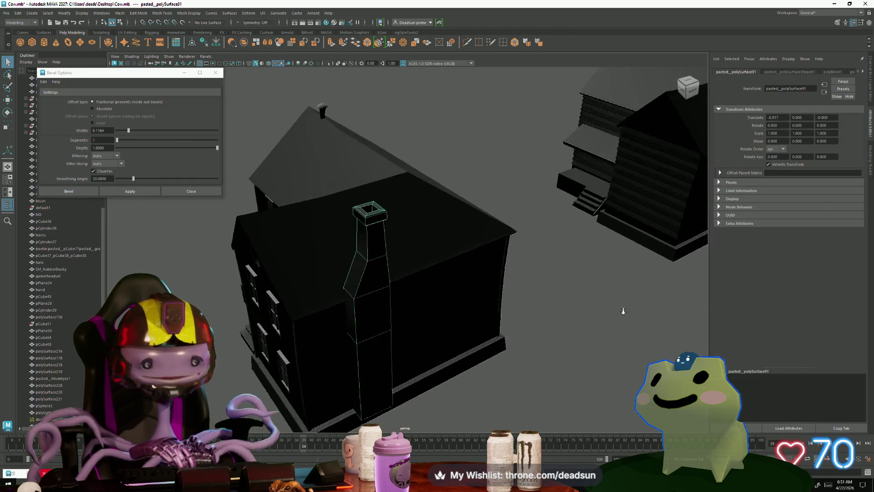
pyautogui.scroll(5, 464, 294)
pyautogui.click(464, 294)
pyautogui.scroll(-3, 464, 300)
pyautogui.moveTo(464, 303)
pyautogui.keyDown('alt'); pyautogui.mouseDown()
pyautogui.moveTo(404, 82)
pyautogui.moveTo(363, 147)
pyautogui.moveTo(401, 269)
pyautogui.moveTo(399, 215)
pyautogui.moveTo(400, 226)
pyautogui.moveTo(413, 206)
pyautogui.moveTo(410, 232)
pyautogui.mouseUp(); pyautogui.keyUp('alt')
pyautogui.scroll(3, 352, 155)
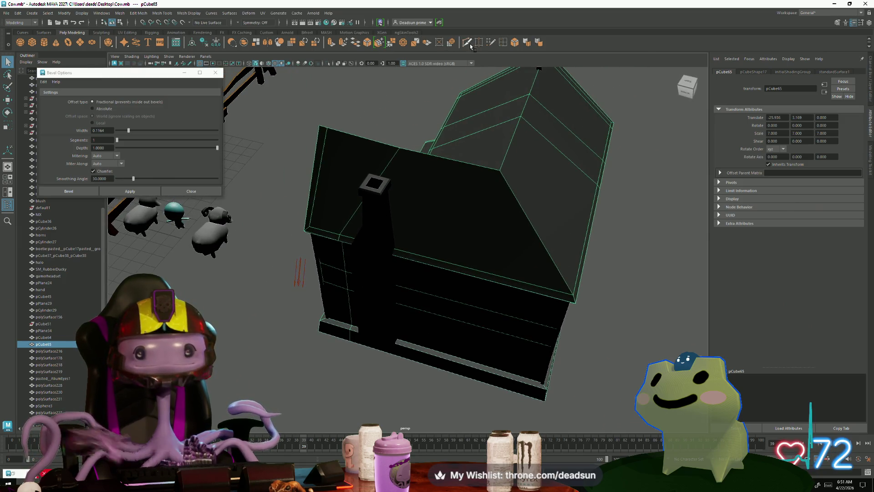
pyautogui.keyDown('shift'); pyautogui.moveTo(438, 87); pyautogui.dragTo(410, 137, button='right'); pyautogui.keyUp('shift')
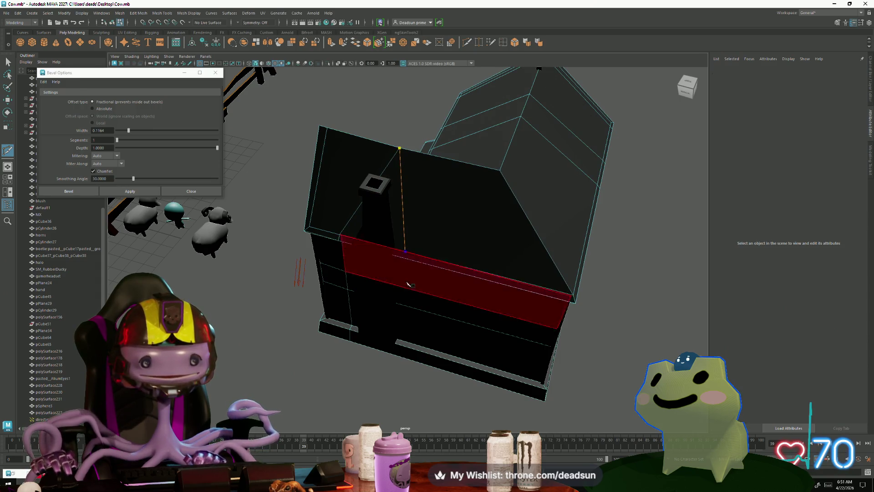
pyautogui.keyDown('alt'); pyautogui.moveTo(415, 256); pyautogui.dragTo(428, 274); pyautogui.keyUp('alt')
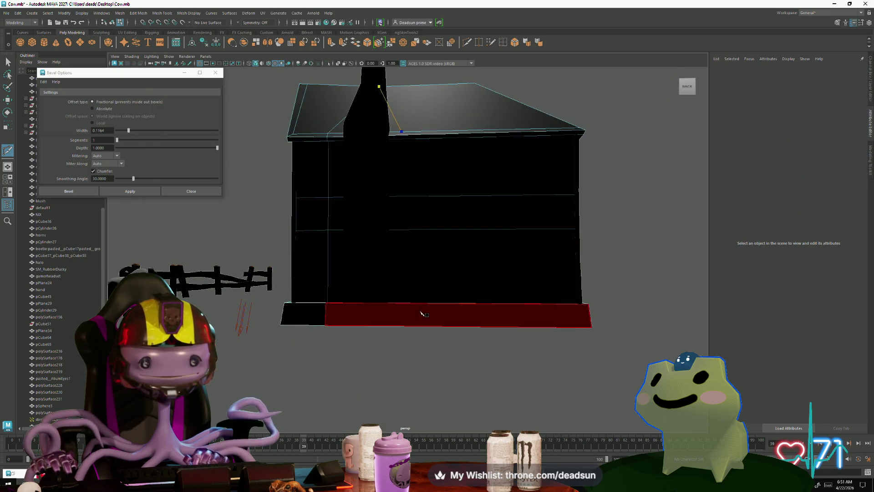
pyautogui.moveTo(419, 312)
pyautogui.keyDown('alt'); pyautogui.mouseDown()
pyautogui.moveTo(426, 326)
pyautogui.moveTo(369, 311)
pyautogui.mouseUp(); pyautogui.keyUp('alt')
pyautogui.click(424, 311)
pyautogui.click(402, 308)
pyautogui.click(350, 297)
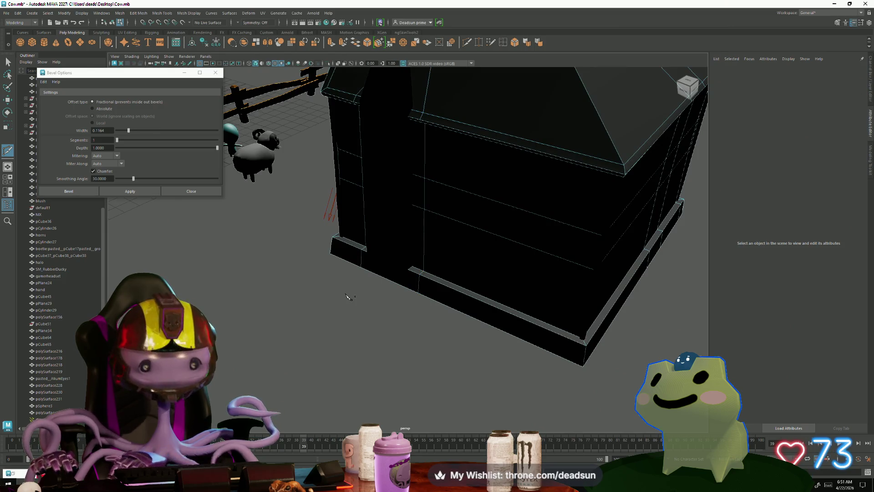
pyautogui.keyDown('alt'); pyautogui.moveTo(318, 254); pyautogui.dragTo(67, 77); pyautogui.keyUp('alt')
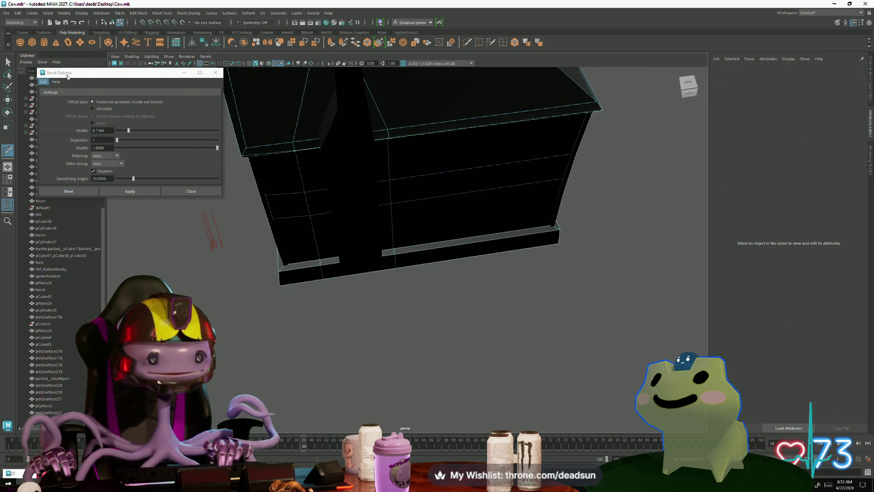
pyautogui.click(216, 73)
pyautogui.keyDown('alt'); pyautogui.moveTo(217, 76); pyautogui.dragTo(31, 64); pyautogui.keyUp('alt')
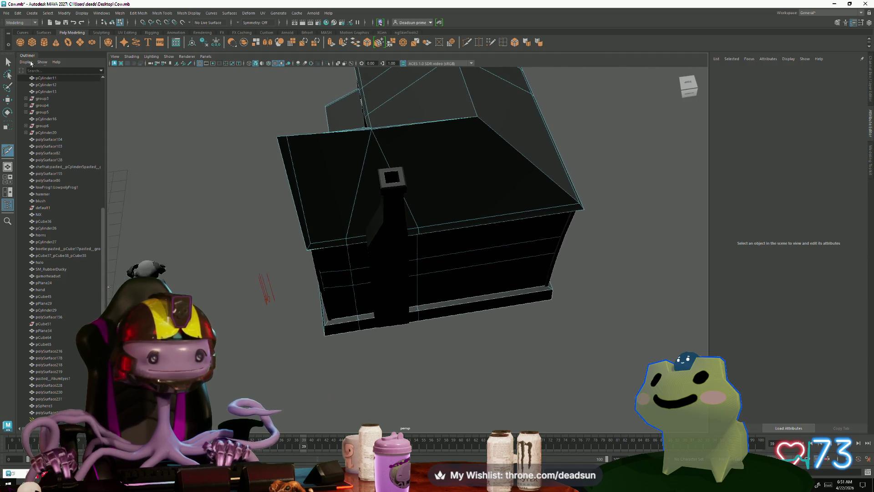
pyautogui.click(351, 262)
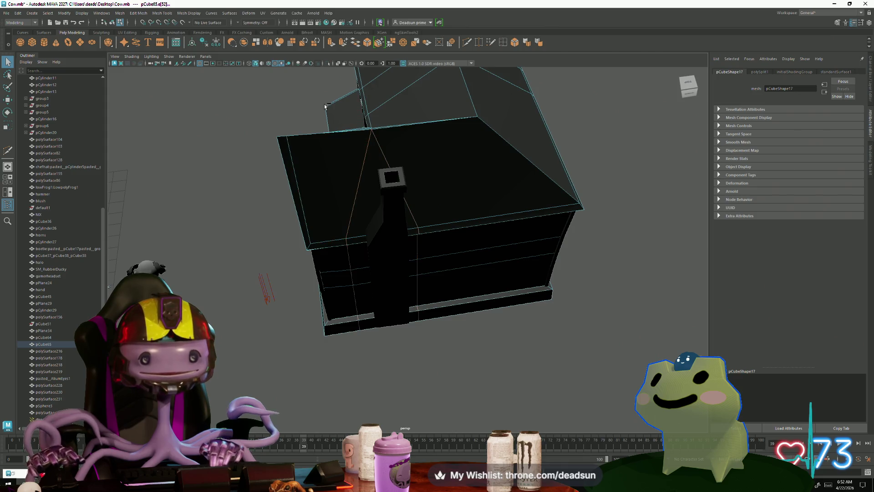
pyautogui.keyDown('alt'); pyautogui.moveTo(391, 259); pyautogui.dragTo(356, 274); pyautogui.keyUp('alt')
pyautogui.press('w')
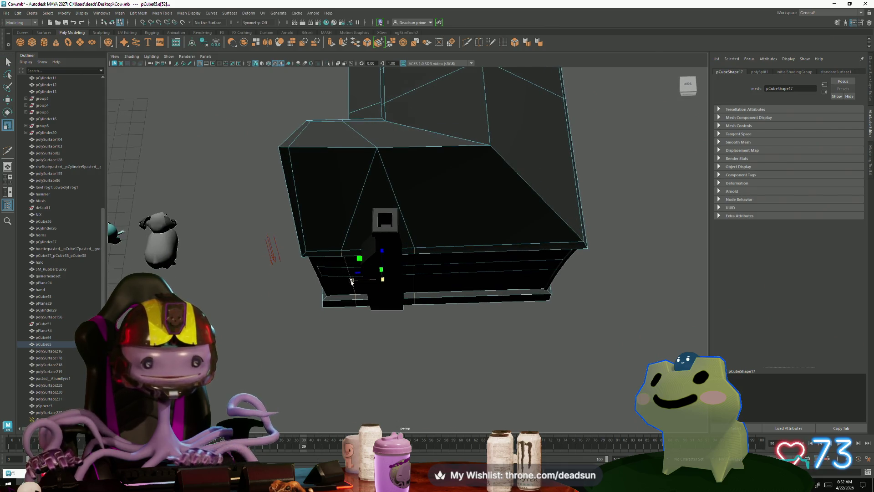
pyautogui.press('q')
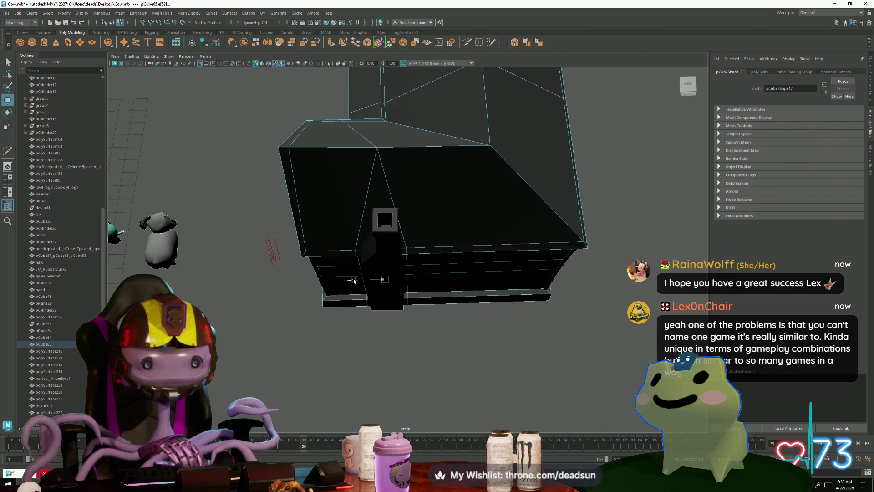
pyautogui.keyDown('alt'); pyautogui.moveTo(344, 304); pyautogui.dragTo(382, 321); pyautogui.keyUp('alt')
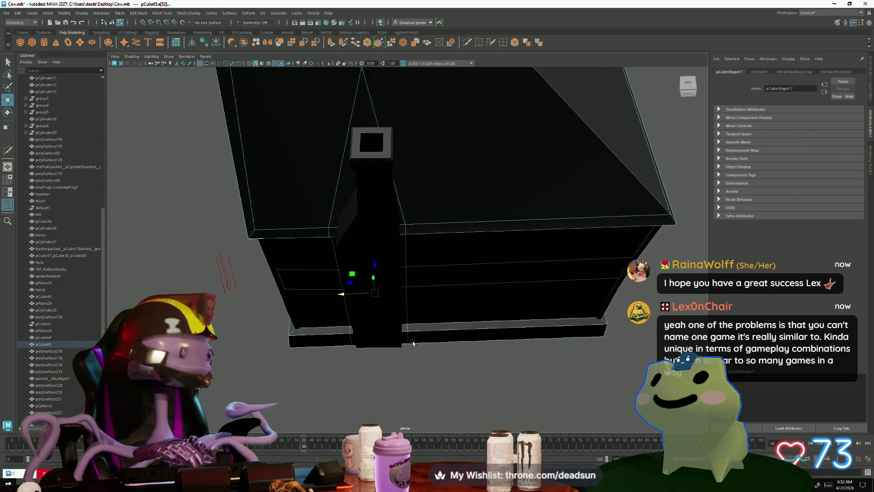
pyautogui.scroll(5, 396, 335)
pyautogui.moveTo(419, 347)
pyautogui.keyDown('alt'); pyautogui.mouseDown()
pyautogui.moveTo(408, 287)
pyautogui.moveTo(402, 327)
pyautogui.mouseUp(); pyautogui.keyUp('alt')
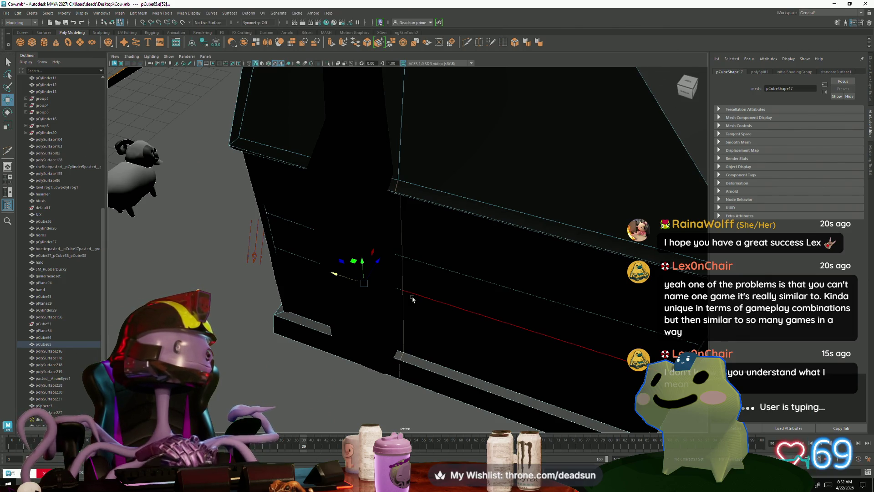
# Extrude the base trim face below the chimney outward into a protruding block
pyautogui.moveTo(369, 298); pyautogui.dragTo(394, 362, button='right')
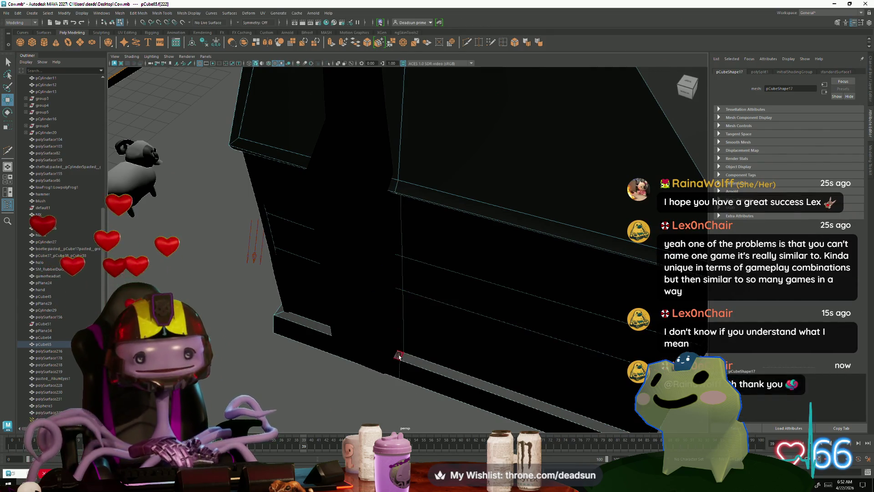
pyautogui.scroll(-5, 394, 368)
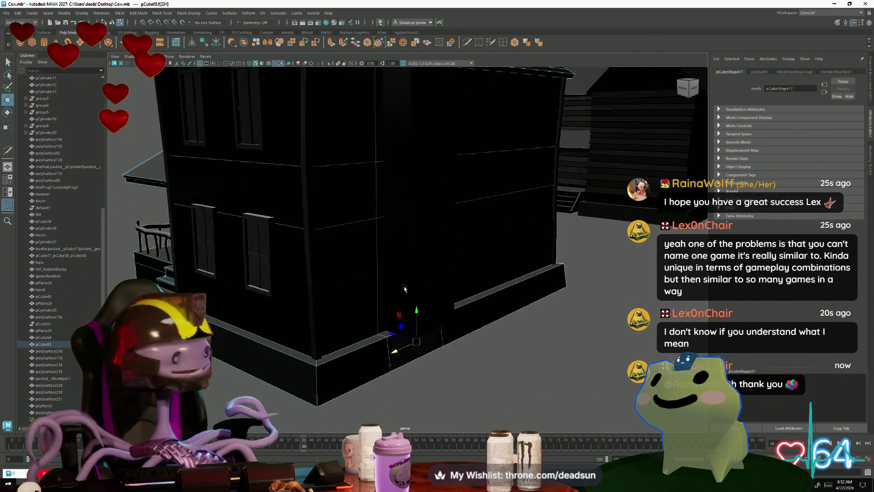
pyautogui.moveTo(395, 368)
pyautogui.keyDown('alt'); pyautogui.mouseDown()
pyautogui.moveTo(365, 318)
pyautogui.moveTo(346, 151)
pyautogui.mouseUp(); pyautogui.keyUp('alt')
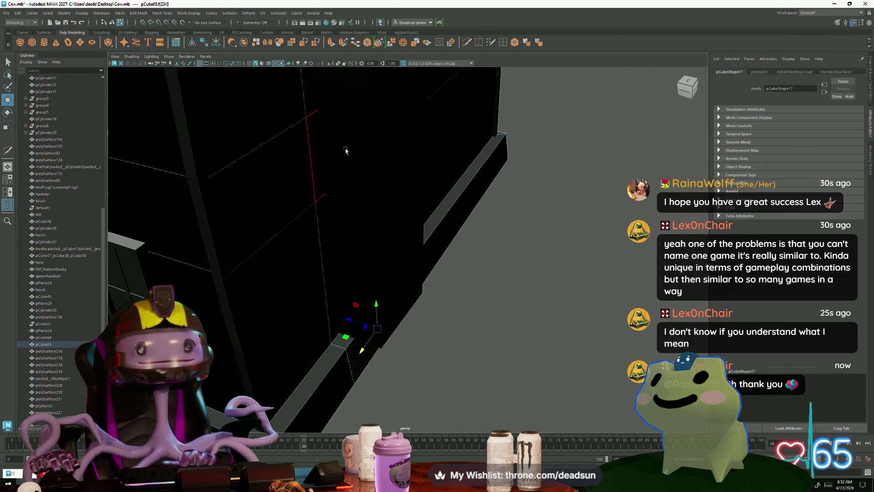
pyautogui.keyDown('shift'); pyautogui.moveTo(375, 328); pyautogui.dragTo(395, 334, button='right'); pyautogui.keyUp('shift')
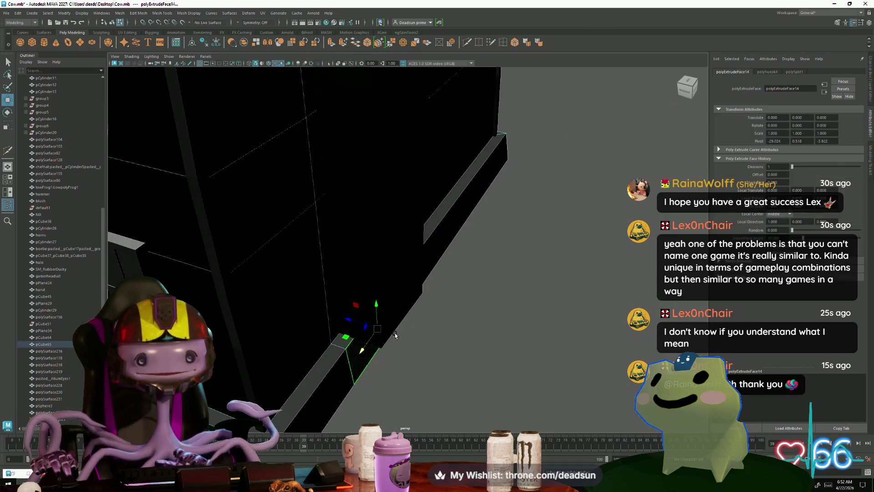
pyautogui.moveTo(355, 325); pyautogui.dragTo(387, 331)
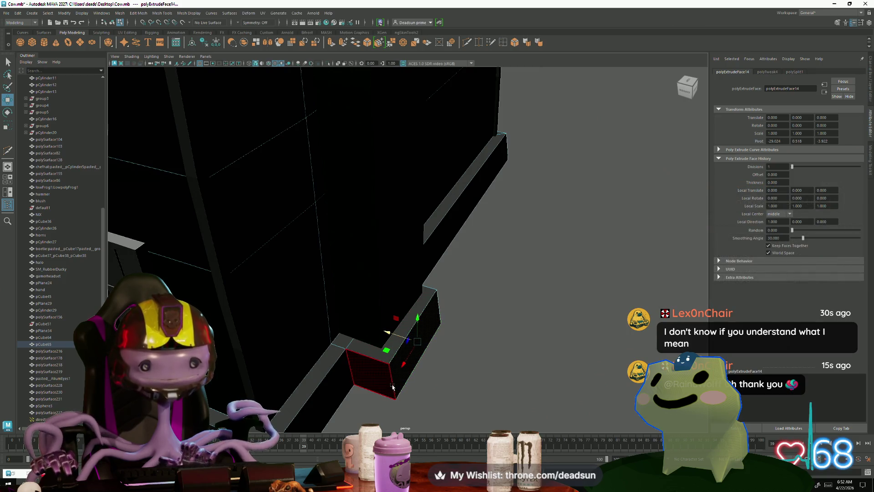
# Switch to edge selection, pick an edge on the new block and inspect it from both sides
pyautogui.moveTo(392, 387); pyautogui.dragTo(395, 348, button='right')
pyautogui.moveTo(387, 254); pyautogui.dragTo(388, 256, button='right')
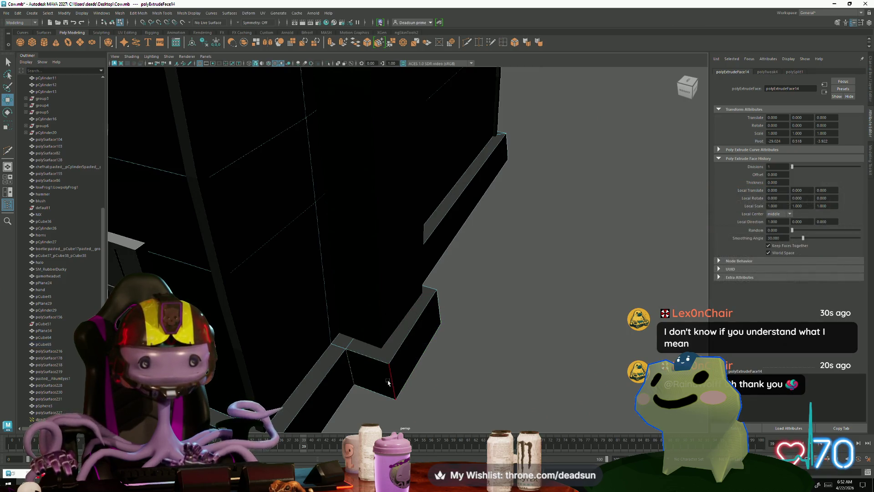
pyautogui.click(450, 309)
pyautogui.keyDown('alt'); pyautogui.moveTo(462, 316); pyautogui.dragTo(400, 286); pyautogui.keyUp('alt')
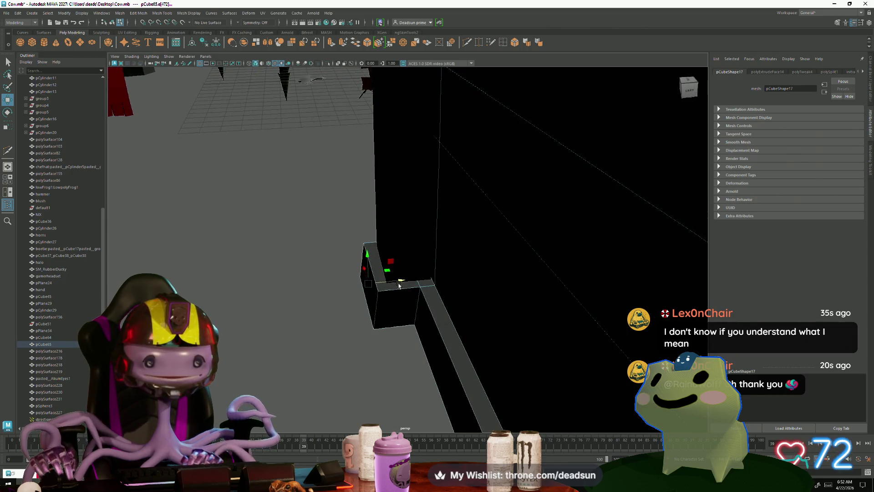
pyautogui.click(402, 281)
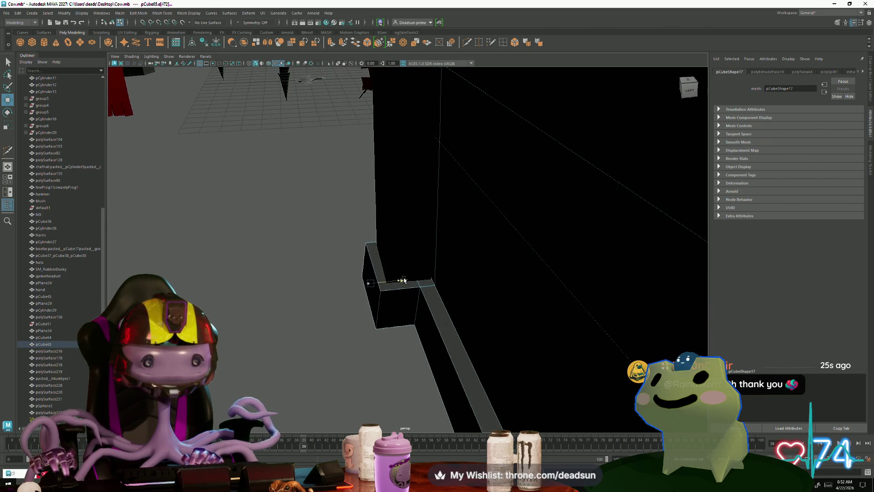
pyautogui.keyDown('alt'); pyautogui.moveTo(361, 306); pyautogui.dragTo(389, 292); pyautogui.keyUp('alt')
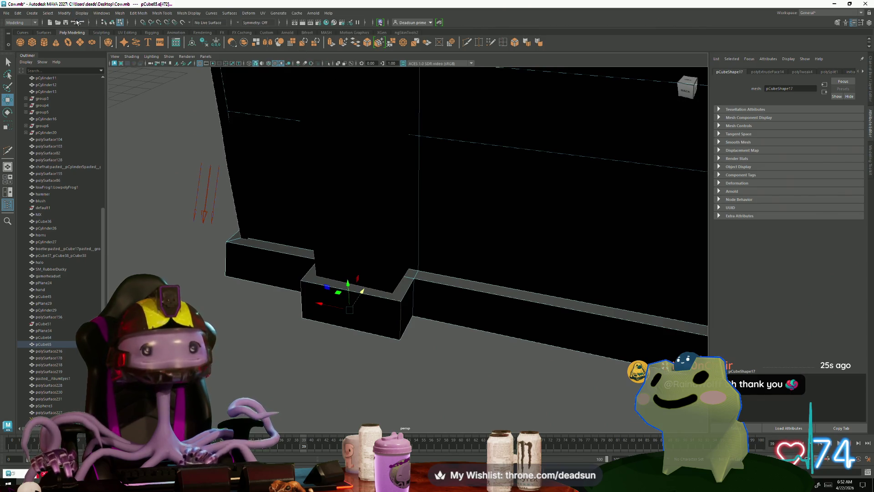
pyautogui.click(120, 14)
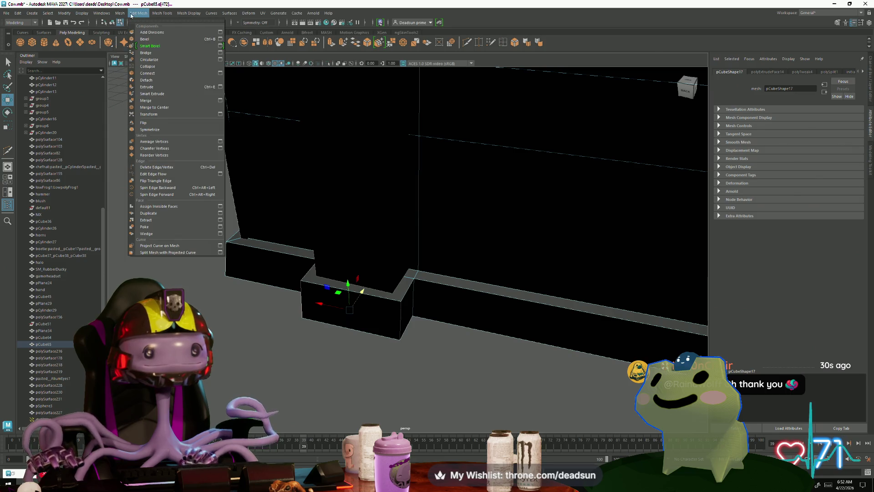
# Bevel the inner corner edge where the trim wraps the block and inspect the result
pyautogui.click(146, 40)
pyautogui.moveTo(273, 259)
pyautogui.keyDown('alt'); pyautogui.mouseDown()
pyautogui.moveTo(295, 264)
pyautogui.moveTo(418, 348)
pyautogui.mouseUp(); pyautogui.keyUp('alt')
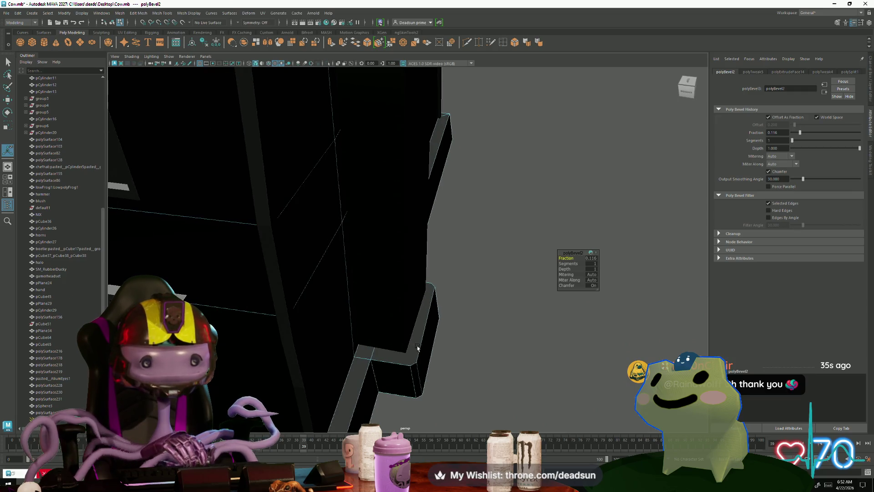
pyautogui.click(431, 297)
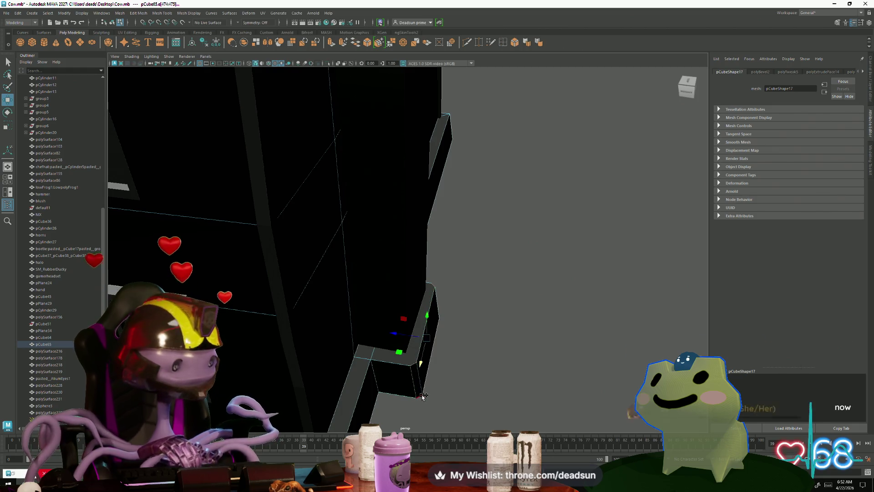
pyautogui.keyDown('alt'); pyautogui.moveTo(421, 397); pyautogui.dragTo(380, 367); pyautogui.keyUp('alt')
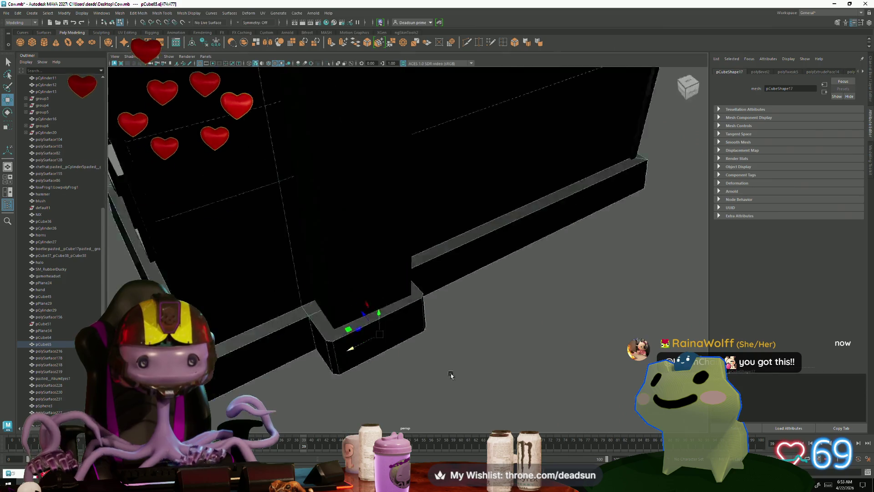
pyautogui.moveTo(381, 334)
pyautogui.keyDown('alt'); pyautogui.mouseDown()
pyautogui.moveTo(398, 275)
pyautogui.moveTo(403, 286)
pyautogui.mouseUp(); pyautogui.keyUp('alt')
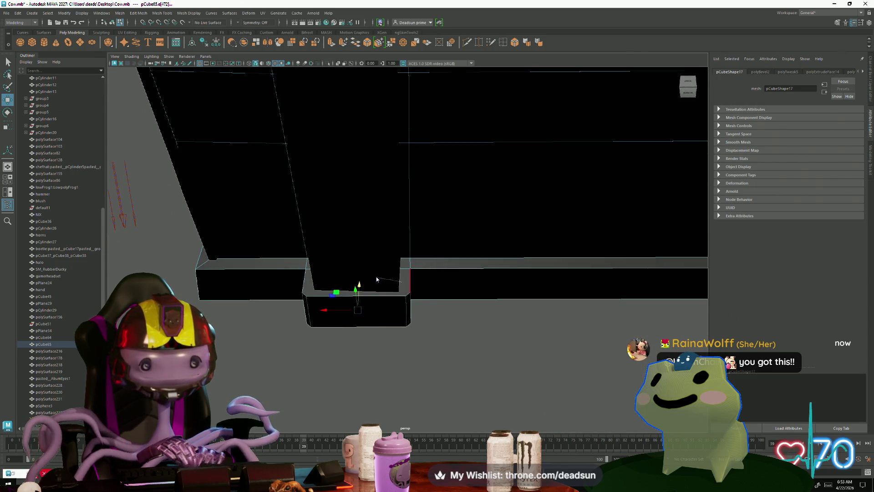
# Select the vertices and edges around the inner corner and check them from roof and low side views
pyautogui.moveTo(376, 279); pyautogui.dragTo(367, 264, button='right')
pyautogui.moveTo(372, 236); pyautogui.dragTo(436, 352)
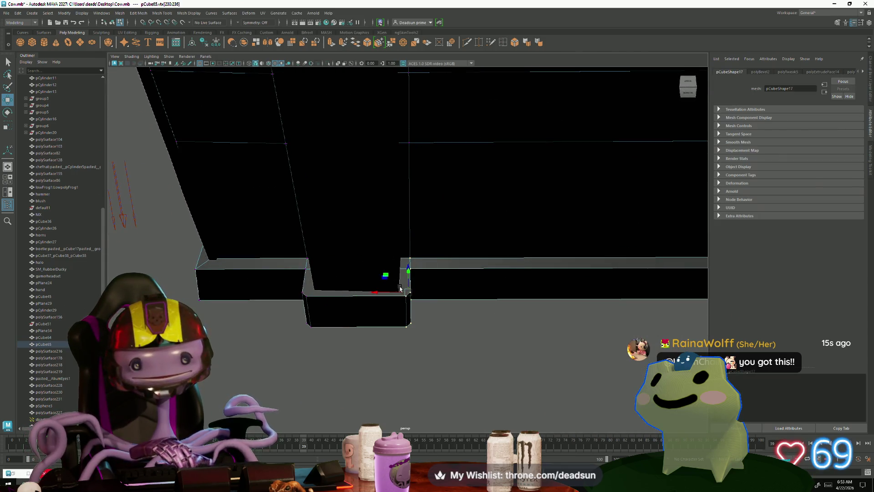
pyautogui.scroll(-5, 375, 299)
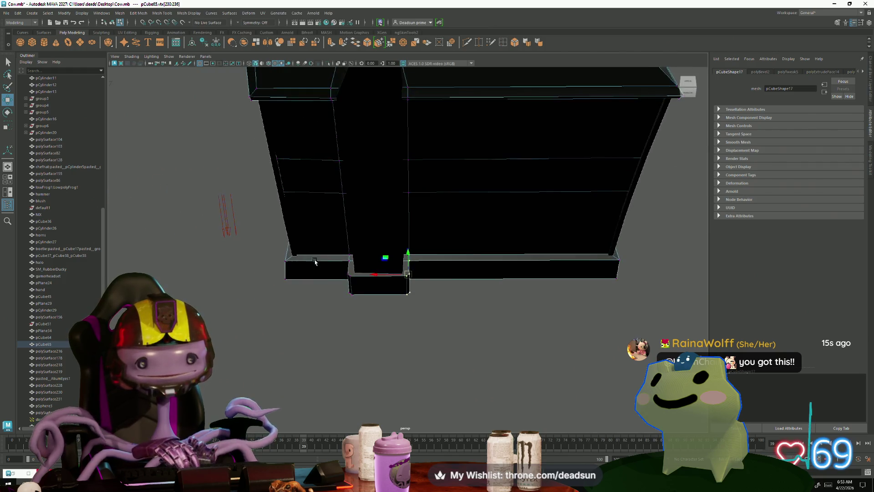
pyautogui.moveTo(412, 248); pyautogui.dragTo(410, 235, button='right')
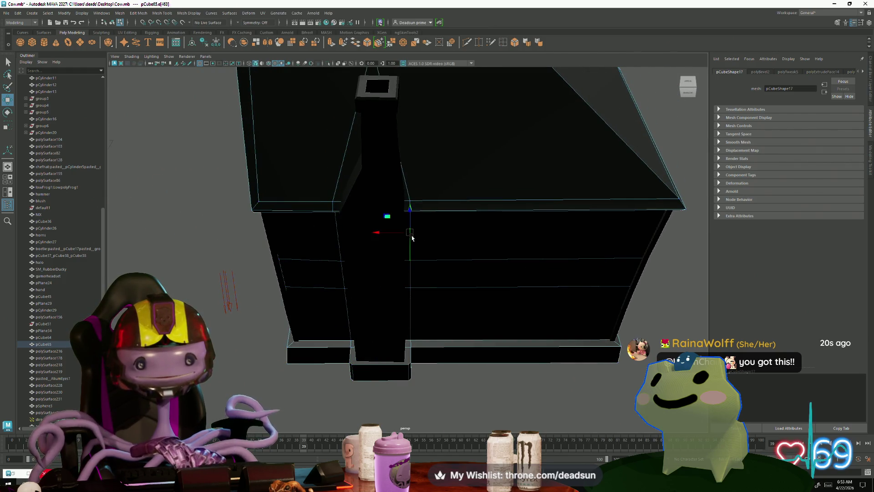
pyautogui.keyDown('alt'); pyautogui.moveTo(412, 366); pyautogui.dragTo(422, 378); pyautogui.keyUp('alt')
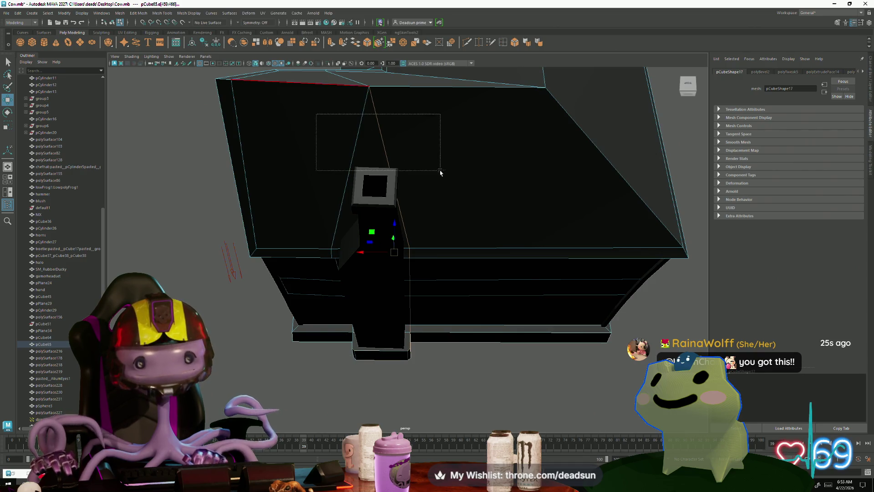
pyautogui.keyDown('alt'); pyautogui.moveTo(358, 327); pyautogui.dragTo(361, 312); pyautogui.keyUp('alt')
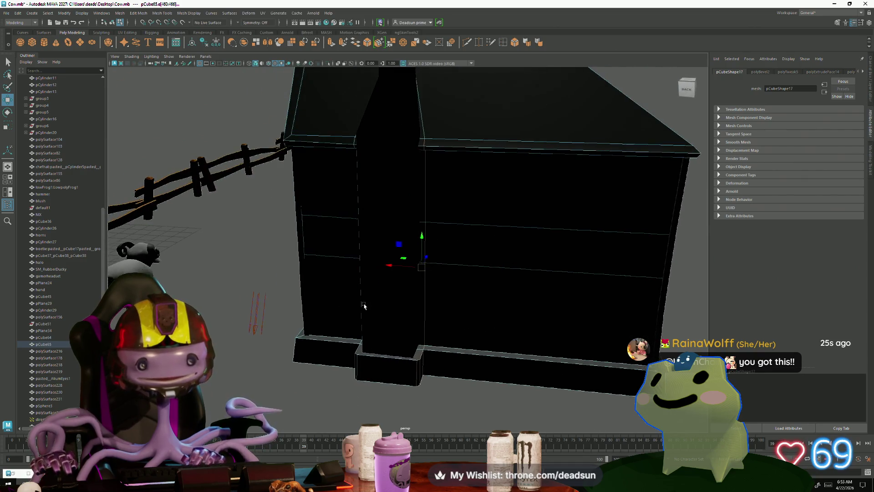
pyautogui.keyDown('alt'); pyautogui.moveTo(361, 312); pyautogui.dragTo(414, 390, button='right'); pyautogui.keyUp('alt')
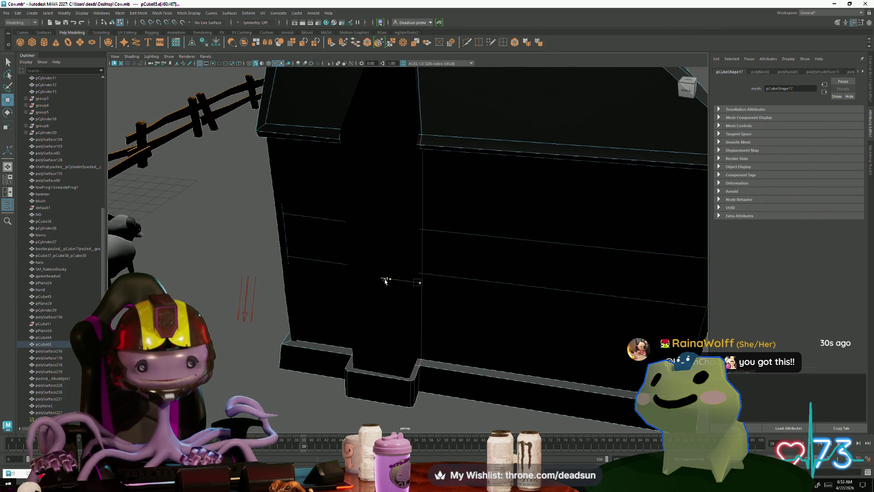
pyautogui.moveTo(373, 292)
pyautogui.keyDown('alt'); pyautogui.mouseDown()
pyautogui.moveTo(396, 331)
pyautogui.moveTo(390, 280)
pyautogui.mouseUp(); pyautogui.keyUp('alt')
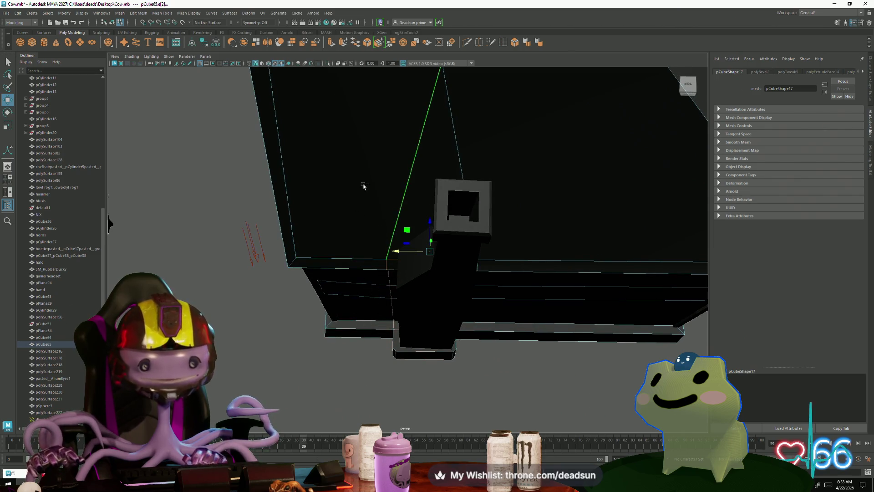
# Pull back over the whole house, switch to edge selection by the dark wall and clear the selection
pyautogui.keyDown('alt'); pyautogui.moveTo(387, 377); pyautogui.dragTo(394, 368); pyautogui.keyUp('alt')
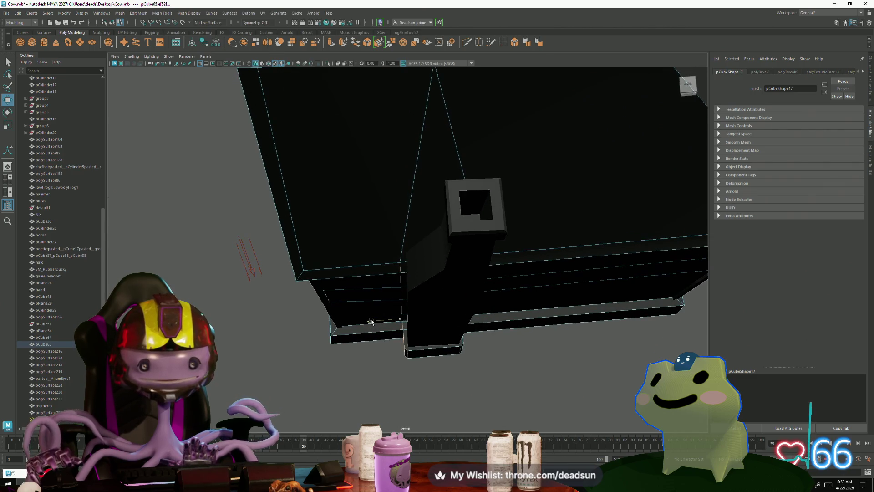
pyautogui.moveTo(372, 353)
pyautogui.keyDown('alt'); pyautogui.mouseDown()
pyautogui.moveTo(399, 329)
pyautogui.moveTo(332, 367)
pyautogui.moveTo(385, 307)
pyautogui.mouseUp(); pyautogui.keyUp('alt')
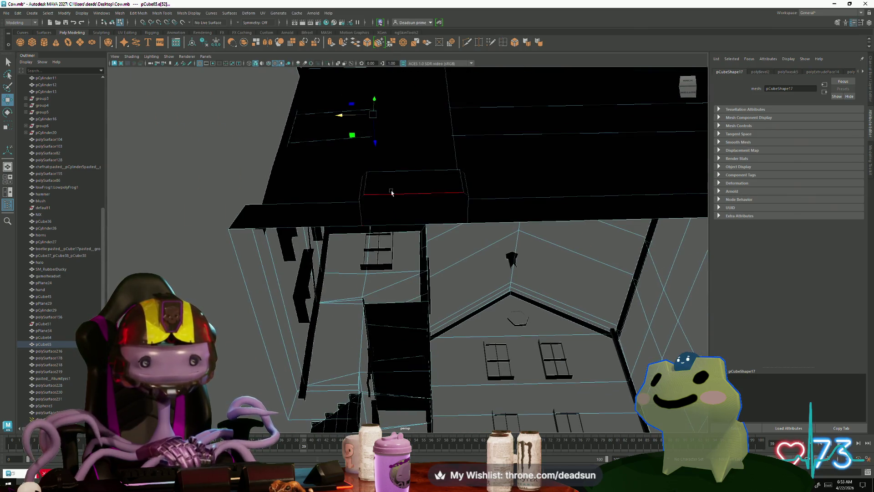
pyautogui.moveTo(400, 185); pyautogui.dragTo(401, 191, button='right')
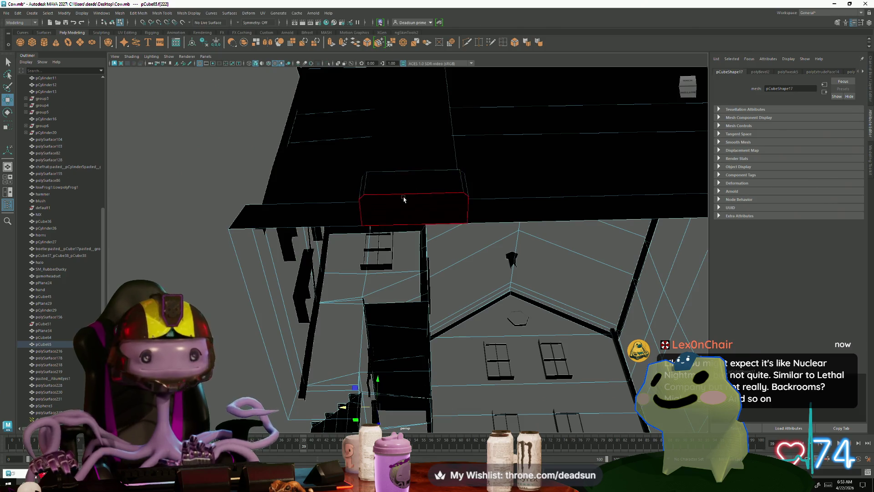
pyautogui.keyDown('alt'); pyautogui.moveTo(404, 200); pyautogui.dragTo(359, 295); pyautogui.keyUp('alt')
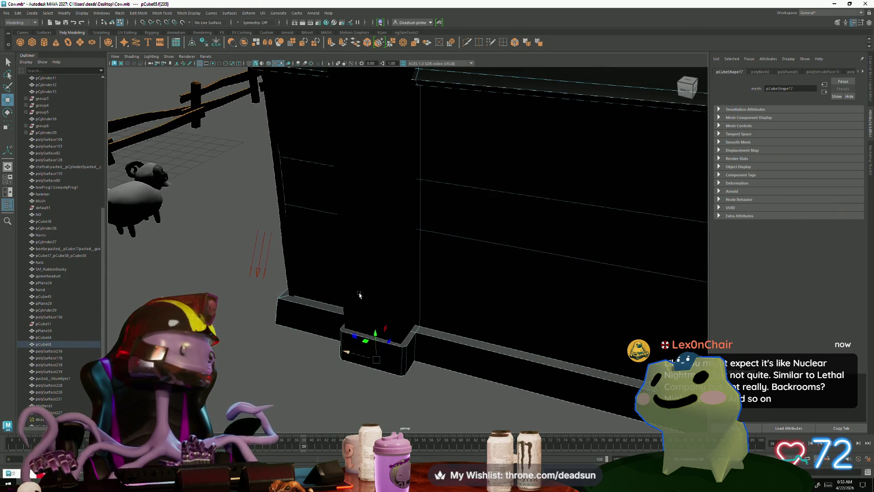
pyautogui.keyDown('alt'); pyautogui.moveTo(359, 295); pyautogui.dragTo(326, 310); pyautogui.keyUp('alt')
pyautogui.click(326, 313)
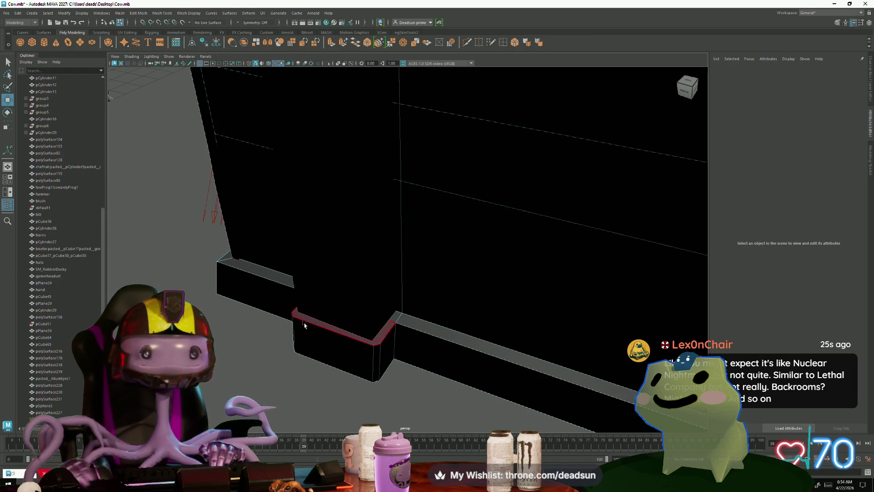
# Select the edge at the bevelled wall corner and orbit to check it
pyautogui.keyDown('alt'); pyautogui.moveTo(305, 326); pyautogui.dragTo(396, 345); pyautogui.keyUp('alt')
pyautogui.moveTo(382, 276); pyautogui.dragTo(383, 325, button='right')
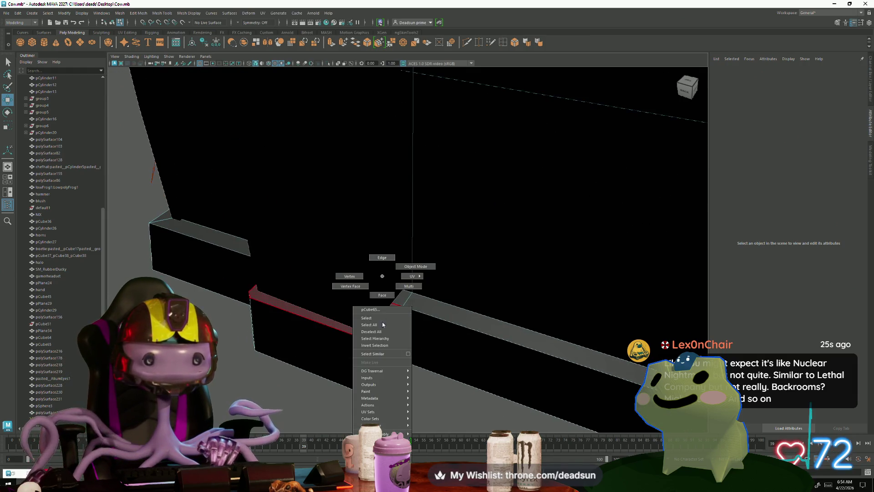
pyautogui.click(381, 274)
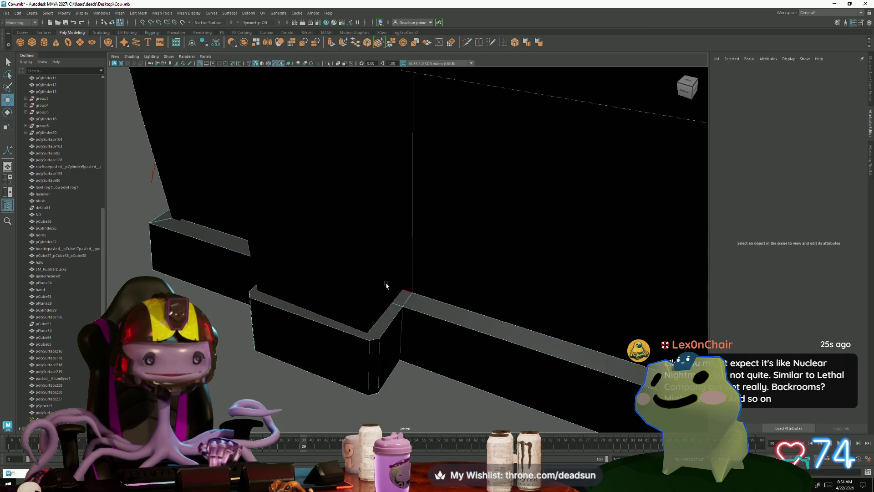
pyautogui.click(389, 326)
pyautogui.moveTo(331, 330)
pyautogui.keyDown('alt'); pyautogui.mouseDown()
pyautogui.moveTo(387, 333)
pyautogui.moveTo(360, 314)
pyautogui.mouseUp(); pyautogui.keyUp('alt')
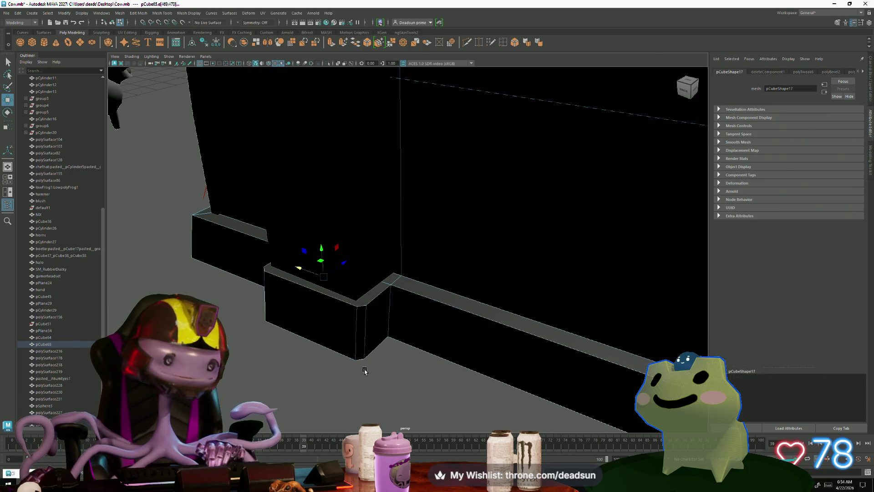
pyautogui.moveTo(342, 322)
pyautogui.keyDown('alt'); pyautogui.mouseDown()
pyautogui.moveTo(371, 318)
pyautogui.moveTo(321, 313)
pyautogui.moveTo(347, 292)
pyautogui.mouseUp(); pyautogui.keyUp('alt')
# Pull back to the whole house and switch it back to object mode
pyautogui.rightClick(345, 281)
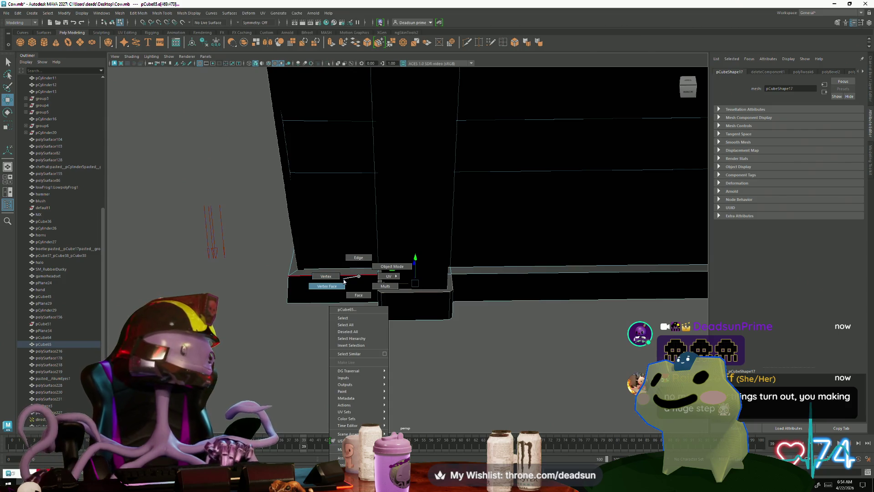
pyautogui.click(343, 281)
pyautogui.rightClick(364, 278)
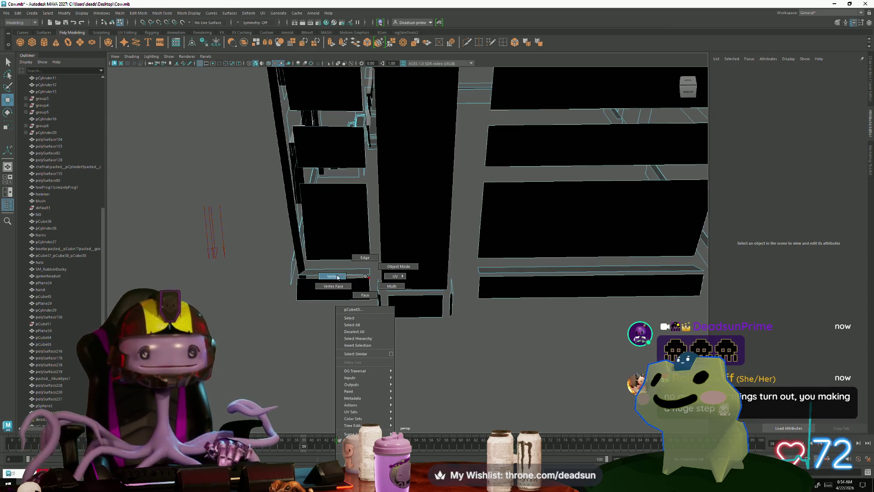
pyautogui.scroll(-3, 338, 277)
pyautogui.moveTo(353, 291)
pyautogui.keyDown('alt'); pyautogui.mouseDown()
pyautogui.moveTo(348, 308)
pyautogui.moveTo(280, 247)
pyautogui.moveTo(399, 253)
pyautogui.mouseUp(); pyautogui.keyUp('alt')
pyautogui.scroll(-5, 348, 308)
pyautogui.moveTo(399, 252); pyautogui.dragTo(507, 236, button='right')
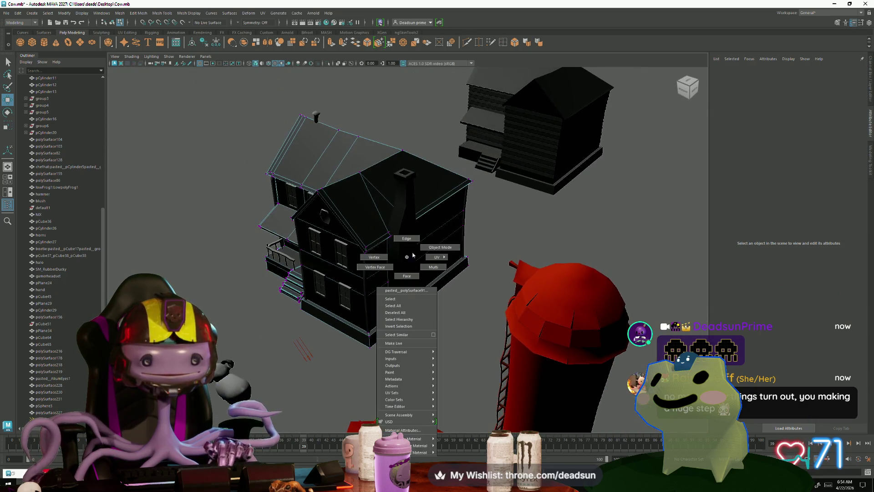
# Select the chimney piece and pick a face at the base trim's inner corner
pyautogui.click(507, 236)
pyautogui.moveTo(507, 237)
pyautogui.keyDown('alt'); pyautogui.mouseDown()
pyautogui.moveTo(378, 278)
pyautogui.moveTo(557, 380)
pyautogui.moveTo(333, 401)
pyautogui.moveTo(429, 354)
pyautogui.moveTo(424, 276)
pyautogui.mouseUp(); pyautogui.keyUp('alt')
pyautogui.click(378, 277)
pyautogui.moveTo(424, 276); pyautogui.dragTo(426, 348, button='right')
pyautogui.moveTo(430, 301); pyautogui.dragTo(430, 301, button='right')
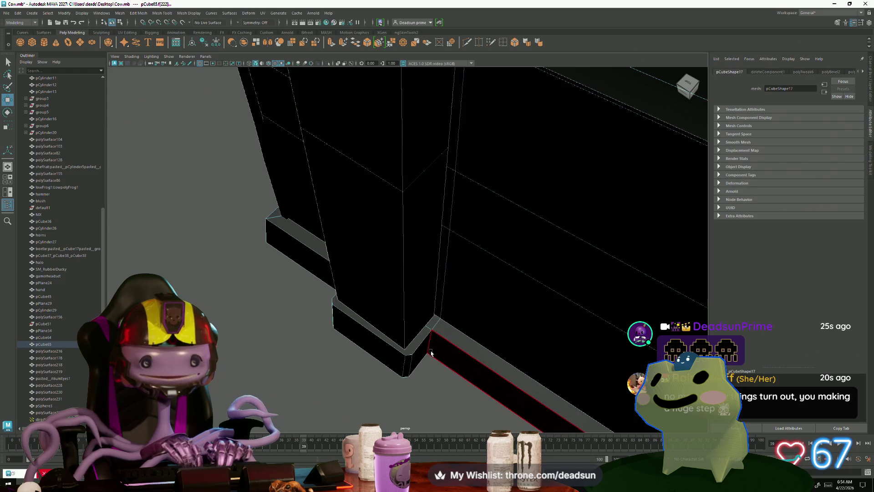
pyautogui.click(427, 354)
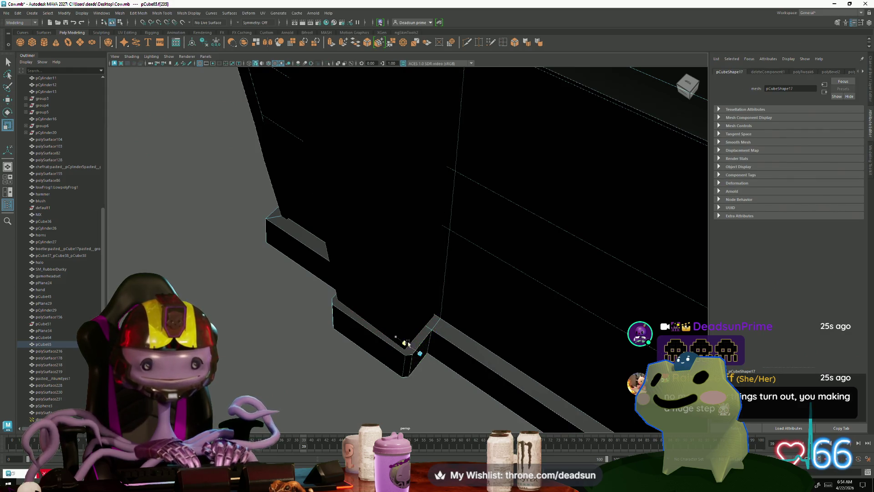
# Inspect the corner face, then return to object mode with the chimney selected
pyautogui.moveTo(443, 377)
pyautogui.keyDown('alt'); pyautogui.mouseDown()
pyautogui.moveTo(401, 325)
pyautogui.moveTo(434, 275)
pyautogui.mouseUp(); pyautogui.keyUp('alt')
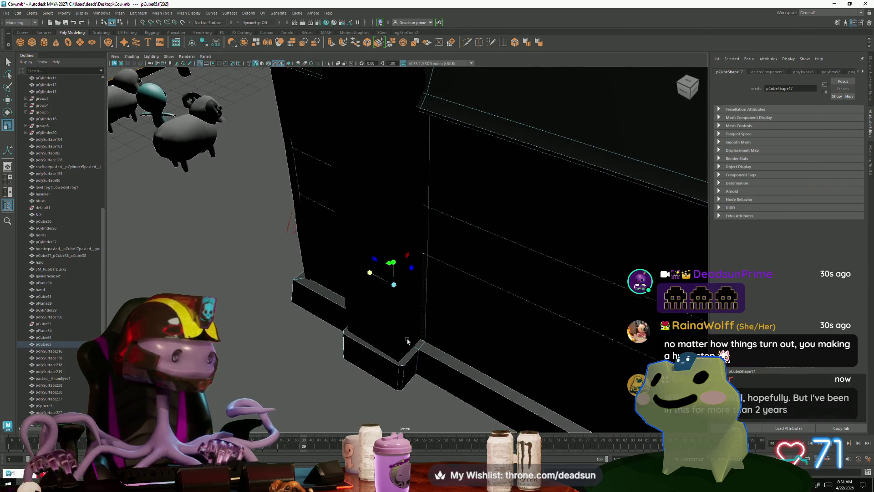
pyautogui.moveTo(435, 276); pyautogui.dragTo(473, 262, button='right')
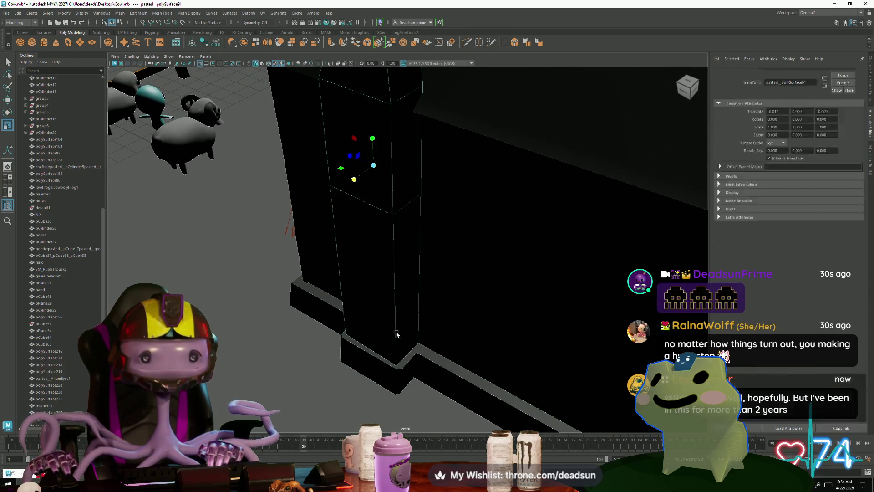
pyautogui.moveTo(473, 262)
pyautogui.keyDown('alt'); pyautogui.mouseDown()
pyautogui.moveTo(368, 386)
pyautogui.moveTo(336, 363)
pyautogui.moveTo(439, 371)
pyautogui.moveTo(415, 363)
pyautogui.moveTo(459, 353)
pyautogui.moveTo(451, 371)
pyautogui.moveTo(462, 362)
pyautogui.moveTo(448, 276)
pyautogui.mouseUp(); pyautogui.keyUp('alt')
pyautogui.moveTo(449, 276); pyautogui.dragTo(435, 352, button='right')
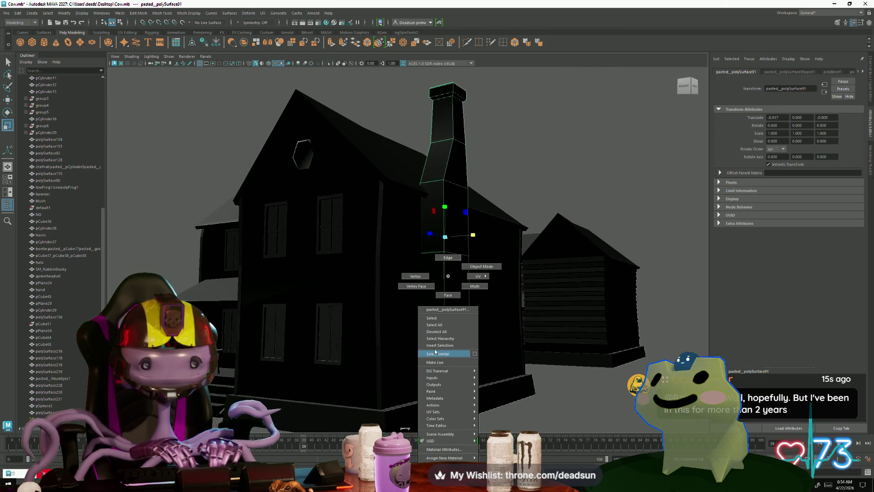
pyautogui.moveTo(404, 276); pyautogui.dragTo(406, 276, button='right')
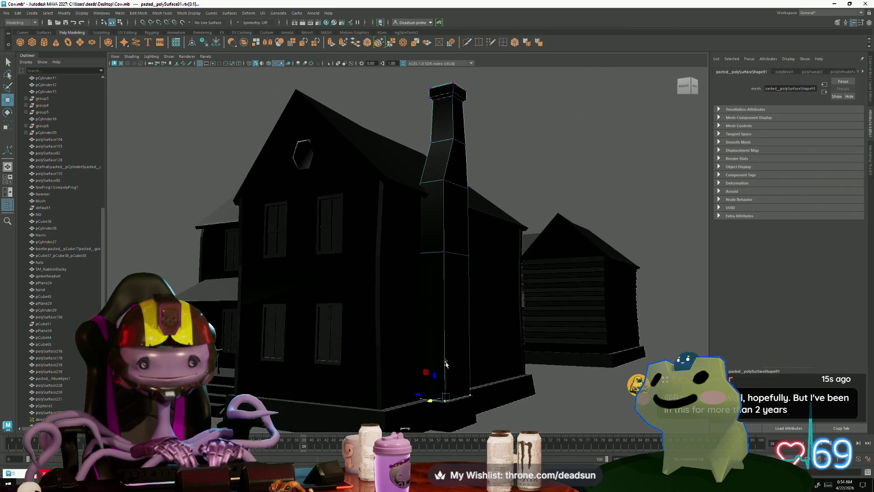
pyautogui.keyDown('alt'); pyautogui.moveTo(483, 397); pyautogui.dragTo(472, 205); pyautogui.keyUp('alt')
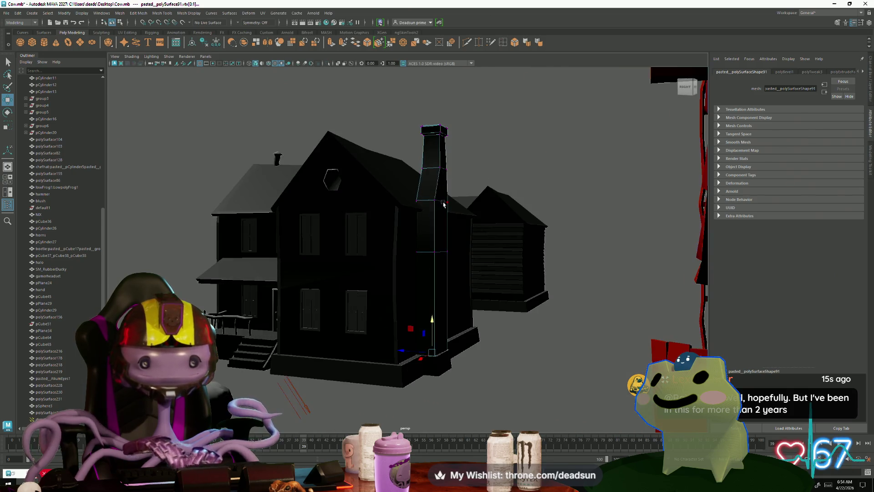
pyautogui.moveTo(471, 204); pyautogui.dragTo(479, 185, button='right')
pyautogui.click(479, 185)
pyautogui.moveTo(479, 186)
pyautogui.keyDown('alt'); pyautogui.mouseDown()
pyautogui.moveTo(235, 320)
pyautogui.moveTo(254, 319)
pyautogui.mouseUp(); pyautogui.keyUp('alt')
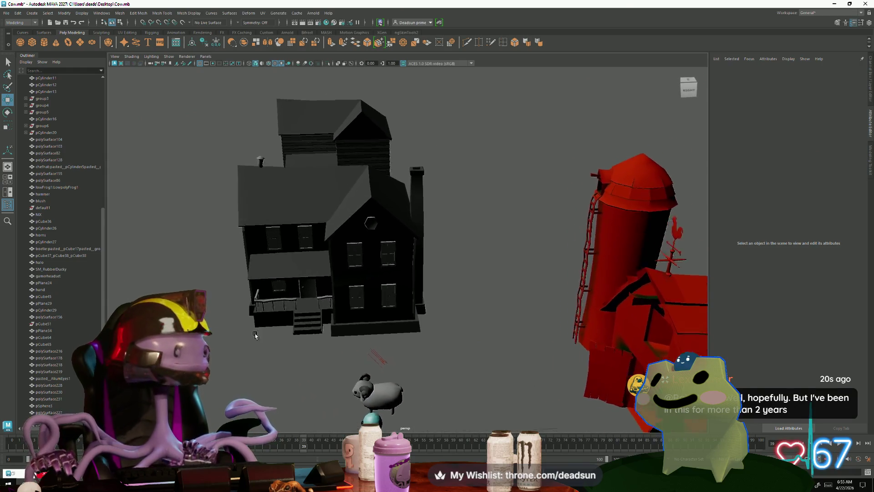
pyautogui.scroll(5, 254, 319)
pyautogui.scroll(-2, 383, 389)
pyautogui.scroll(2, 369, 395)
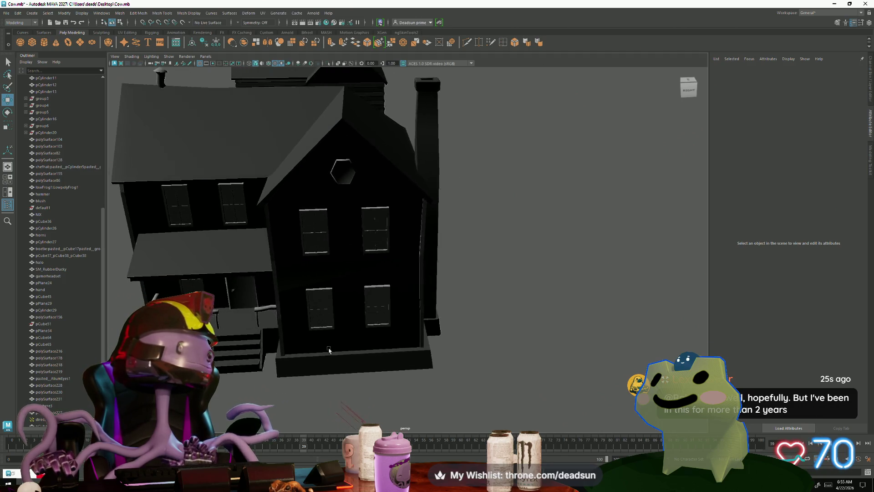
pyautogui.moveTo(364, 398)
pyautogui.keyDown('alt'); pyautogui.mouseDown()
pyautogui.moveTo(343, 352)
pyautogui.moveTo(382, 307)
pyautogui.mouseUp(); pyautogui.keyUp('alt')
pyautogui.click(427, 137)
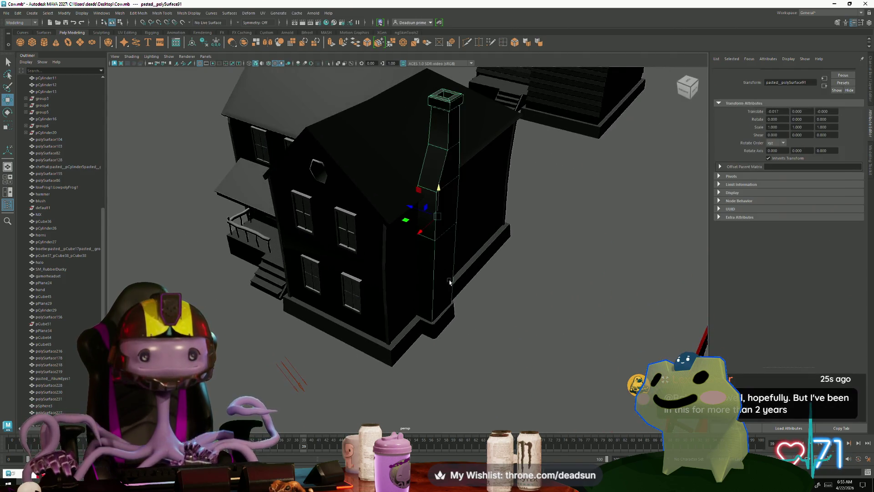
pyautogui.scroll(-3, 427, 137)
pyautogui.moveTo(426, 137)
pyautogui.keyDown('alt'); pyautogui.mouseDown()
pyautogui.moveTo(354, 331)
pyautogui.moveTo(315, 363)
pyautogui.moveTo(341, 369)
pyautogui.mouseUp(); pyautogui.keyUp('alt')
pyautogui.scroll(-3, 354, 331)
pyautogui.click(315, 362)
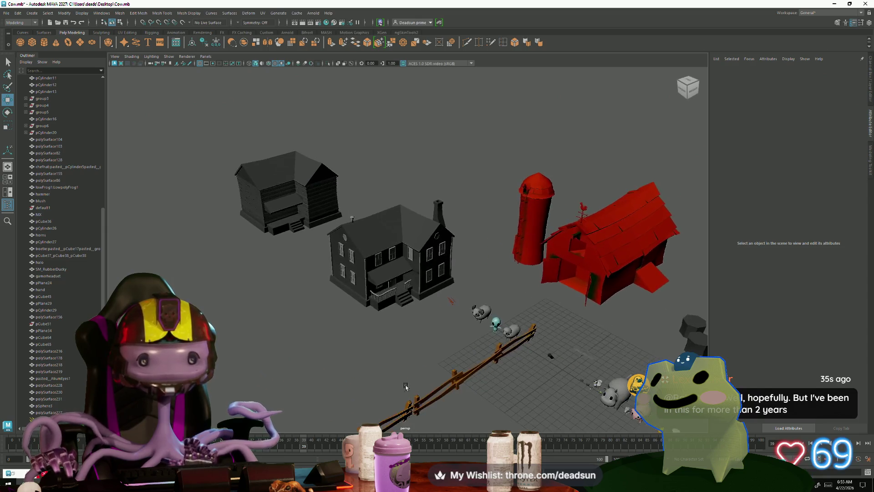
pyautogui.keyDown('alt'); pyautogui.moveTo(339, 371); pyautogui.dragTo(387, 384); pyautogui.keyUp('alt')
pyautogui.scroll(3, 387, 385)
pyautogui.scroll(4, 425, 420)
pyautogui.moveTo(424, 420)
pyautogui.keyDown('alt'); pyautogui.mouseDown()
pyautogui.moveTo(396, 301)
pyautogui.moveTo(382, 362)
pyautogui.mouseUp(); pyautogui.keyUp('alt')
pyautogui.scroll(3, 396, 287)
pyautogui.scroll(2, 396, 303)
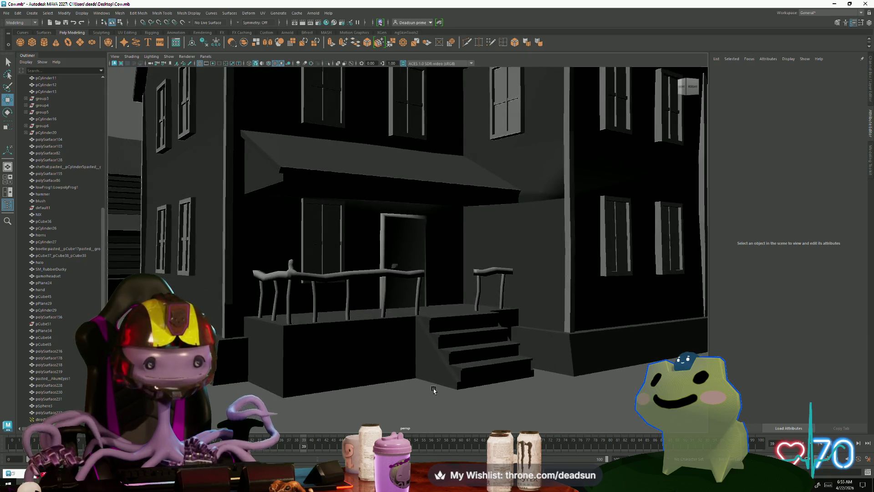
pyautogui.scroll(2, 377, 379)
pyautogui.keyDown('alt'); pyautogui.moveTo(297, 365); pyautogui.dragTo(319, 357); pyautogui.keyUp('alt')
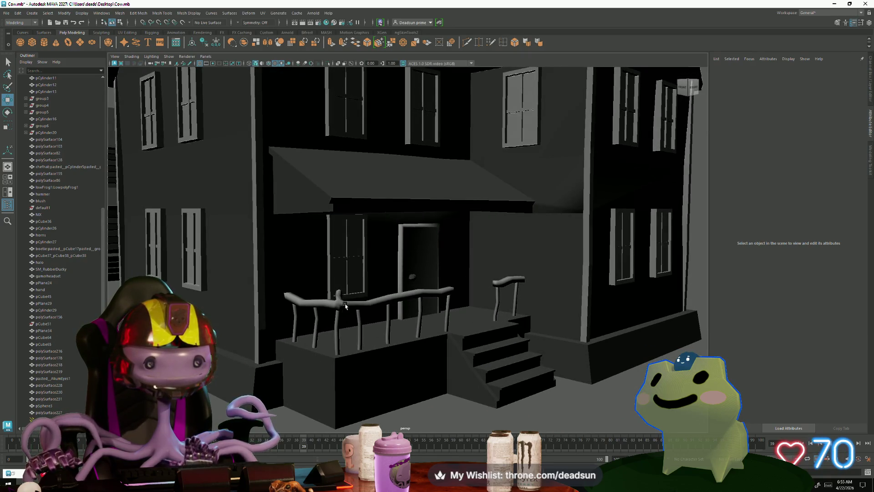
pyautogui.click(303, 330)
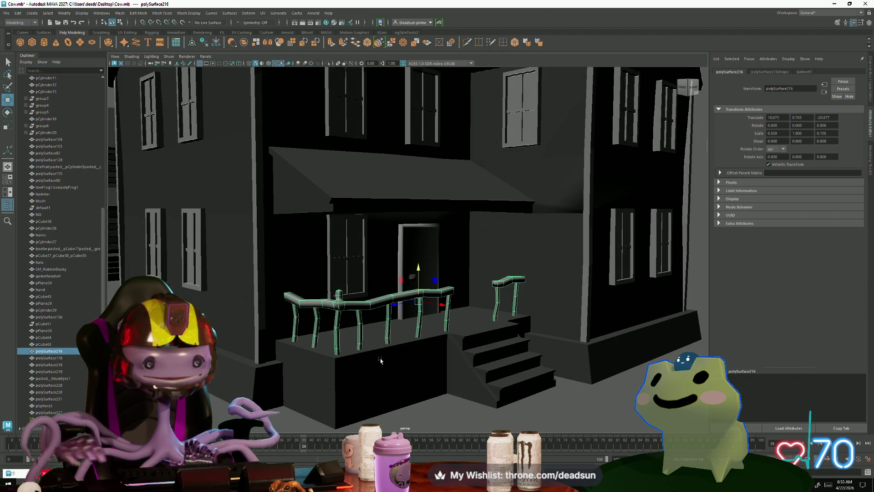
pyautogui.scroll(-3, 380, 360)
pyautogui.keyDown('alt'); pyautogui.moveTo(380, 361); pyautogui.dragTo(371, 351); pyautogui.keyUp('alt')
pyautogui.scroll(2, 372, 383)
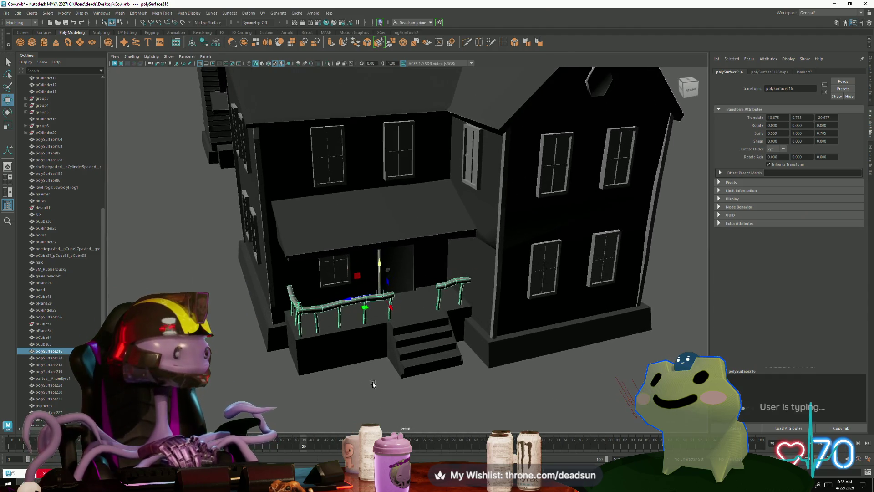
pyautogui.keyDown('alt'); pyautogui.moveTo(372, 383); pyautogui.dragTo(329, 380); pyautogui.keyUp('alt')
pyautogui.scroll(1, 318, 380)
pyautogui.scroll(2, 321, 375)
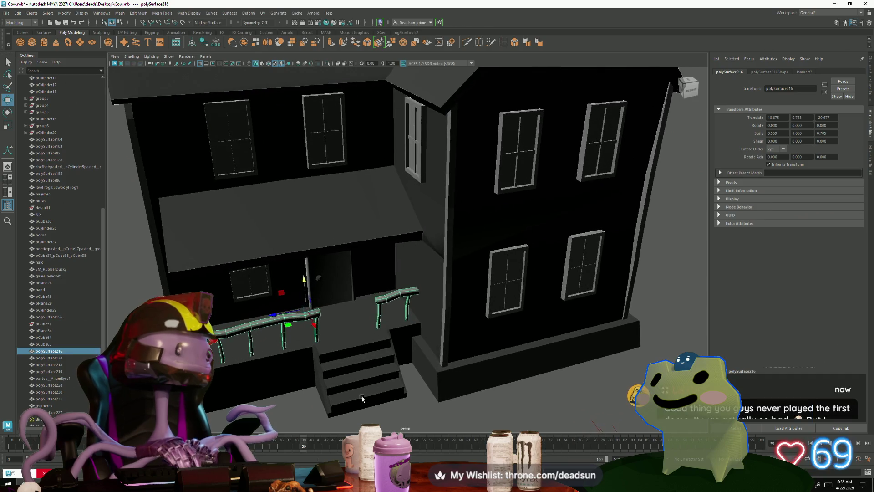
pyautogui.scroll(1, 323, 373)
pyautogui.scroll(2, 325, 367)
pyautogui.moveTo(325, 368)
pyautogui.keyDown('alt'); pyautogui.mouseDown()
pyautogui.moveTo(306, 375)
pyautogui.moveTo(329, 355)
pyautogui.moveTo(355, 357)
pyautogui.mouseUp(); pyautogui.keyUp('alt')
pyautogui.scroll(2, 369, 356)
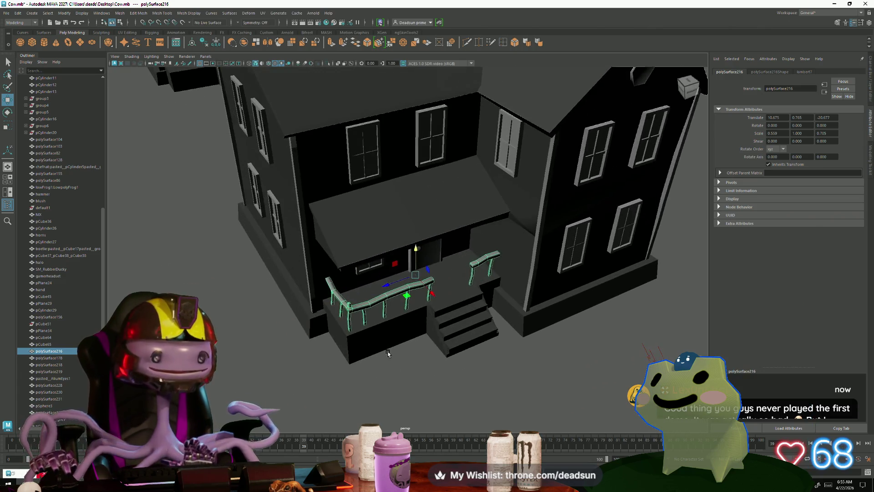
pyautogui.scroll(1, 374, 356)
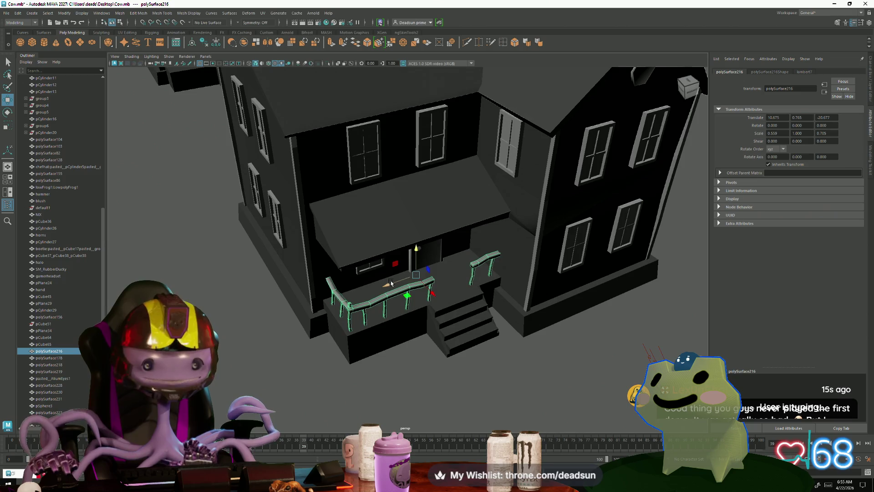
pyautogui.moveTo(151, 352); pyautogui.dragTo(288, 294, button='middle')
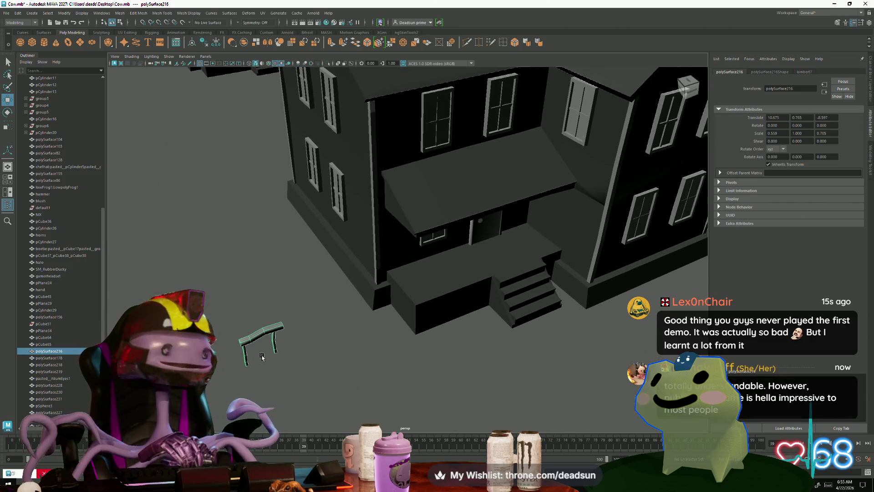
pyautogui.keyDown('alt'); pyautogui.moveTo(260, 328); pyautogui.dragTo(228, 363); pyautogui.keyUp('alt')
pyautogui.scroll(2, 273, 352)
pyautogui.scroll(1, 356, 367)
pyautogui.click(351, 366)
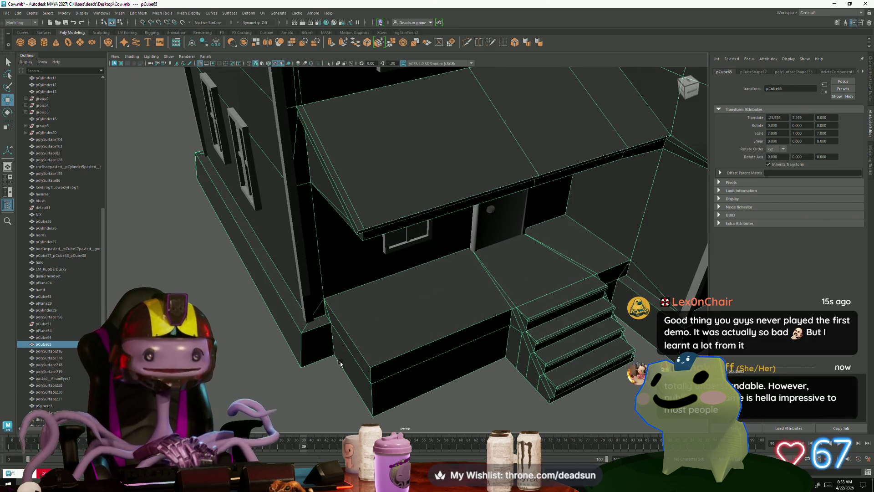
pyautogui.click(310, 374)
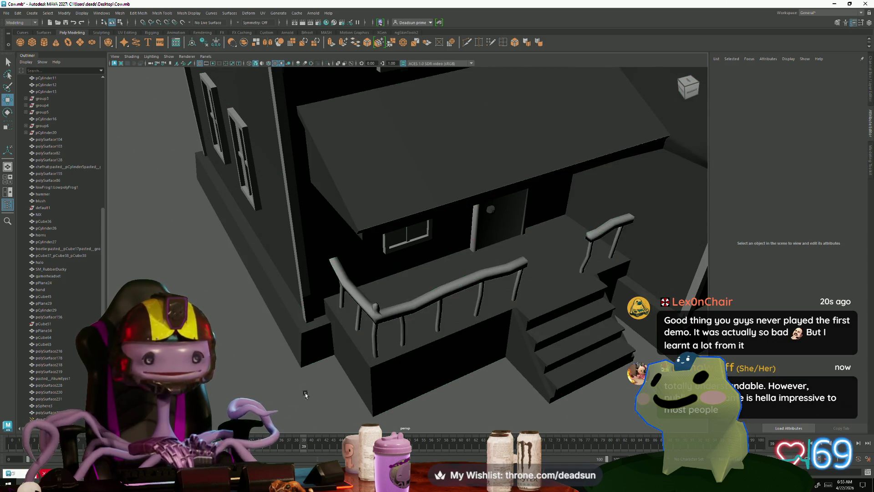
pyautogui.keyDown('alt'); pyautogui.moveTo(269, 389); pyautogui.dragTo(267, 381); pyautogui.keyUp('alt')
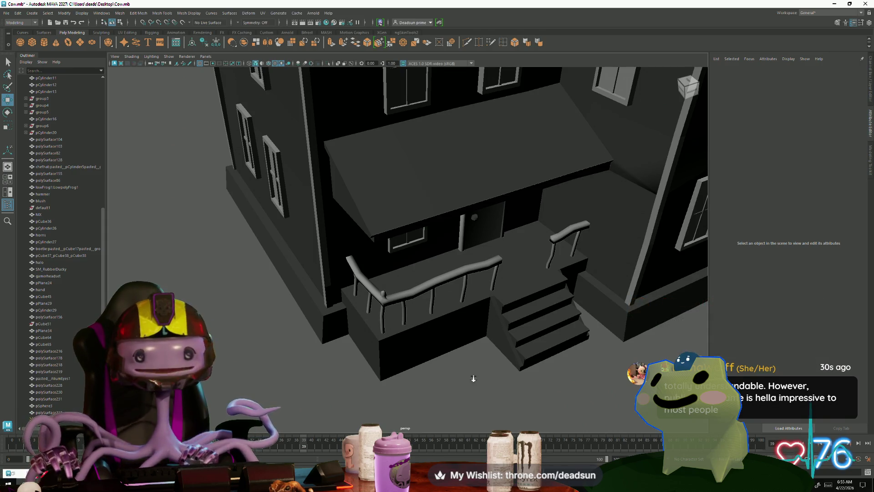
pyautogui.scroll(-5, 473, 378)
# Marquee-select every piece of the black house from a high, wide view of the farm
pyautogui.moveTo(377, 307)
pyautogui.keyDown('alt'); pyautogui.mouseDown()
pyautogui.moveTo(404, 304)
pyautogui.moveTo(371, 307)
pyautogui.moveTo(275, 274)
pyautogui.moveTo(389, 311)
pyautogui.mouseUp(); pyautogui.keyUp('alt')
pyautogui.scroll(5, 380, 297)
pyautogui.scroll(-5, 385, 308)
pyautogui.scroll(-3, 437, 334)
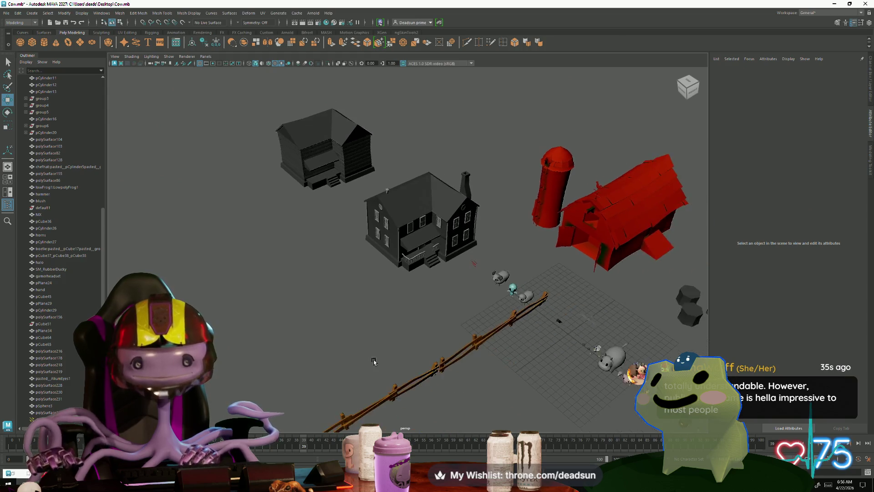
pyautogui.keyDown('alt'); pyautogui.moveTo(437, 335); pyautogui.dragTo(406, 348); pyautogui.keyUp('alt')
pyautogui.scroll(3, 407, 348)
pyautogui.scroll(-3, 407, 349)
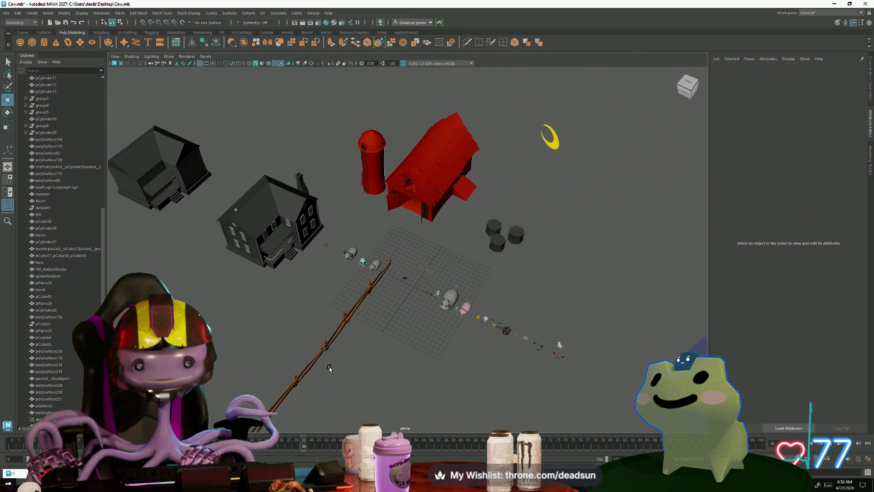
pyautogui.moveTo(328, 367)
pyautogui.keyDown('alt'); pyautogui.mouseDown()
pyautogui.moveTo(320, 395)
pyautogui.moveTo(325, 365)
pyautogui.moveTo(318, 360)
pyautogui.moveTo(368, 379)
pyautogui.moveTo(271, 358)
pyautogui.moveTo(248, 364)
pyautogui.moveTo(317, 365)
pyautogui.mouseUp(); pyautogui.keyUp('alt')
pyautogui.scroll(3, 319, 395)
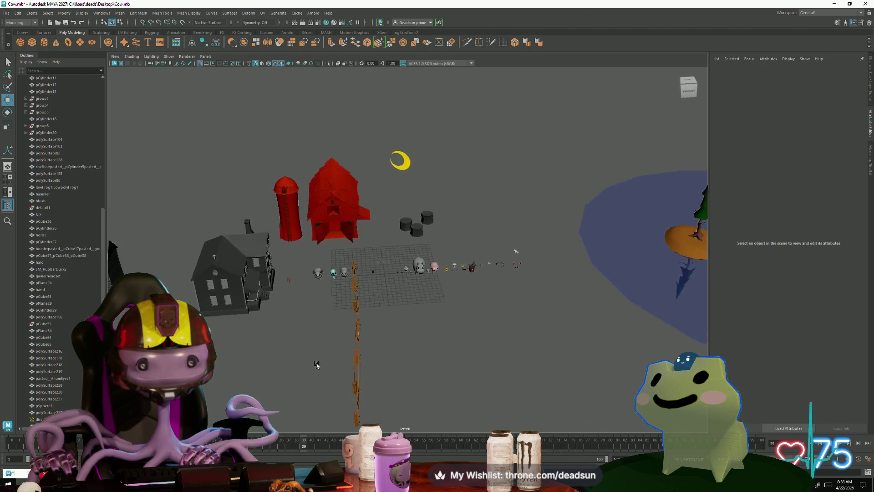
pyautogui.moveTo(316, 364)
pyautogui.keyDown('alt'); pyautogui.mouseDown(button='right')
pyautogui.moveTo(359, 367)
pyautogui.moveTo(353, 374)
pyautogui.mouseUp(button='right'); pyautogui.keyUp('alt')
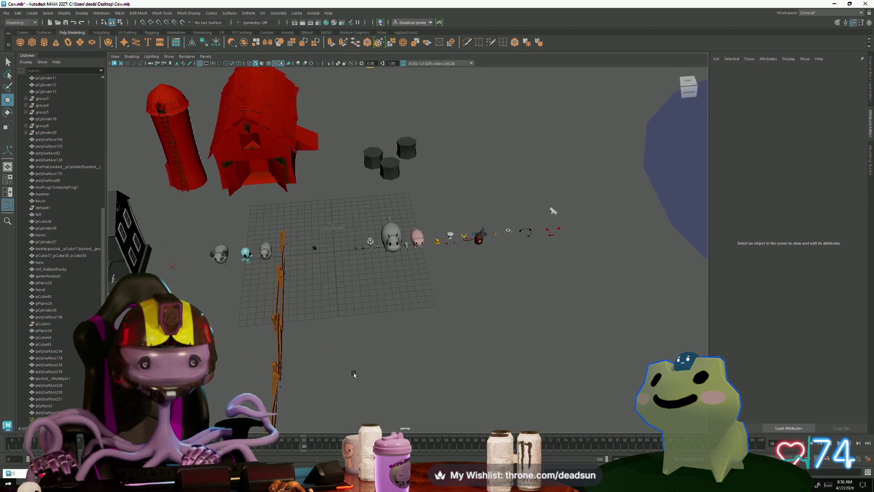
pyautogui.moveTo(353, 373)
pyautogui.keyDown('alt'); pyautogui.mouseDown()
pyautogui.moveTo(296, 371)
pyautogui.moveTo(318, 385)
pyautogui.moveTo(274, 383)
pyautogui.moveTo(287, 371)
pyautogui.moveTo(339, 404)
pyautogui.moveTo(301, 341)
pyautogui.moveTo(269, 230)
pyautogui.moveTo(174, 229)
pyautogui.mouseUp(); pyautogui.keyUp('alt')
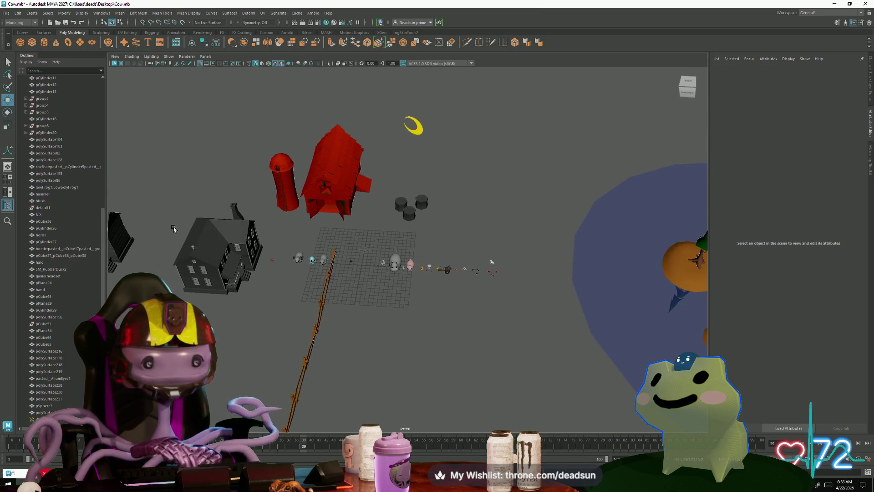
pyautogui.moveTo(255, 305); pyautogui.dragTo(254, 308)
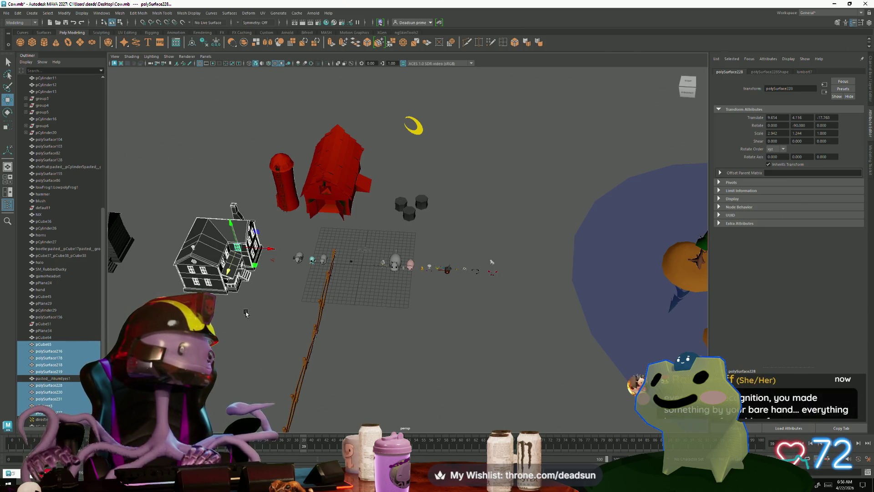
pyautogui.press('f')
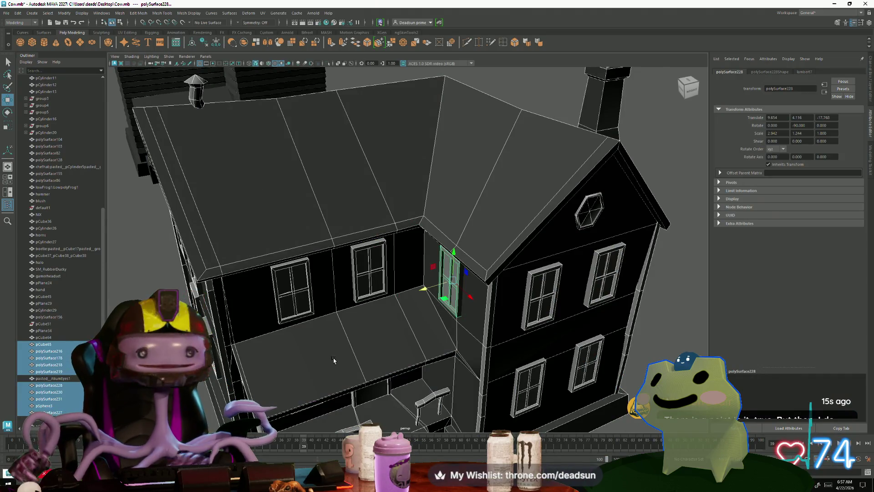
pyautogui.scroll(-5, 478, 214)
pyautogui.moveTo(478, 214)
pyautogui.keyDown('alt'); pyautogui.mouseDown()
pyautogui.moveTo(369, 191)
pyautogui.moveTo(341, 289)
pyautogui.moveTo(321, 281)
pyautogui.mouseUp(); pyautogui.keyUp('alt')
pyautogui.click(369, 191)
pyautogui.scroll(-3, 369, 191)
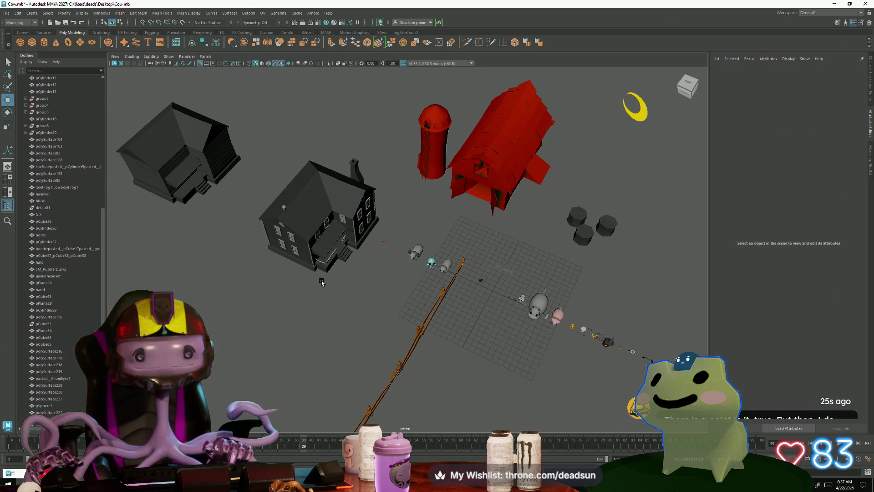
pyautogui.moveTo(268, 263)
pyautogui.keyDown('alt'); pyautogui.mouseDown()
pyautogui.moveTo(285, 297)
pyautogui.moveTo(304, 295)
pyautogui.moveTo(279, 164)
pyautogui.mouseUp(); pyautogui.keyUp('alt')
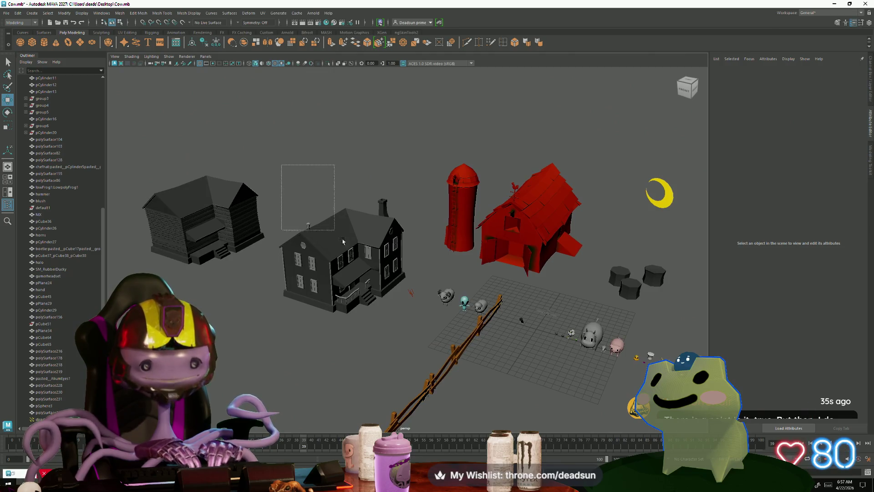
pyautogui.moveTo(342, 241); pyautogui.dragTo(344, 244)
pyautogui.press('f')
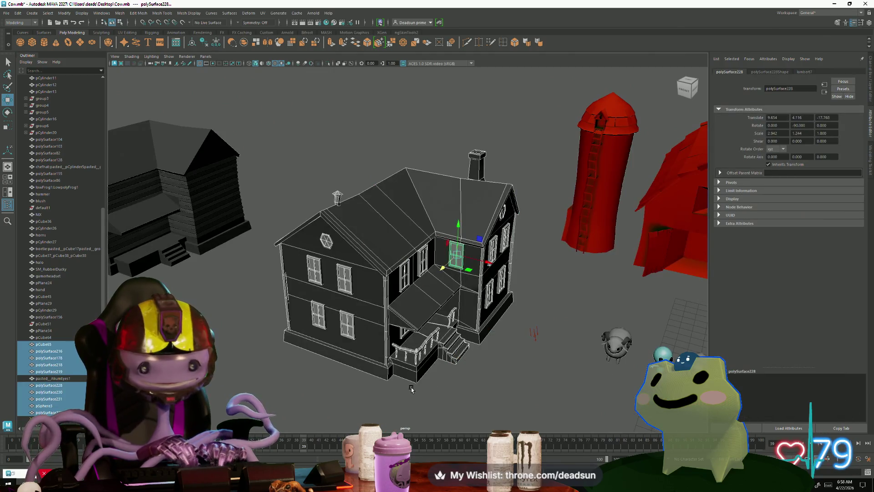
pyautogui.click(410, 389)
pyautogui.keyDown('alt'); pyautogui.moveTo(411, 388); pyautogui.dragTo(427, 404); pyautogui.keyUp('alt')
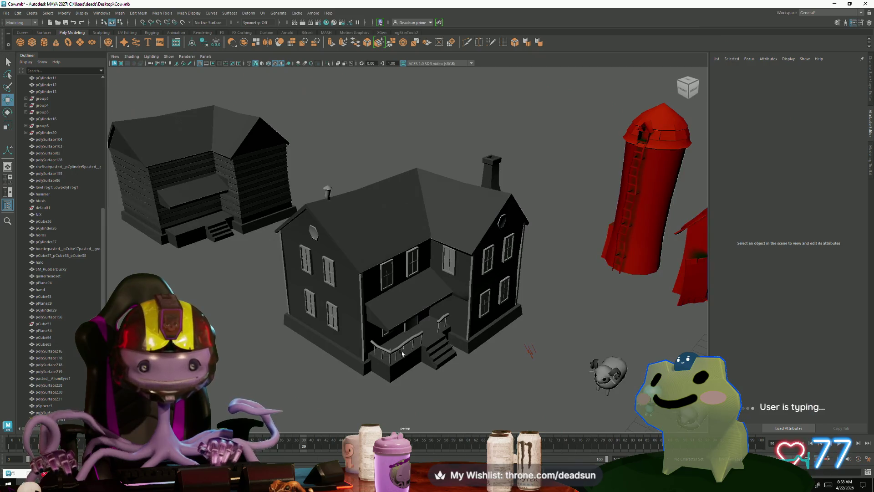
# Select the black house from a higher view over the houses
pyautogui.moveTo(420, 345)
pyautogui.keyDown('alt'); pyautogui.mouseDown()
pyautogui.moveTo(398, 328)
pyautogui.moveTo(486, 322)
pyautogui.moveTo(444, 306)
pyautogui.mouseUp(); pyautogui.keyUp('alt')
pyautogui.click(304, 238)
# Frame the house, switch it to vertex editing and select the vertices along the inner wall corner
pyautogui.press('f')
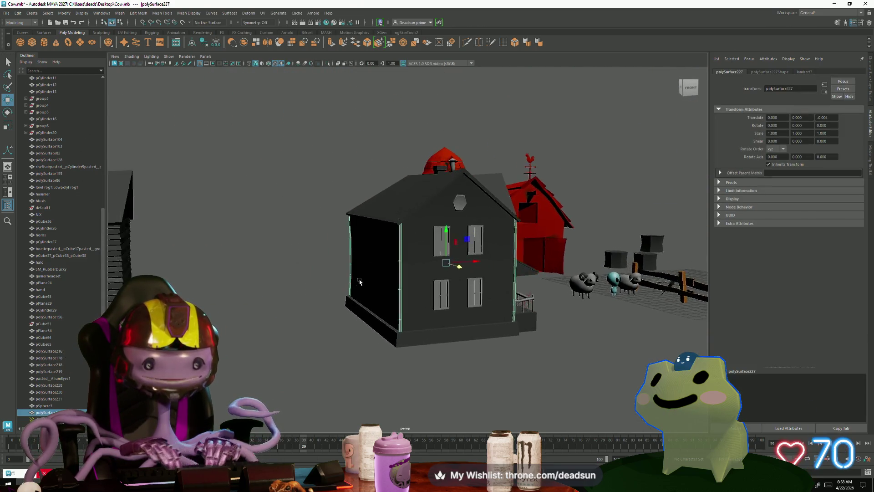
pyautogui.scroll(5, 275, 300)
pyautogui.keyDown('alt'); pyautogui.moveTo(275, 301); pyautogui.dragTo(301, 263); pyautogui.keyUp('alt')
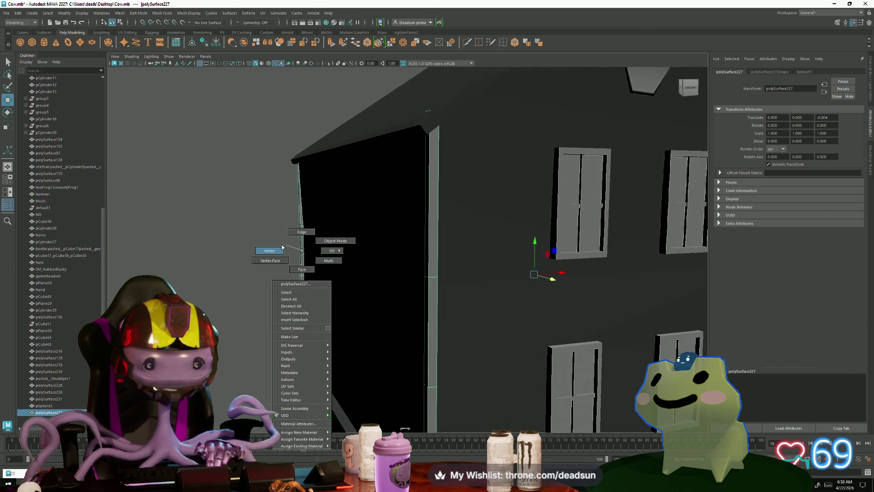
pyautogui.moveTo(300, 263); pyautogui.dragTo(269, 262, button='right')
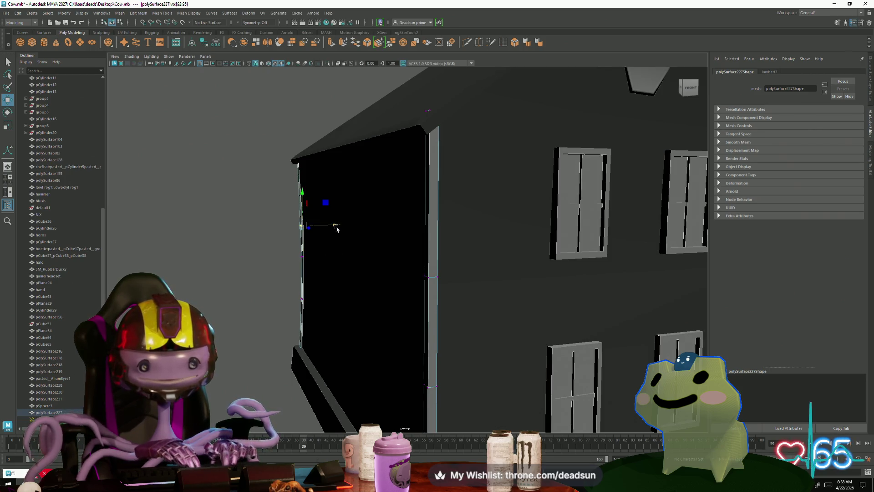
pyautogui.keyDown('alt'); pyautogui.moveTo(337, 229); pyautogui.dragTo(360, 286); pyautogui.keyUp('alt')
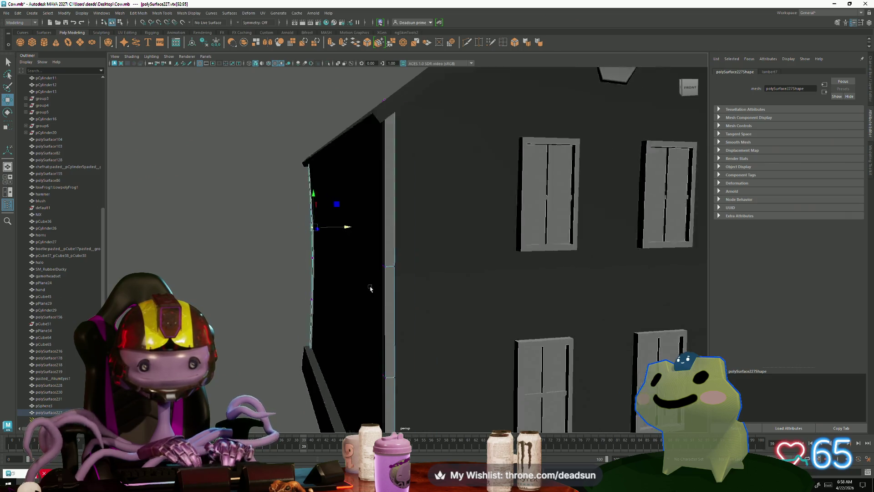
pyautogui.scroll(-3, 359, 287)
pyautogui.moveTo(274, 224); pyautogui.dragTo(334, 336)
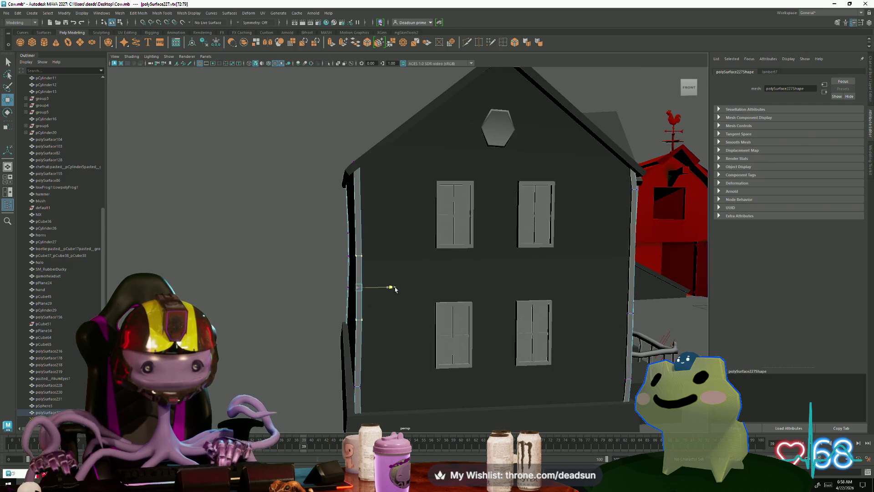
# Inspect the corner from the porch side and nudge the selected corner vertices slightly right
pyautogui.moveTo(395, 289)
pyautogui.keyDown('alt'); pyautogui.mouseDown()
pyautogui.moveTo(410, 318)
pyautogui.moveTo(454, 319)
pyautogui.mouseUp(); pyautogui.keyUp('alt')
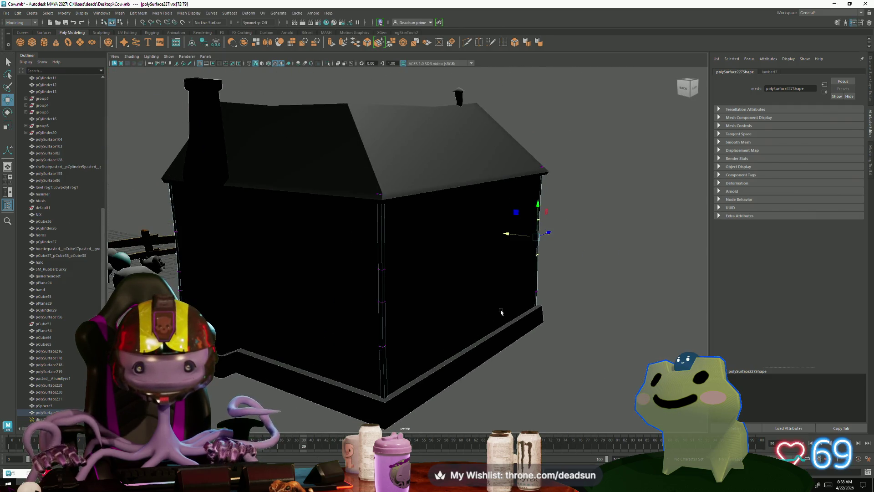
pyautogui.moveTo(501, 312)
pyautogui.keyDown('alt'); pyautogui.mouseDown()
pyautogui.moveTo(530, 280)
pyautogui.moveTo(448, 274)
pyautogui.mouseUp(); pyautogui.keyUp('alt')
pyautogui.keyDown('alt'); pyautogui.moveTo(301, 305); pyautogui.dragTo(214, 292); pyautogui.keyUp('alt')
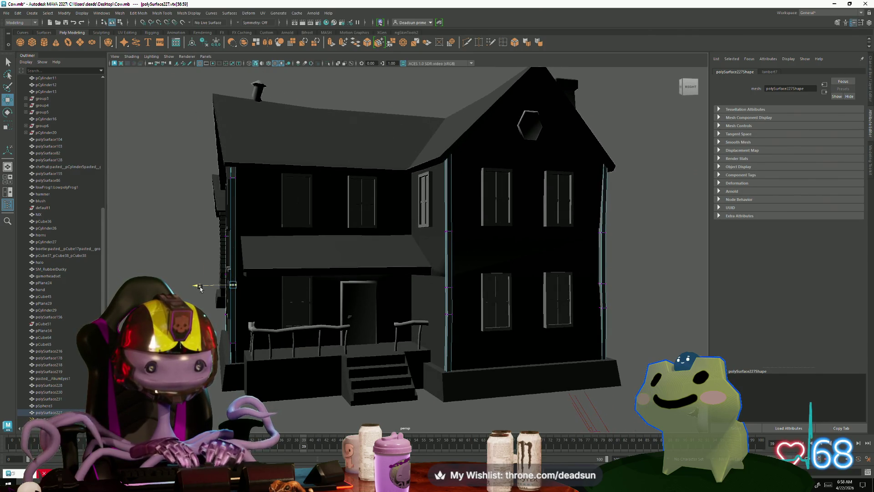
pyautogui.press('f')
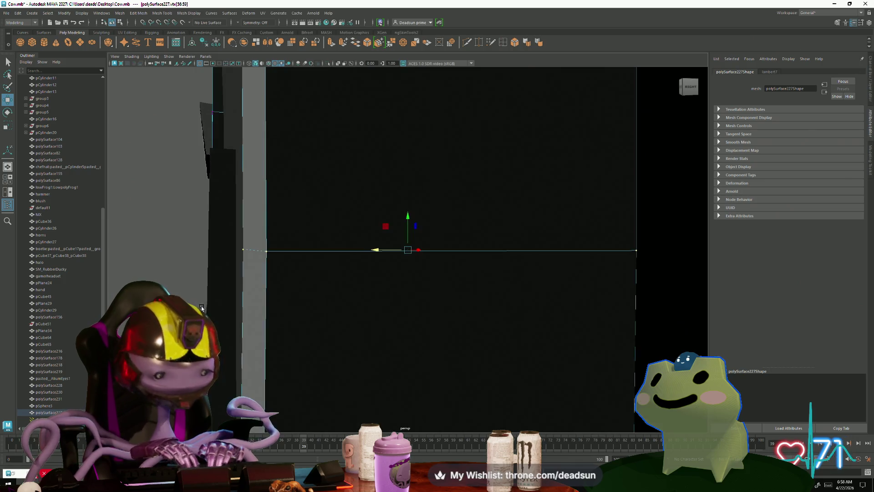
pyautogui.moveTo(200, 305)
pyautogui.keyDown('alt'); pyautogui.mouseDown()
pyautogui.moveTo(321, 334)
pyautogui.moveTo(405, 111)
pyautogui.mouseUp(); pyautogui.keyUp('alt')
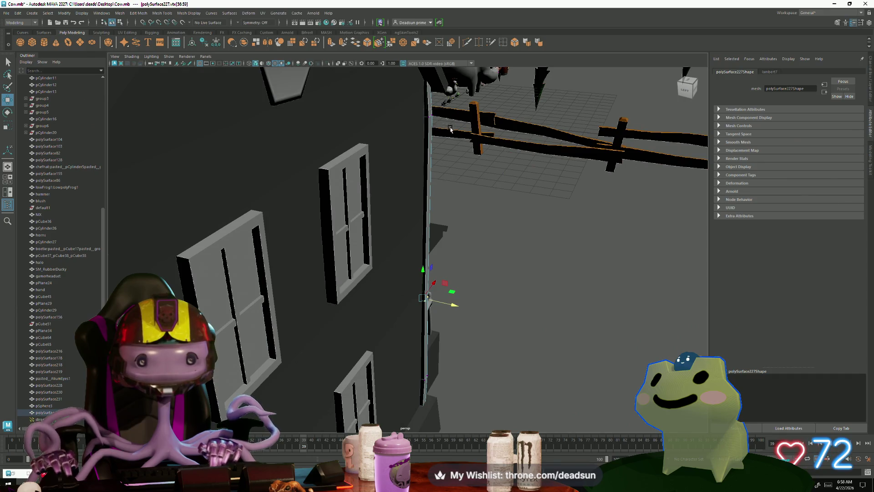
pyautogui.keyDown('alt'); pyautogui.moveTo(450, 129); pyautogui.dragTo(416, 119); pyautogui.keyUp('alt')
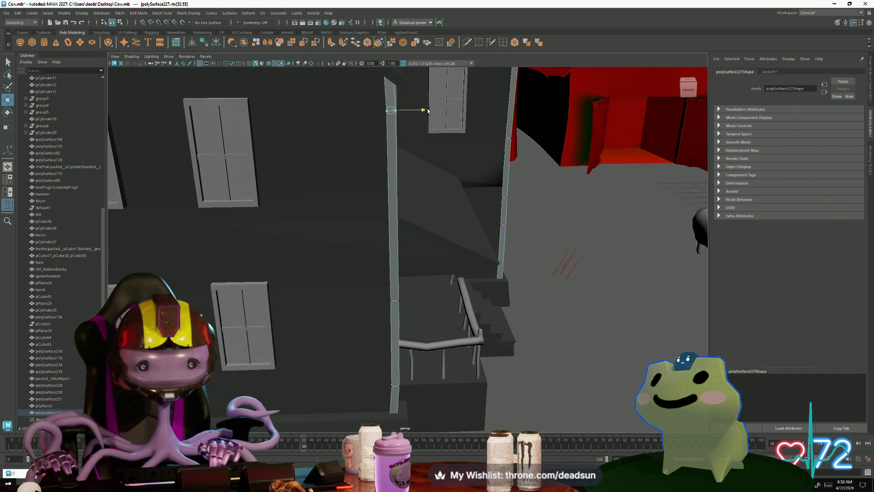
pyautogui.keyDown('alt'); pyautogui.moveTo(424, 113); pyautogui.dragTo(373, 199); pyautogui.keyUp('alt')
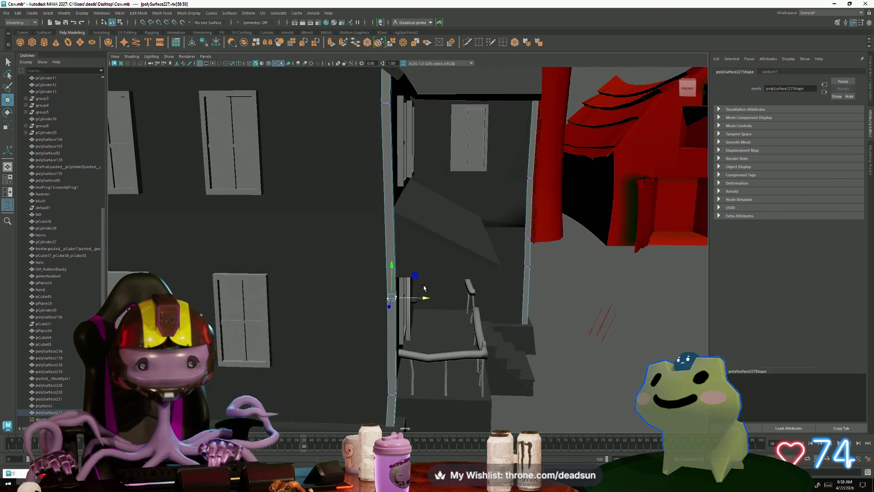
pyautogui.moveTo(418, 299); pyautogui.dragTo(421, 298)
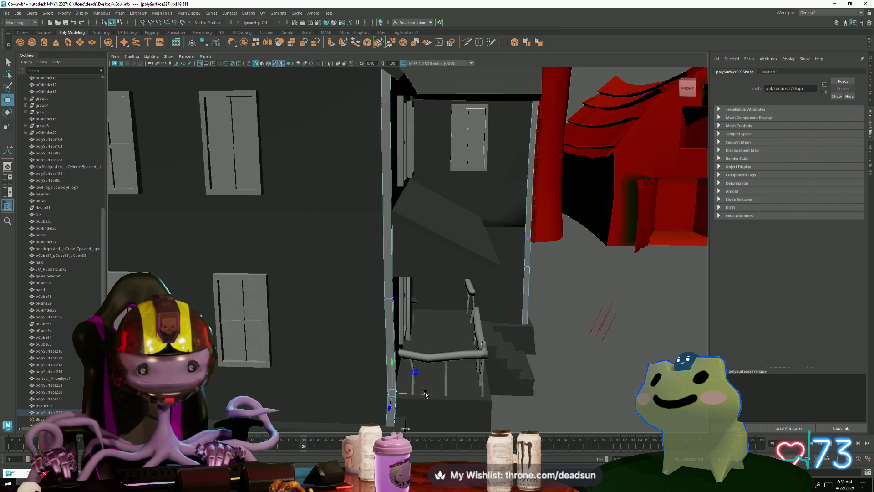
pyautogui.scroll(-3, 422, 393)
pyautogui.scroll(-3, 423, 383)
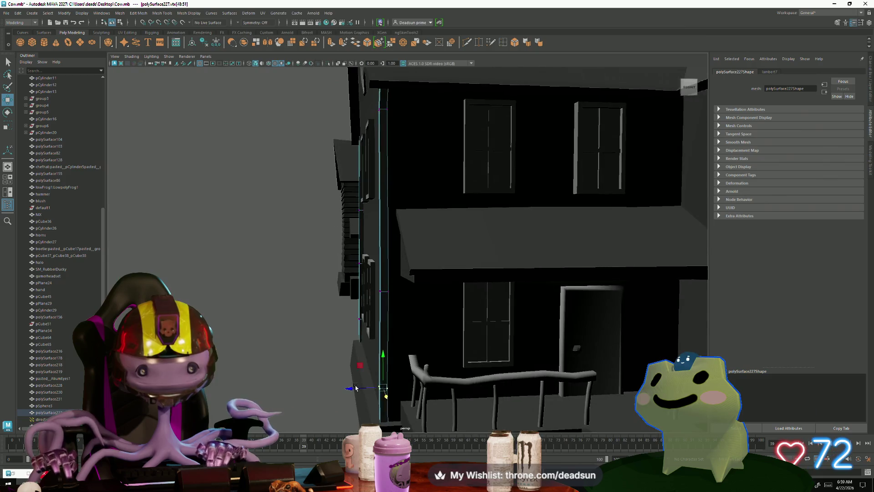
pyautogui.scroll(-3, 430, 369)
pyautogui.scroll(-3, 440, 349)
# From a wider view, shift the selected wall vertices slightly left so the walls line up
pyautogui.keyDown('alt'); pyautogui.moveTo(440, 349); pyautogui.dragTo(445, 268); pyautogui.keyUp('alt')
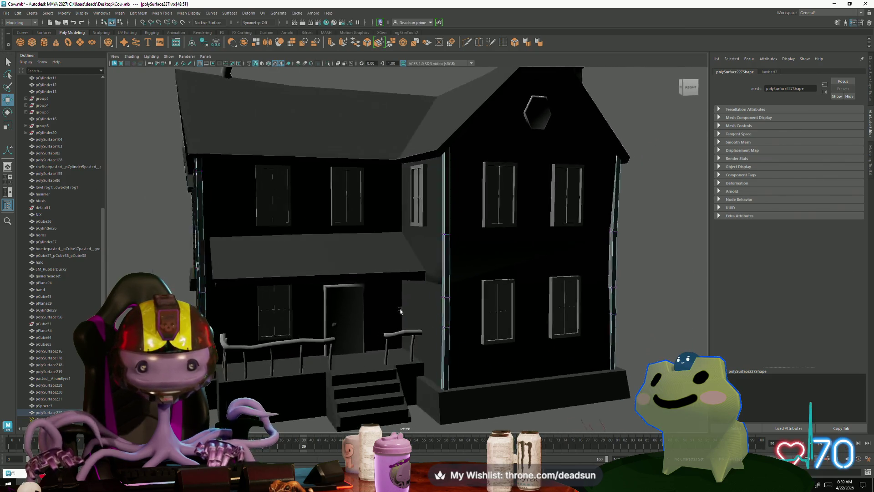
pyautogui.scroll(2, 483, 339)
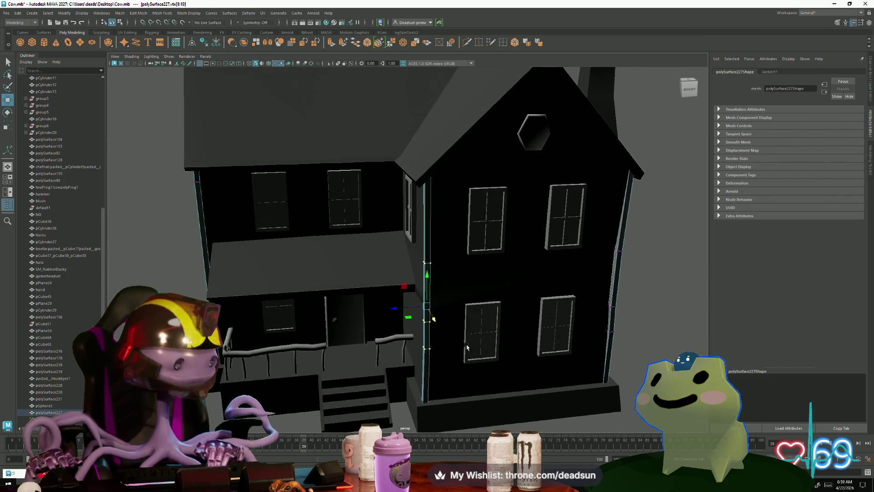
pyautogui.scroll(2, 471, 345)
pyautogui.scroll(2, 462, 349)
pyautogui.scroll(2, 451, 353)
pyautogui.scroll(2, 451, 352)
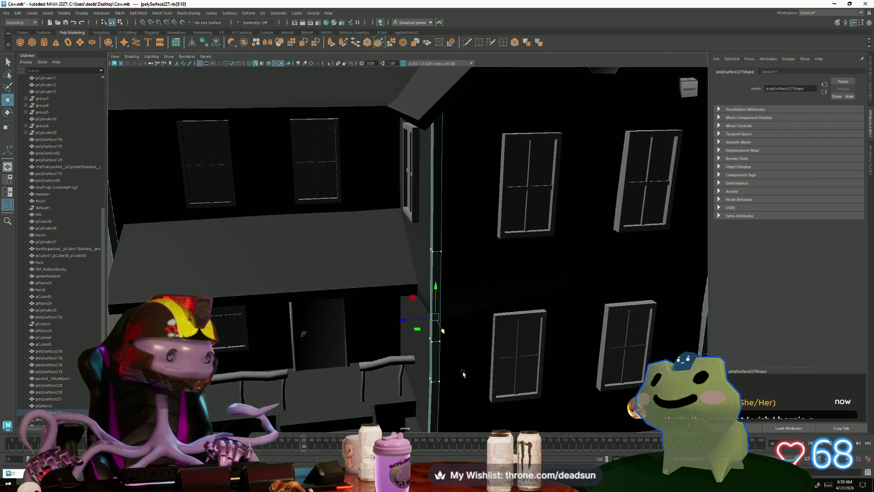
pyautogui.scroll(1, 478, 383)
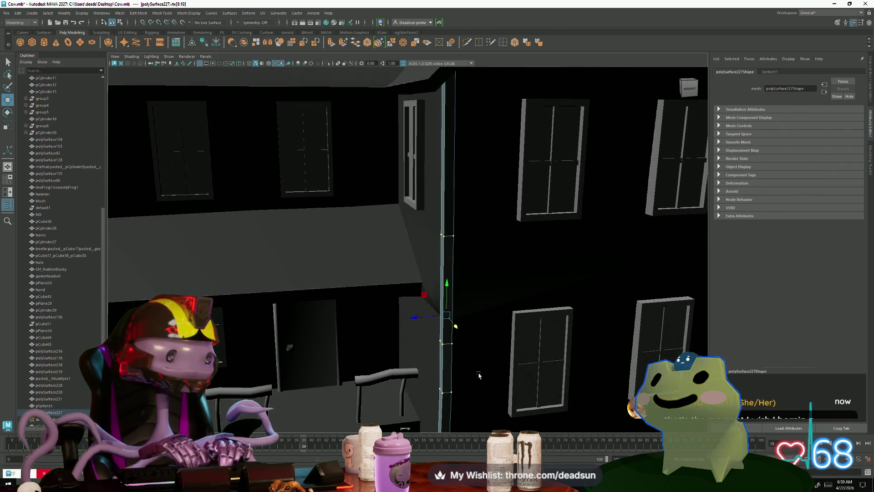
pyautogui.moveTo(478, 382)
pyautogui.keyDown('alt'); pyautogui.mouseDown()
pyautogui.moveTo(426, 336)
pyautogui.moveTo(399, 331)
pyautogui.moveTo(424, 321)
pyautogui.moveTo(455, 332)
pyautogui.mouseUp(); pyautogui.keyUp('alt')
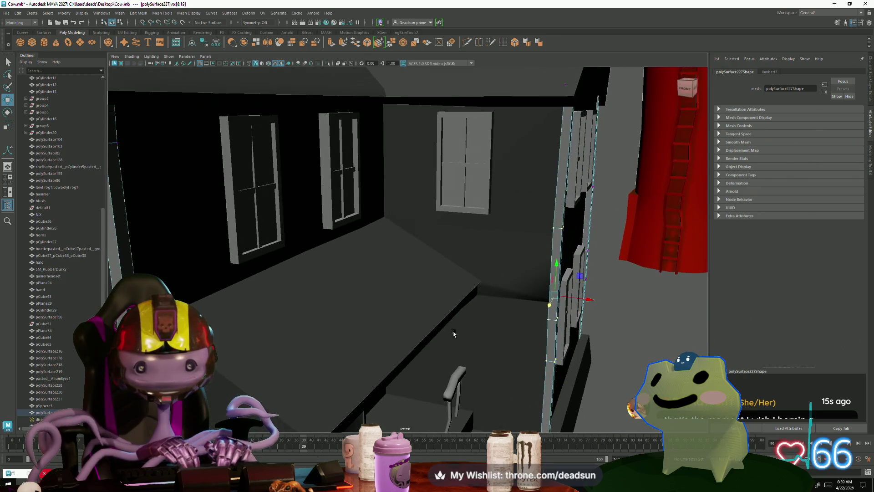
# Select the room's floor face at the wall corner and try the rotate and scale tools on it
pyautogui.click(455, 332)
pyautogui.keyDown('alt'); pyautogui.moveTo(543, 297); pyautogui.dragTo(442, 311); pyautogui.keyUp('alt')
pyautogui.scroll(3, 442, 312)
pyautogui.scroll(3, 416, 321)
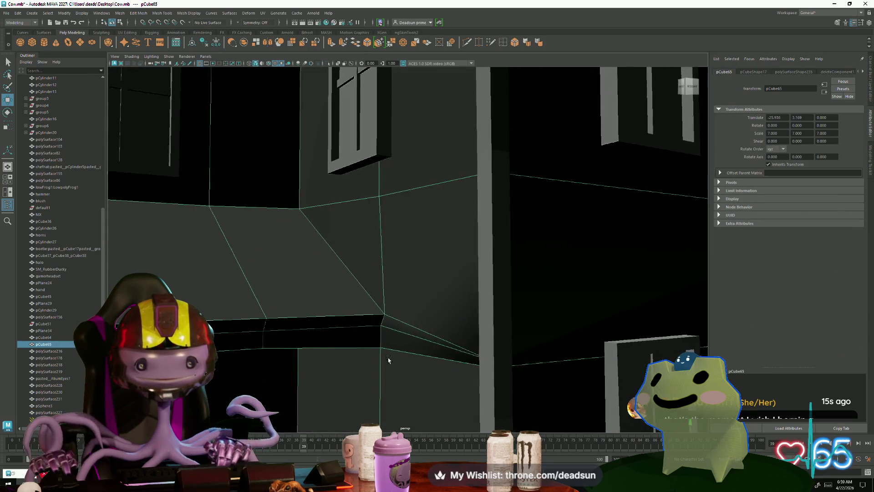
pyautogui.scroll(2, 387, 330)
pyautogui.moveTo(389, 305); pyautogui.dragTo(390, 324, button='right')
pyautogui.click(389, 305)
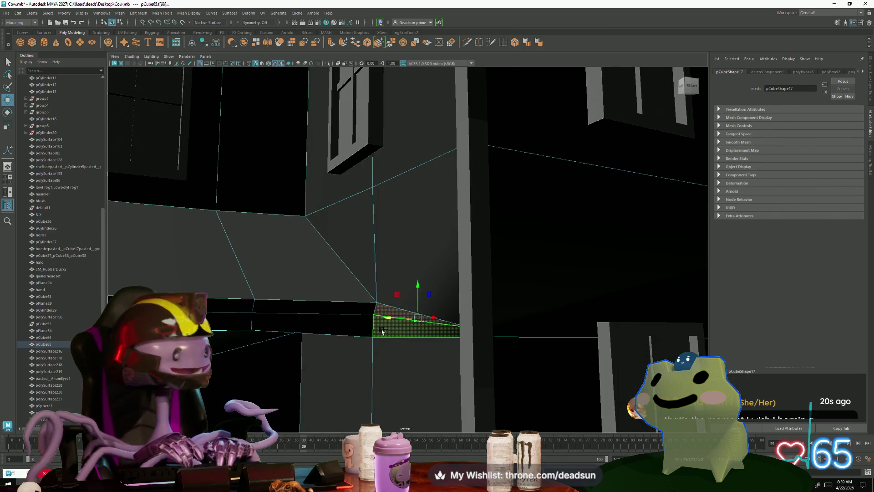
pyautogui.moveTo(390, 330)
pyautogui.keyDown('alt'); pyautogui.mouseDown()
pyautogui.moveTo(409, 357)
pyautogui.moveTo(384, 310)
pyautogui.moveTo(399, 307)
pyautogui.moveTo(357, 142)
pyautogui.moveTo(363, 321)
pyautogui.mouseUp(); pyautogui.keyUp('alt')
pyautogui.press('e')
pyautogui.press('r')
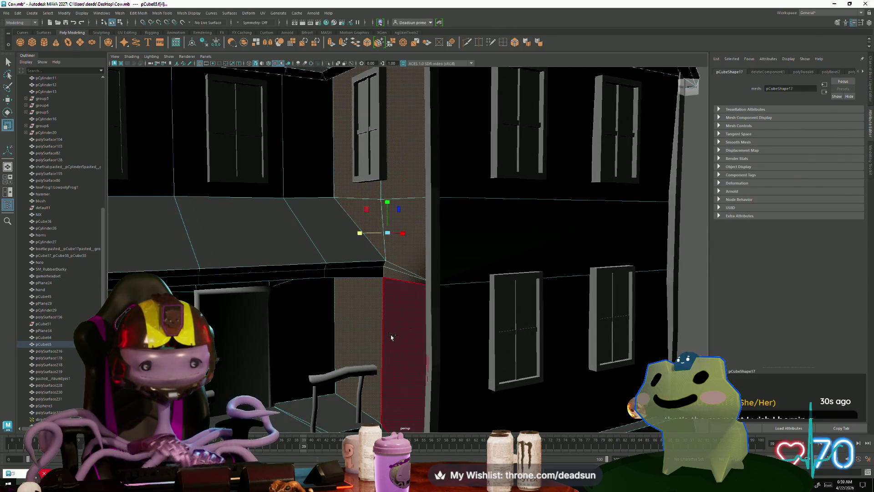
# Look the whole house over from several angles, then return to whole-object selection
pyautogui.keyDown('alt'); pyautogui.moveTo(383, 370); pyautogui.dragTo(370, 278); pyautogui.keyUp('alt')
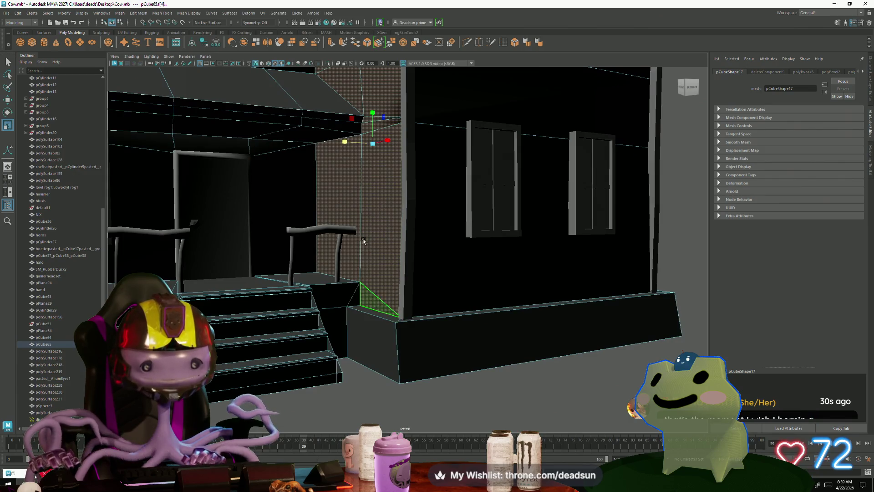
pyautogui.keyDown('alt'); pyautogui.moveTo(364, 241); pyautogui.dragTo(368, 278); pyautogui.keyUp('alt')
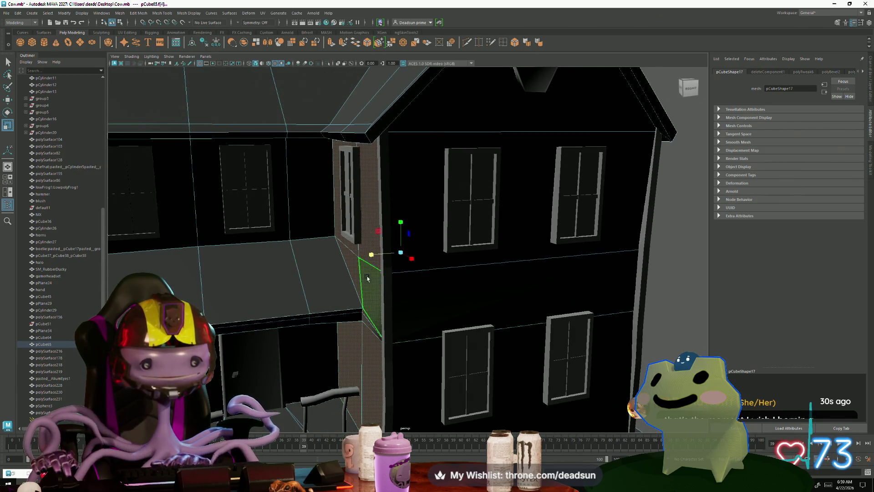
pyautogui.scroll(-5, 495, 315)
pyautogui.moveTo(495, 314)
pyautogui.keyDown('alt'); pyautogui.mouseDown()
pyautogui.moveTo(389, 151)
pyautogui.moveTo(372, 315)
pyautogui.moveTo(342, 319)
pyautogui.mouseUp(); pyautogui.keyUp('alt')
pyautogui.scroll(3, 341, 320)
pyautogui.scroll(2, 317, 325)
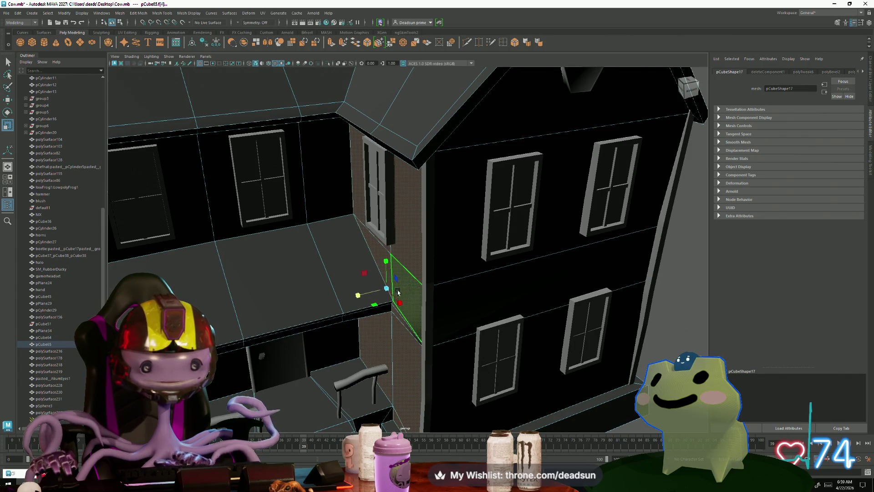
pyautogui.keyDown('alt'); pyautogui.moveTo(391, 336); pyautogui.dragTo(366, 269); pyautogui.keyUp('alt')
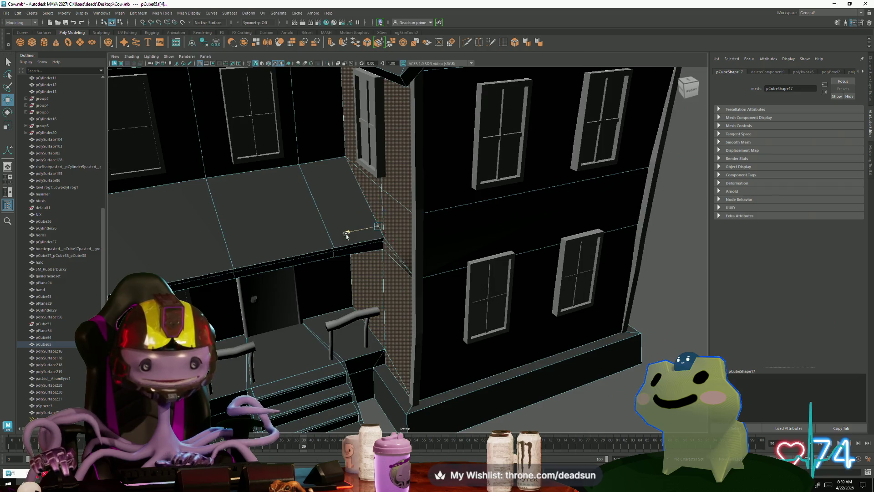
pyautogui.scroll(-4, 374, 261)
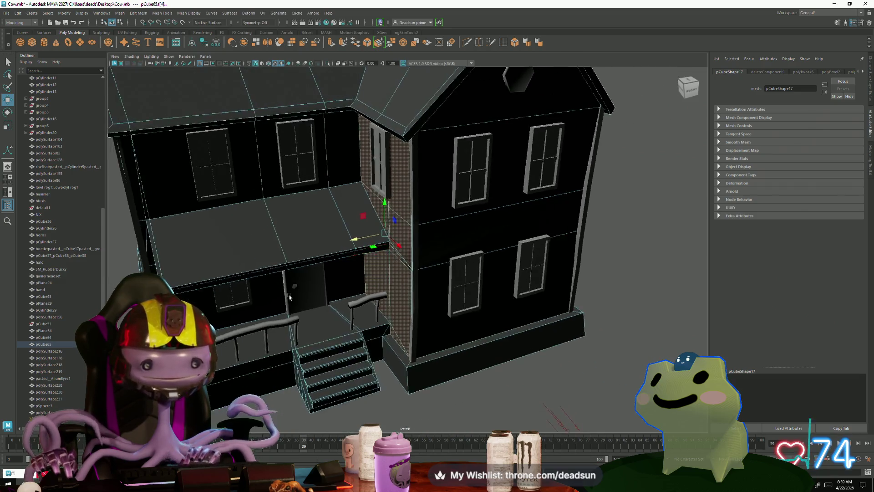
pyautogui.moveTo(374, 260)
pyautogui.keyDown('alt'); pyautogui.mouseDown()
pyautogui.moveTo(337, 320)
pyautogui.moveTo(424, 265)
pyautogui.mouseUp(); pyautogui.keyUp('alt')
pyautogui.scroll(2, 338, 319)
pyautogui.moveTo(403, 186); pyautogui.dragTo(441, 178, button='right')
pyautogui.scroll(3, 445, 241)
pyautogui.scroll(3, 444, 240)
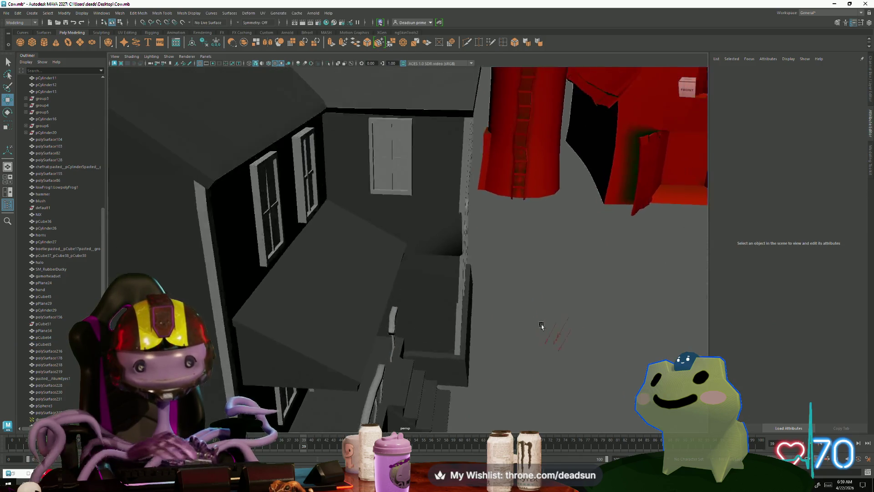
pyautogui.scroll(3, 445, 241)
# On the wall mesh pCube65, move the inner corner vertex vtx[218] down to meet the wall
pyautogui.click(444, 240)
pyautogui.moveTo(380, 254)
pyautogui.keyDown('alt'); pyautogui.mouseDown()
pyautogui.moveTo(390, 253)
pyautogui.moveTo(336, 303)
pyautogui.moveTo(308, 289)
pyautogui.moveTo(347, 202)
pyautogui.mouseUp(); pyautogui.keyUp('alt')
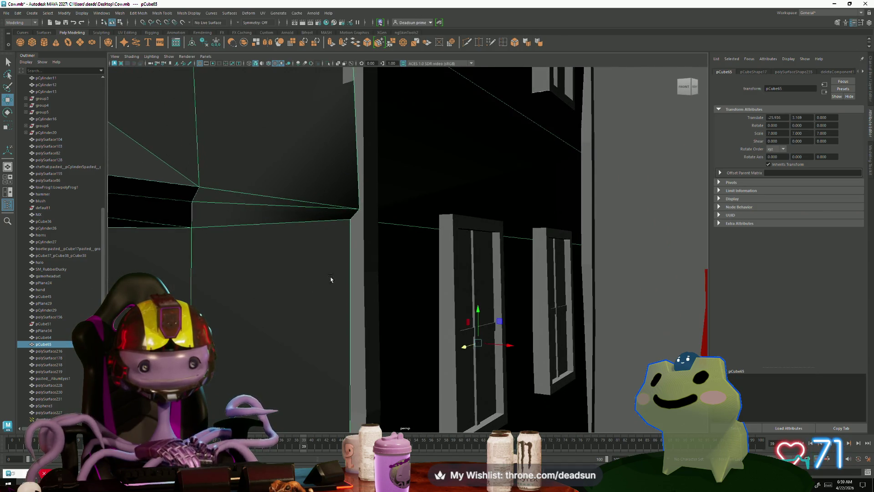
pyautogui.moveTo(347, 202); pyautogui.dragTo(341, 203, button='right')
pyautogui.click(357, 208)
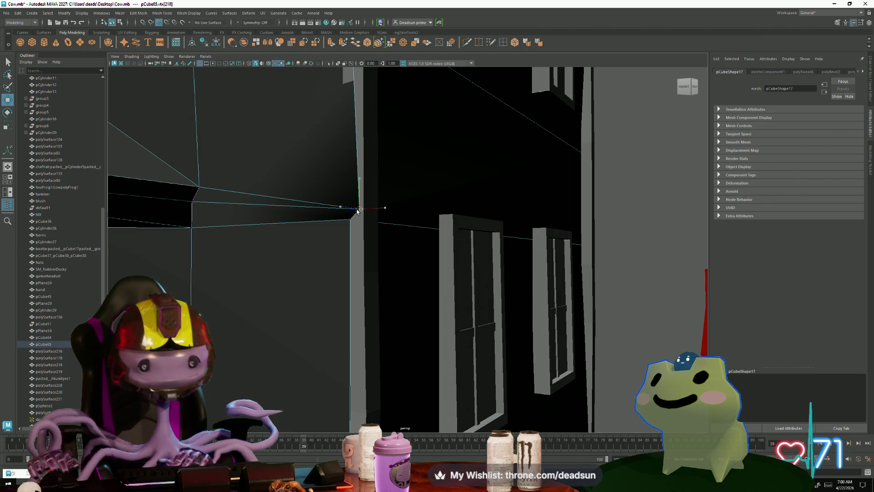
pyautogui.moveTo(359, 210); pyautogui.dragTo(347, 221)
pyautogui.moveTo(314, 250)
pyautogui.keyDown('alt'); pyautogui.mouseDown()
pyautogui.moveTo(356, 272)
pyautogui.moveTo(464, 248)
pyautogui.mouseUp(); pyautogui.keyUp('alt')
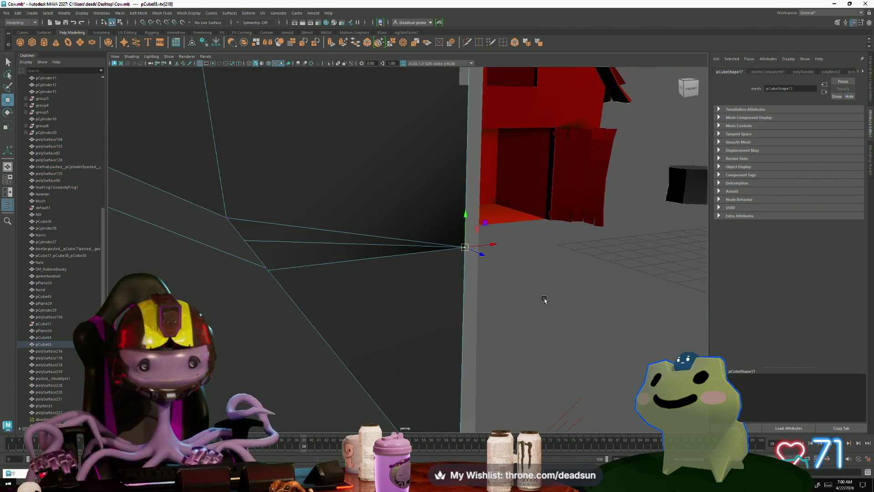
pyautogui.click(464, 247)
# Reselect the wall's corner vertex and merge it with its neighbour so the edges meet
pyautogui.click(472, 253)
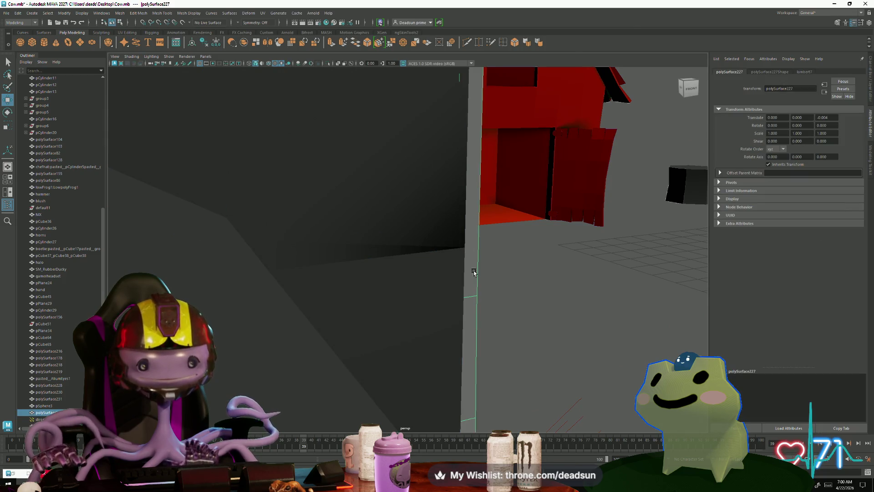
pyautogui.click(429, 265)
pyautogui.moveTo(420, 254); pyautogui.dragTo(449, 244, button='right')
pyautogui.click(449, 257)
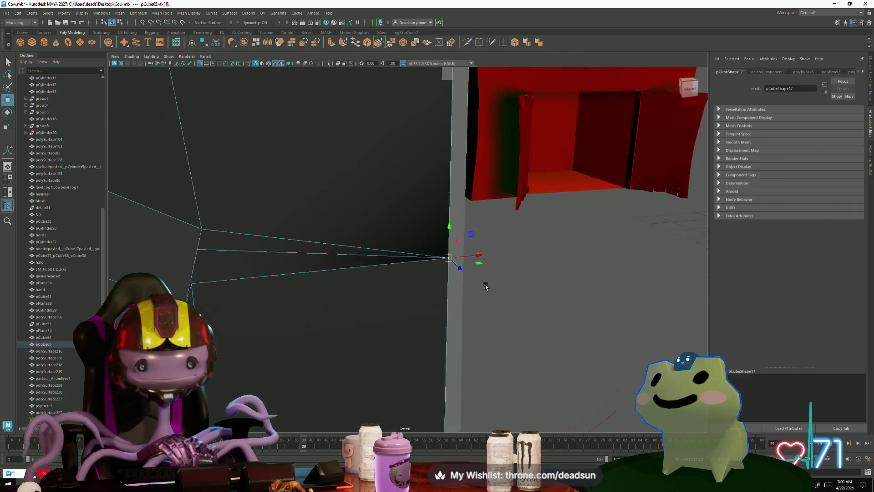
pyautogui.keyDown('alt'); pyautogui.moveTo(485, 285); pyautogui.dragTo(385, 60); pyautogui.keyUp('alt')
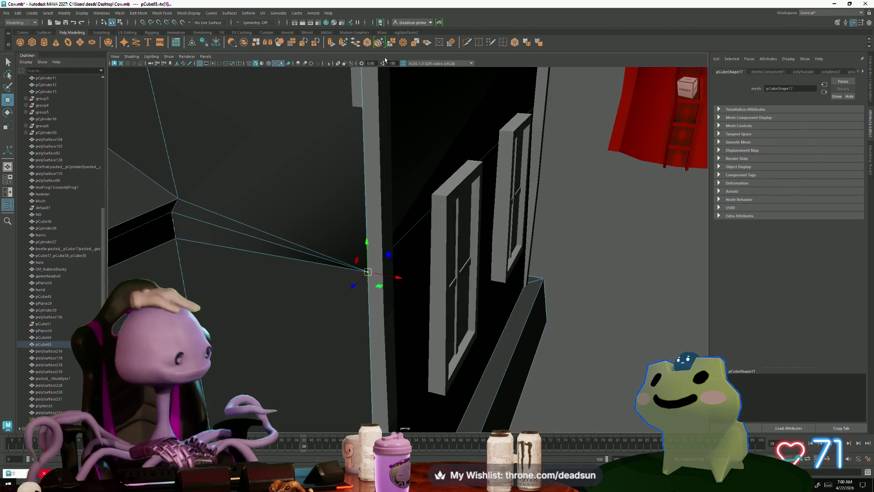
pyautogui.keyDown('shift'); pyautogui.moveTo(369, 270); pyautogui.dragTo(322, 205, button='right'); pyautogui.keyUp('shift')
pyautogui.moveTo(369, 273)
pyautogui.keyDown('alt'); pyautogui.mouseDown()
pyautogui.moveTo(357, 289)
pyautogui.moveTo(341, 283)
pyautogui.mouseUp(); pyautogui.keyUp('alt')
# Inspect the corner column polySurface227 at vertex level with the Move tool active
pyautogui.press('F8')
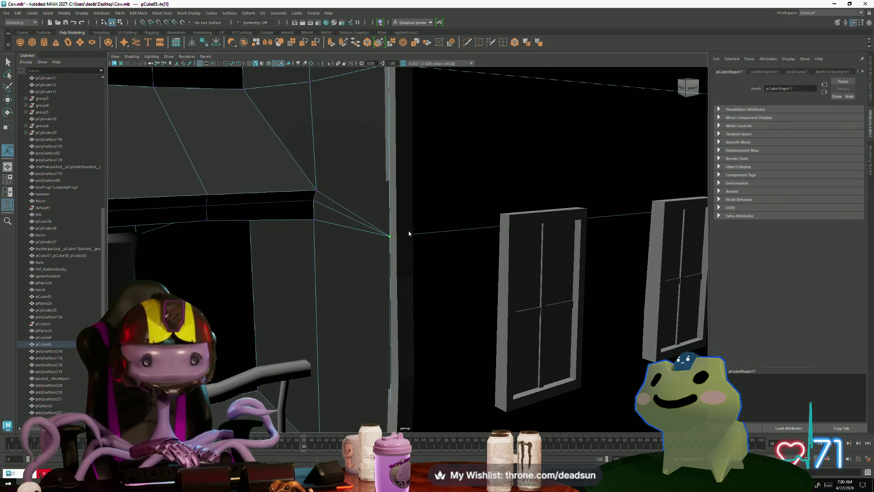
pyautogui.click(402, 226)
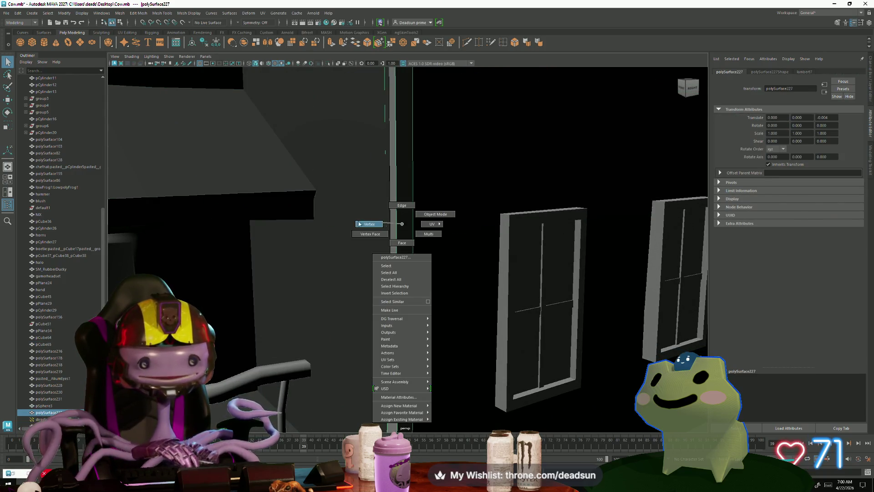
pyautogui.moveTo(402, 226); pyautogui.dragTo(367, 218, button='right')
pyautogui.keyDown('alt'); pyautogui.moveTo(428, 324); pyautogui.dragTo(383, 310); pyautogui.keyUp('alt')
pyautogui.press('w')
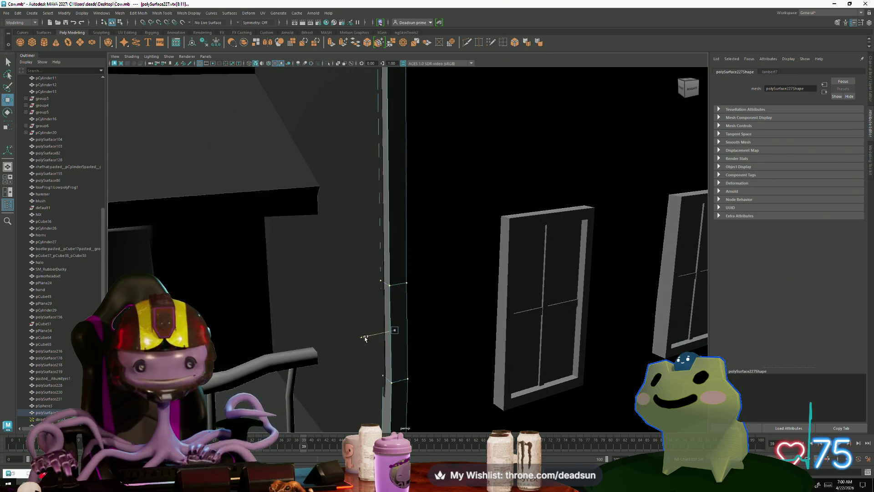
pyautogui.keyDown('alt'); pyautogui.moveTo(365, 337); pyautogui.dragTo(324, 337, button='right'); pyautogui.keyUp('alt')
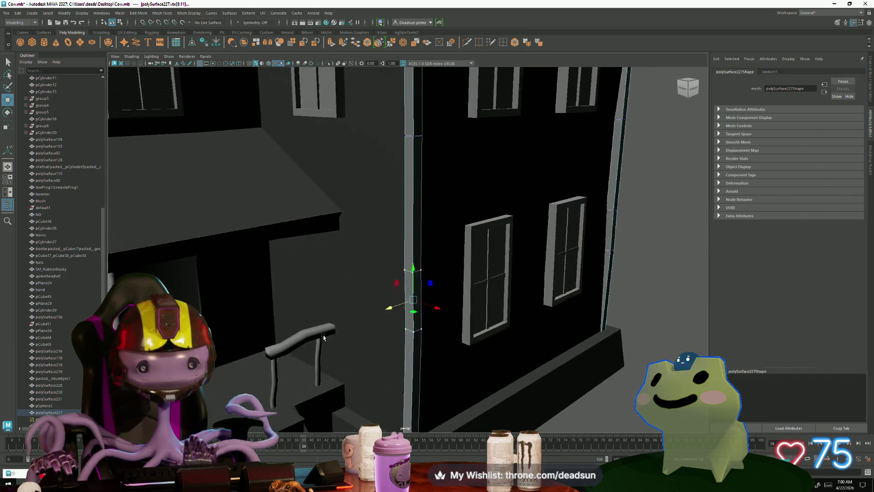
pyautogui.keyDown('alt'); pyautogui.moveTo(324, 338); pyautogui.dragTo(367, 186); pyautogui.keyUp('alt')
pyautogui.keyDown('alt'); pyautogui.moveTo(381, 146); pyautogui.dragTo(361, 157); pyautogui.keyUp('alt')
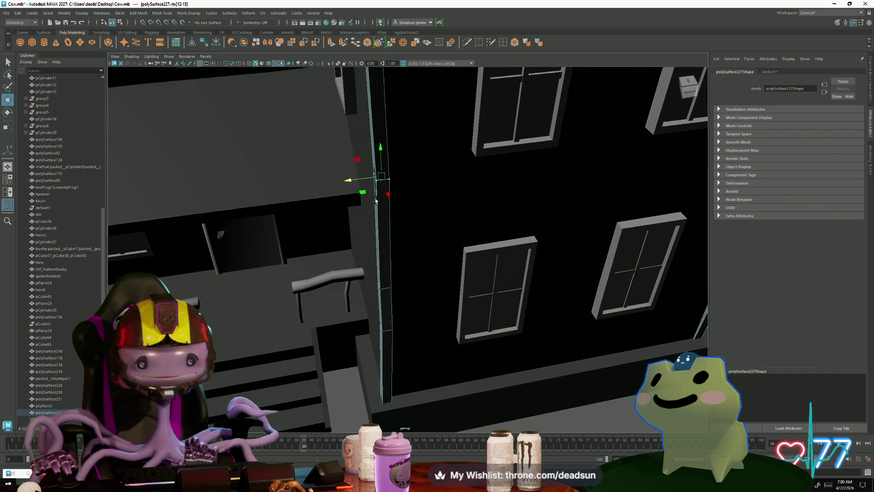
# Select the black house wall mesh pCube65 and frame the whole building
pyautogui.click(303, 267)
pyautogui.press('f')
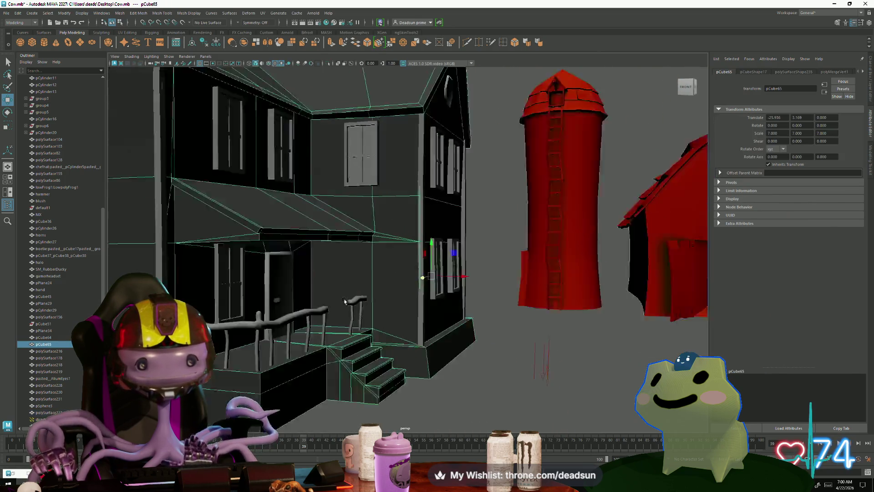
# Clear the selection, reselect the black house and switch to edge editing for the roof corner
pyautogui.keyDown('alt'); pyautogui.moveTo(346, 301); pyautogui.dragTo(333, 323); pyautogui.keyUp('alt')
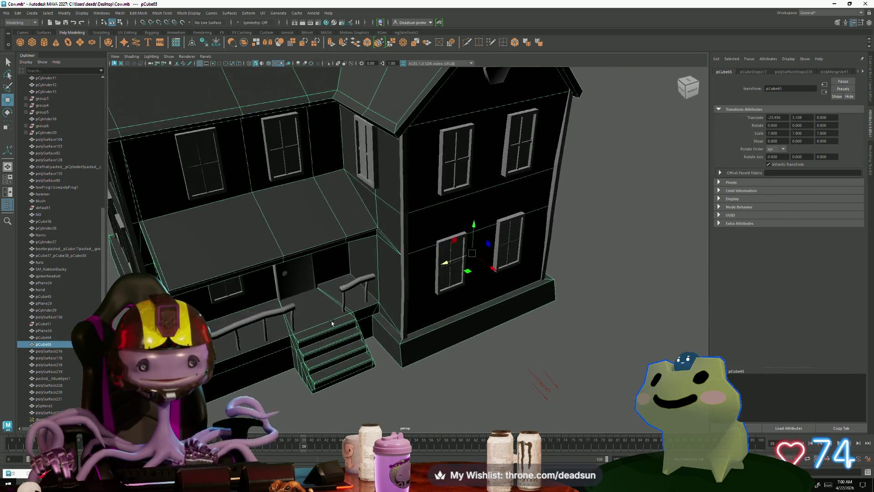
pyautogui.rightClick(386, 300)
pyautogui.click(362, 383)
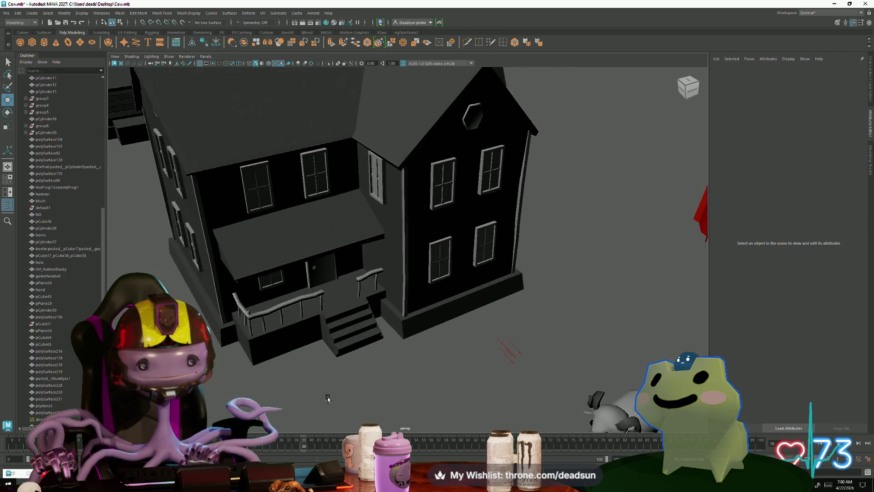
pyautogui.moveTo(362, 383)
pyautogui.keyDown('alt'); pyautogui.mouseDown()
pyautogui.moveTo(333, 395)
pyautogui.moveTo(267, 355)
pyautogui.moveTo(351, 349)
pyautogui.mouseUp(); pyautogui.keyUp('alt')
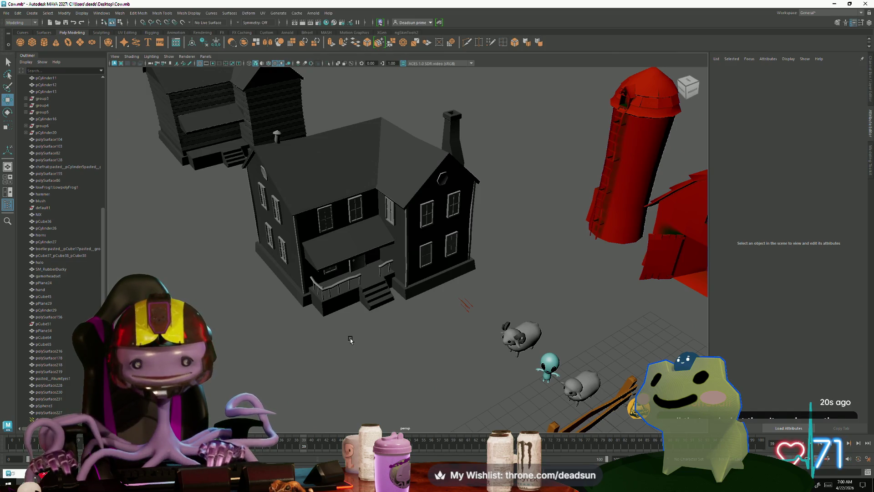
pyautogui.click(383, 144)
pyautogui.press('F10')
pyautogui.click(383, 139)
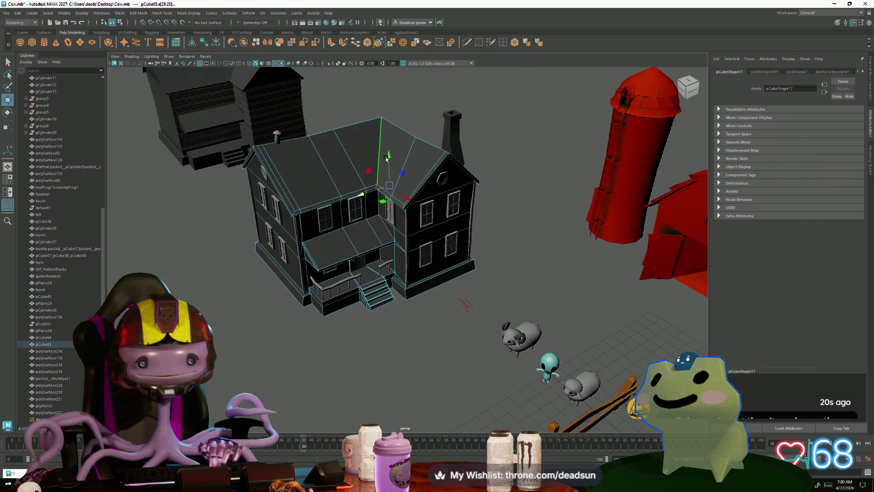
pyautogui.press('f')
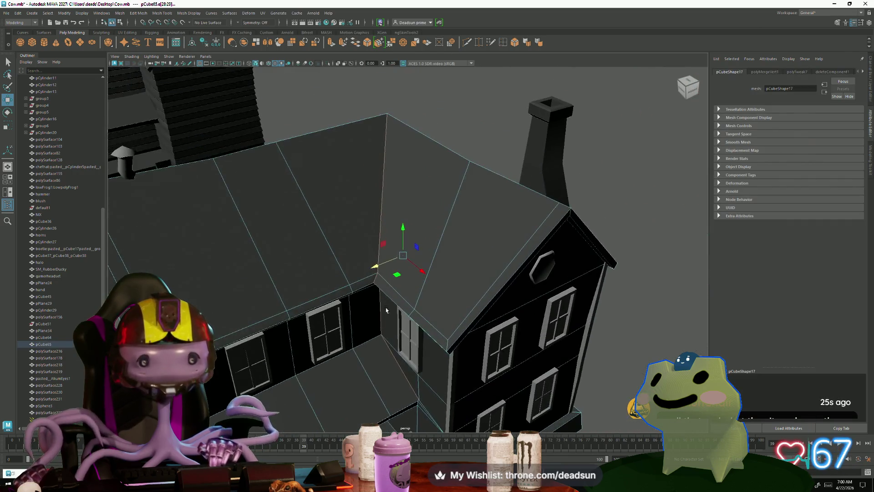
pyautogui.moveTo(386, 311)
pyautogui.keyDown('alt'); pyautogui.mouseDown()
pyautogui.moveTo(380, 141)
pyautogui.moveTo(259, 260)
pyautogui.moveTo(289, 248)
pyautogui.moveTo(310, 224)
pyautogui.mouseUp(); pyautogui.keyUp('alt')
pyautogui.keyDown('alt'); pyautogui.moveTo(309, 225); pyautogui.dragTo(364, 320, button='right'); pyautogui.keyUp('alt')
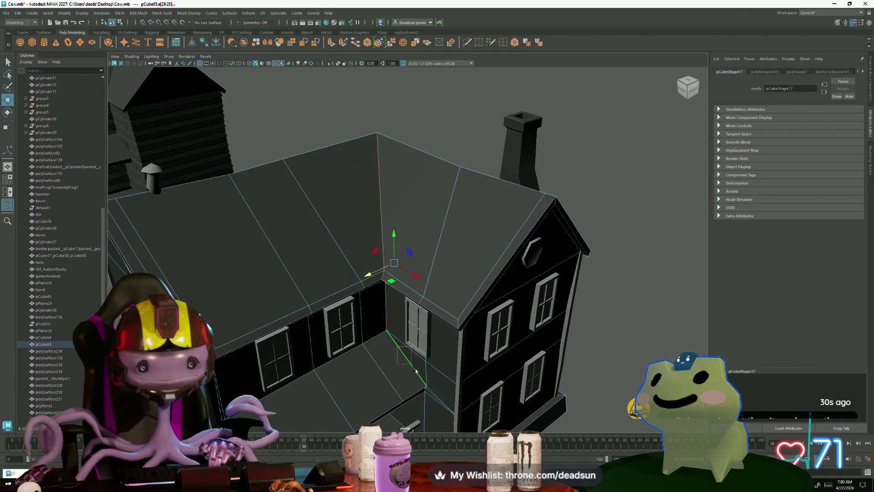
pyautogui.keyDown('alt'); pyautogui.moveTo(403, 369); pyautogui.dragTo(382, 355); pyautogui.keyUp('alt')
pyautogui.keyDown('alt'); pyautogui.moveTo(383, 355); pyautogui.dragTo(318, 293, button='right'); pyautogui.keyUp('alt')
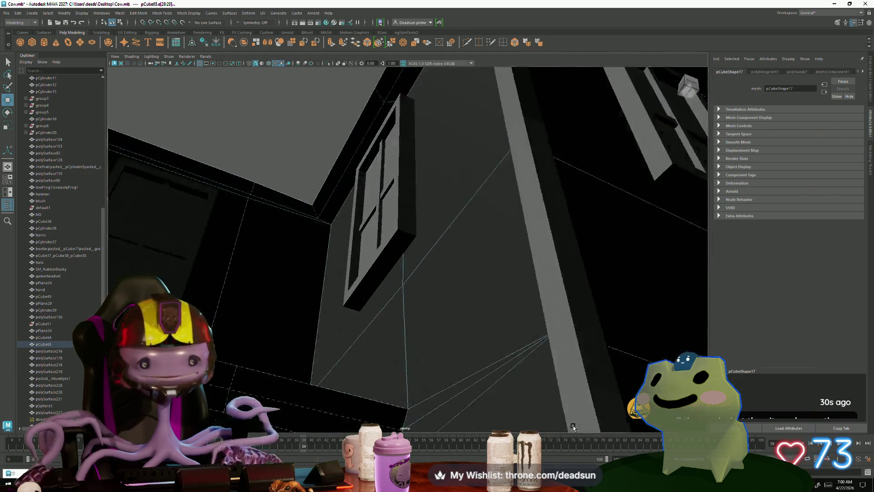
pyautogui.keyDown('alt'); pyautogui.moveTo(319, 293); pyautogui.dragTo(333, 283); pyautogui.keyUp('alt')
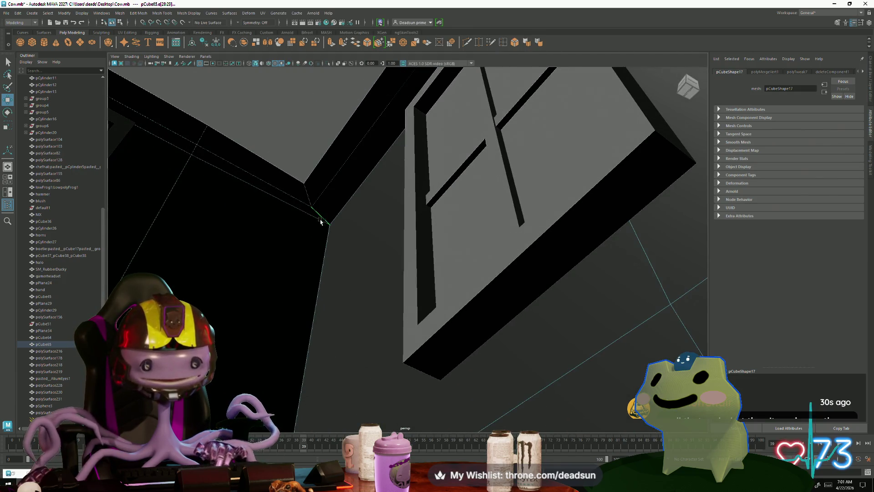
pyautogui.moveTo(325, 219)
pyautogui.keyDown('alt'); pyautogui.mouseDown()
pyautogui.moveTo(337, 274)
pyautogui.moveTo(307, 280)
pyautogui.moveTo(348, 319)
pyautogui.moveTo(433, 168)
pyautogui.moveTo(421, 178)
pyautogui.moveTo(375, 154)
pyautogui.moveTo(381, 209)
pyautogui.moveTo(347, 208)
pyautogui.moveTo(378, 288)
pyautogui.moveTo(307, 240)
pyautogui.moveTo(347, 244)
pyautogui.mouseUp(); pyautogui.keyUp('alt')
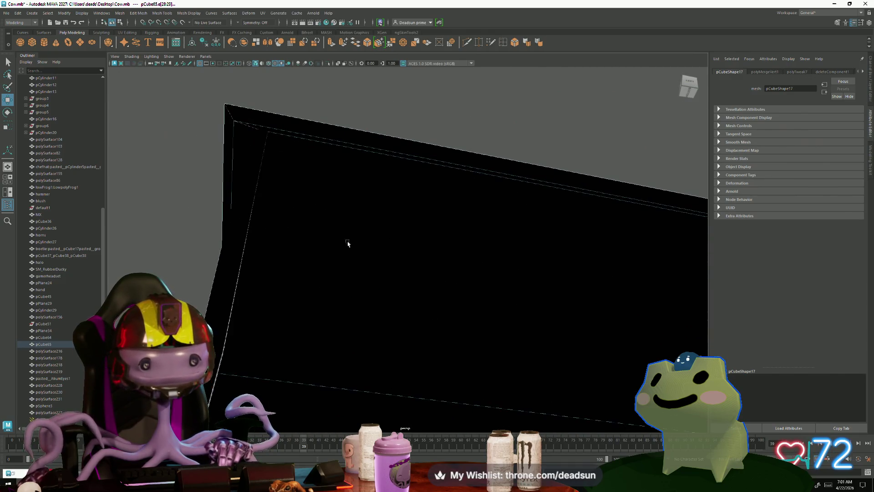
pyautogui.scroll(-5, 306, 177)
pyautogui.moveTo(306, 177)
pyautogui.keyDown('alt'); pyautogui.mouseDown()
pyautogui.moveTo(219, 285)
pyautogui.moveTo(74, 268)
pyautogui.moveTo(306, 345)
pyautogui.mouseUp(); pyautogui.keyUp('alt')
pyautogui.keyDown('alt'); pyautogui.moveTo(306, 345); pyautogui.dragTo(365, 332, button='right'); pyautogui.keyUp('alt')
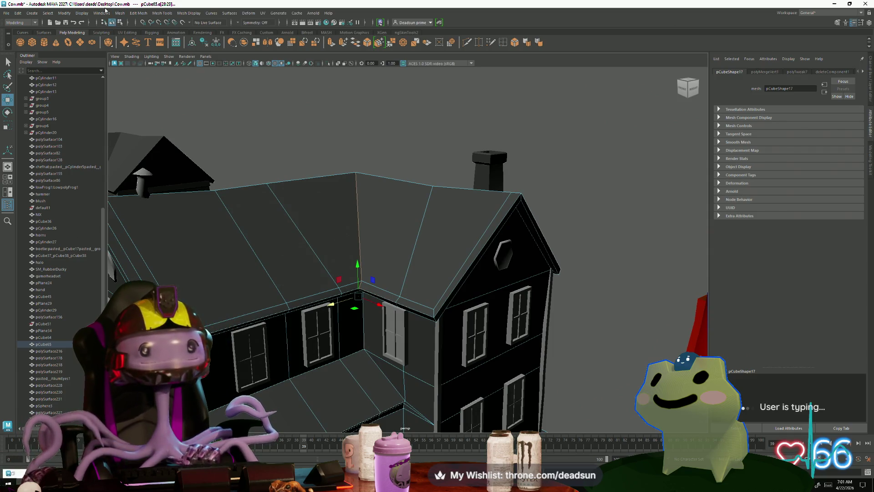
# Bevel the inner roof corner edge with 2 segments via the Edit Mesh Bevel options
pyautogui.click(117, 12)
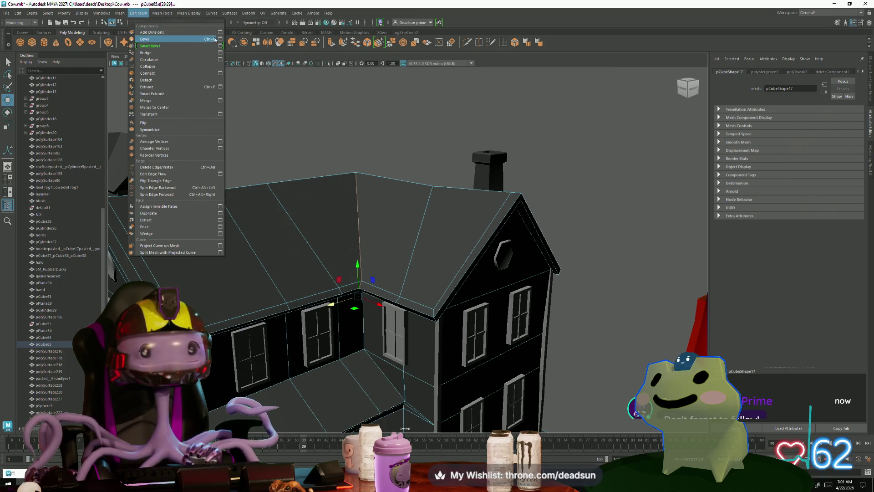
pyautogui.click(220, 38)
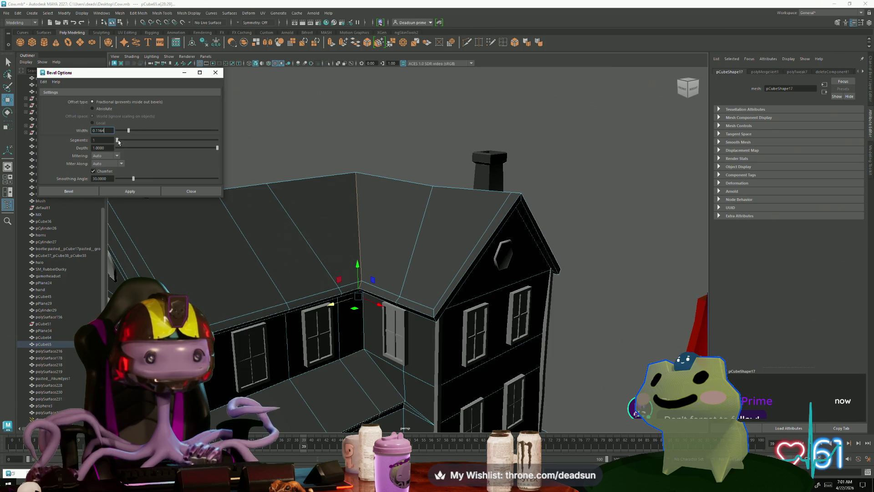
pyautogui.click(130, 191)
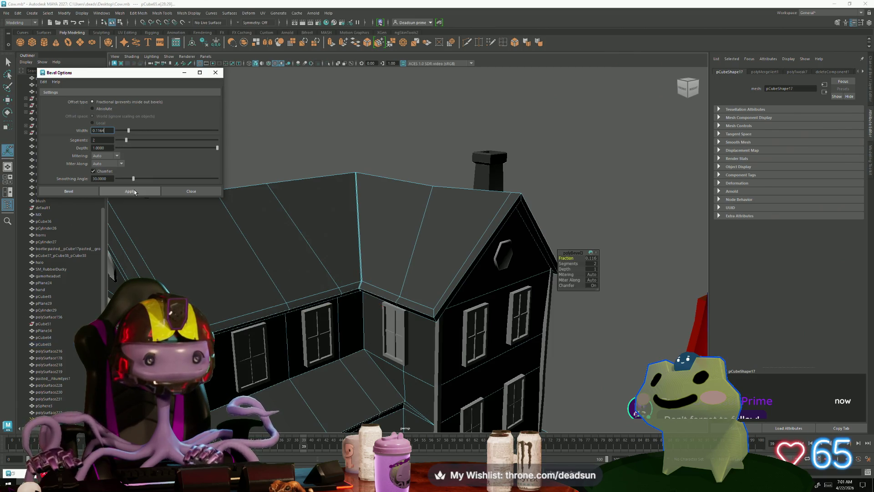
pyautogui.moveTo(288, 218)
pyautogui.keyDown('alt'); pyautogui.mouseDown(button='right')
pyautogui.moveTo(385, 308)
pyautogui.moveTo(412, 285)
pyautogui.mouseUp(button='right'); pyautogui.keyUp('alt')
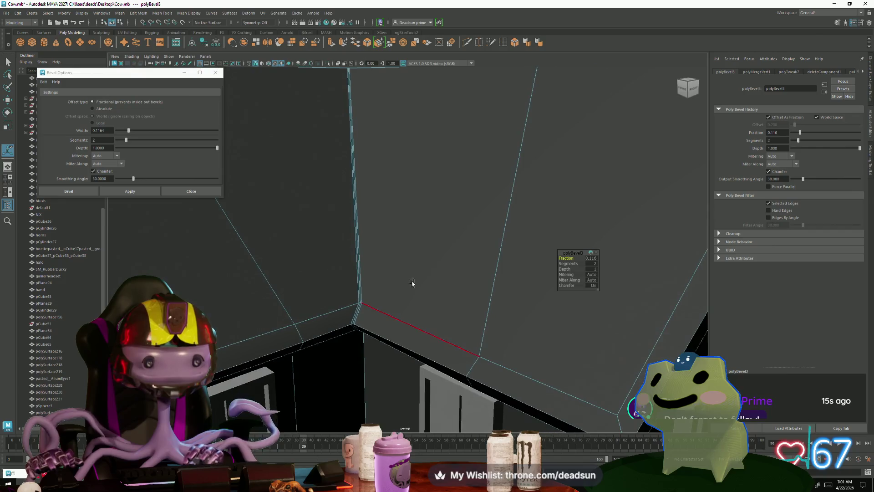
# Bevel the vertical corner edge with the width raised to 0.7192, then switch to vertices
pyautogui.click(352, 237)
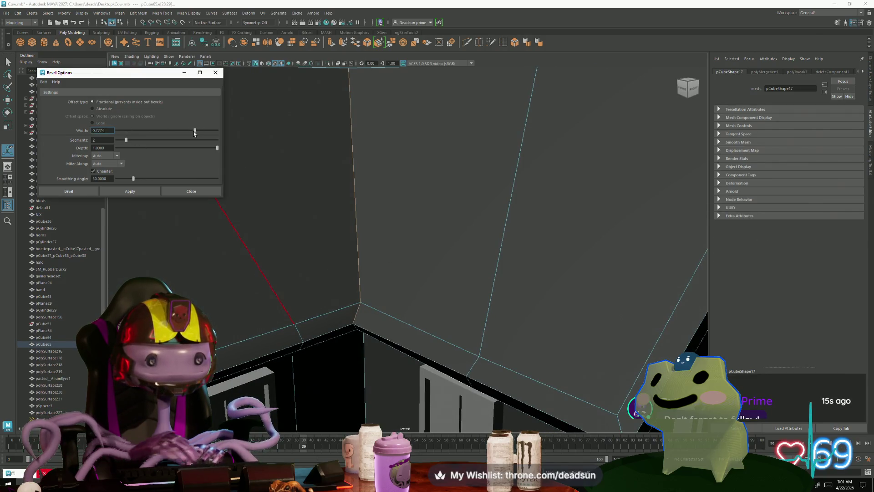
pyautogui.click(155, 193)
pyautogui.moveTo(309, 235)
pyautogui.keyDown('alt'); pyautogui.mouseDown(button='right')
pyautogui.moveTo(294, 223)
pyautogui.moveTo(385, 302)
pyautogui.moveTo(478, 309)
pyautogui.mouseUp(button='right'); pyautogui.keyUp('alt')
pyautogui.moveTo(357, 202); pyautogui.dragTo(347, 196, button='right')
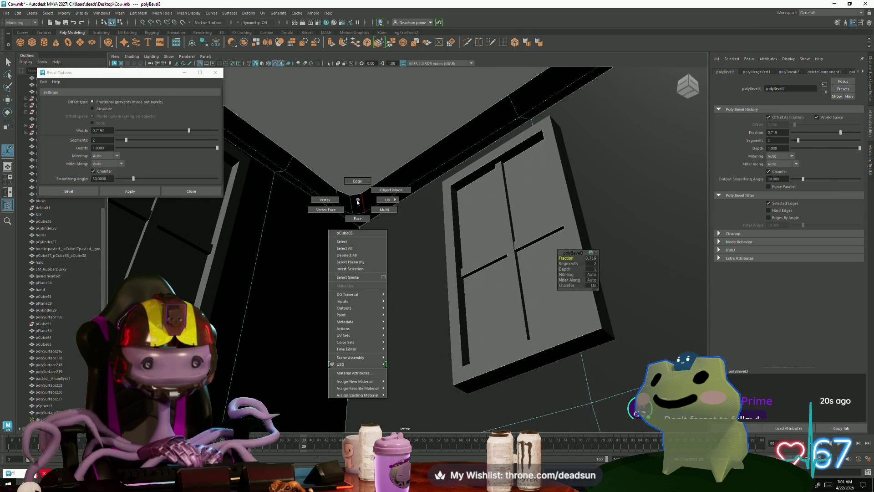
# With the Move tool, inspect the bevelled roof corner from all sides down to its eave end
pyautogui.keyDown('alt'); pyautogui.moveTo(362, 194); pyautogui.dragTo(383, 217); pyautogui.keyUp('alt')
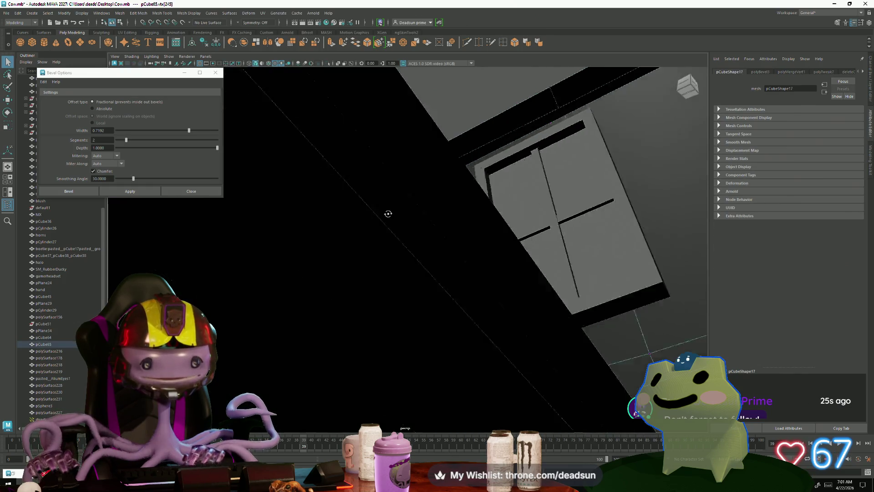
pyautogui.moveTo(383, 217)
pyautogui.keyDown('alt'); pyautogui.mouseDown(button='right')
pyautogui.moveTo(416, 237)
pyautogui.moveTo(407, 241)
pyautogui.mouseUp(button='right'); pyautogui.keyUp('alt')
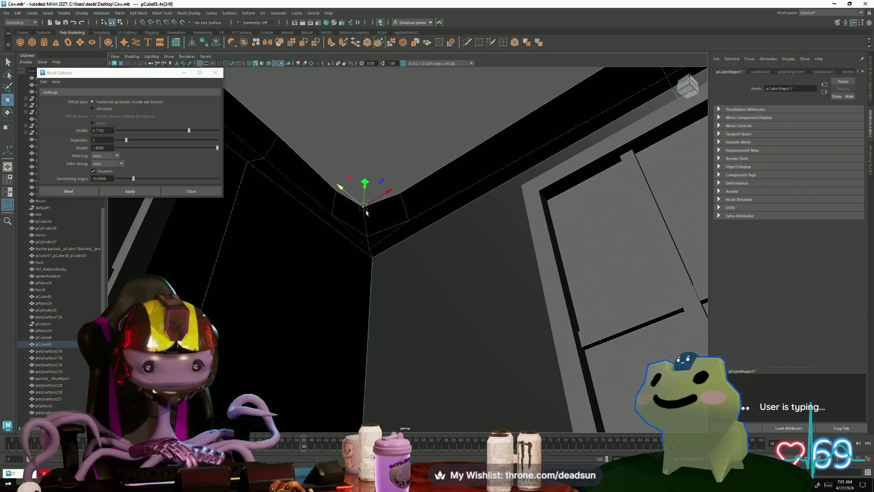
pyautogui.press('w')
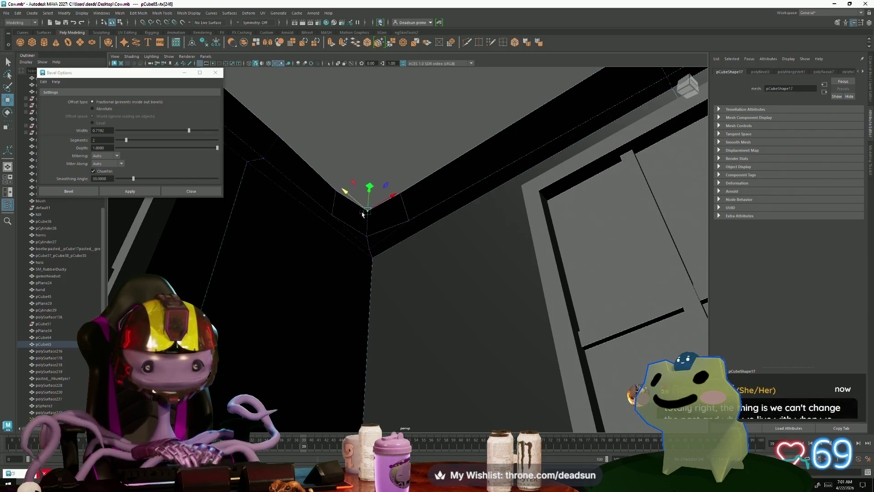
pyautogui.keyDown('alt'); pyautogui.moveTo(345, 192); pyautogui.dragTo(371, 183); pyautogui.keyUp('alt')
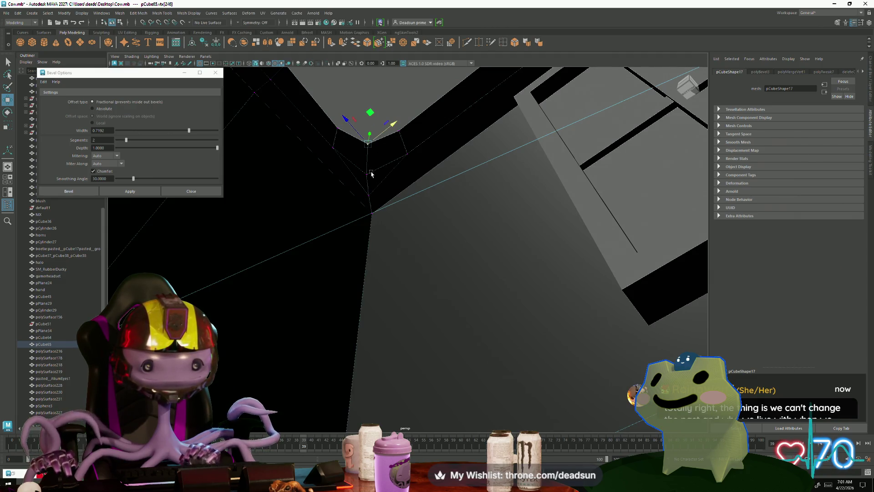
pyautogui.keyDown('alt'); pyautogui.moveTo(369, 194); pyautogui.dragTo(399, 166); pyautogui.keyUp('alt')
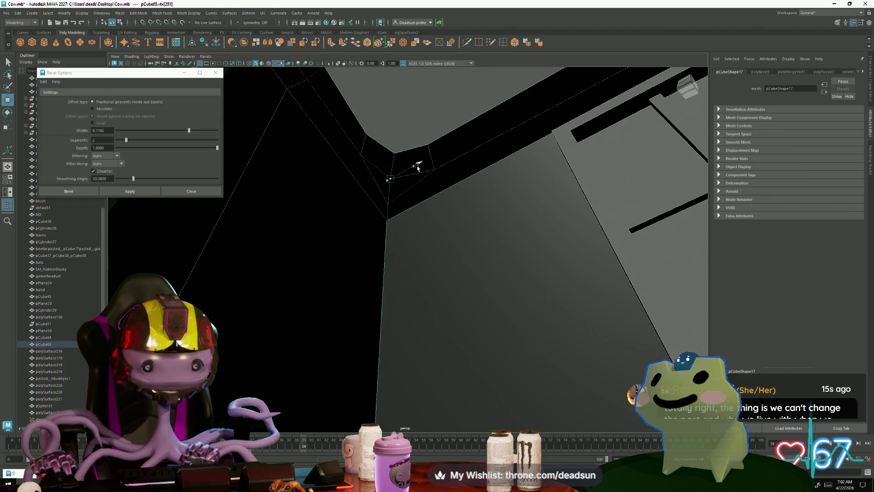
pyautogui.moveTo(415, 170)
pyautogui.keyDown('alt'); pyautogui.mouseDown()
pyautogui.moveTo(384, 211)
pyautogui.moveTo(381, 238)
pyautogui.moveTo(332, 198)
pyautogui.moveTo(361, 213)
pyautogui.moveTo(324, 198)
pyautogui.mouseUp(); pyautogui.keyUp('alt')
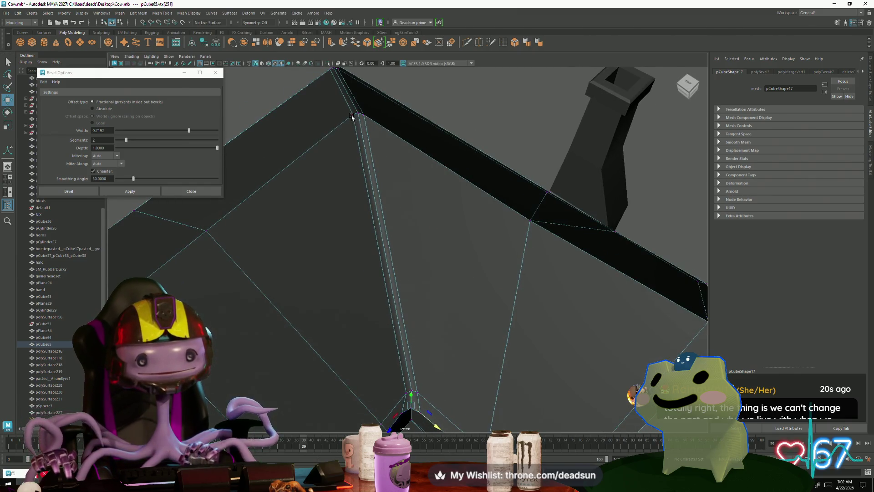
pyautogui.moveTo(352, 118)
pyautogui.keyDown('alt'); pyautogui.mouseDown()
pyautogui.moveTo(375, 163)
pyautogui.moveTo(331, 286)
pyautogui.moveTo(347, 209)
pyautogui.moveTo(379, 278)
pyautogui.mouseUp(); pyautogui.keyUp('alt')
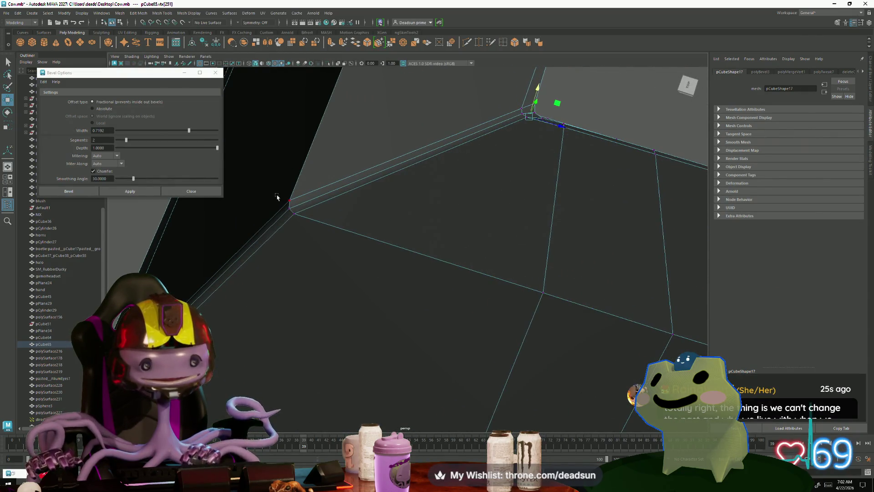
pyautogui.moveTo(308, 236)
pyautogui.keyDown('alt'); pyautogui.mouseDown()
pyautogui.moveTo(321, 323)
pyautogui.moveTo(327, 315)
pyautogui.mouseUp(); pyautogui.keyUp('alt')
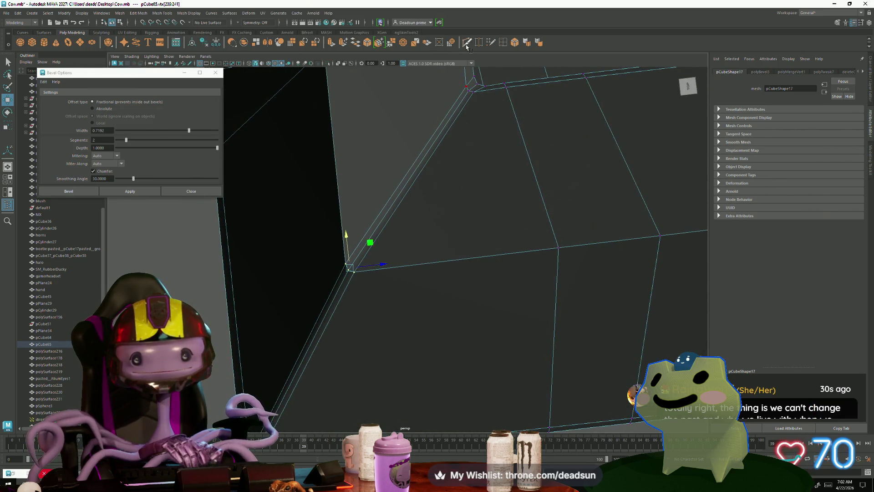
# Merge the doubled eave-corner vertices, repeating Merge with G on the leftover pairs
pyautogui.click(392, 43)
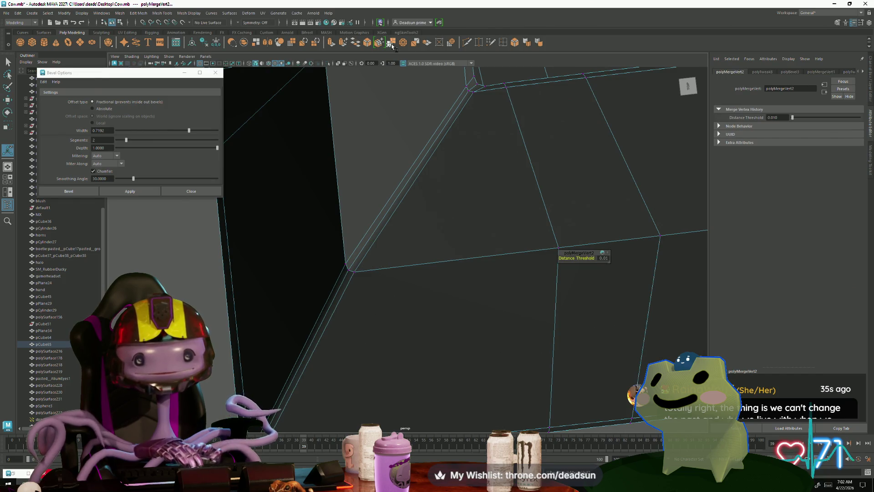
pyautogui.click(347, 271)
pyautogui.press('g')
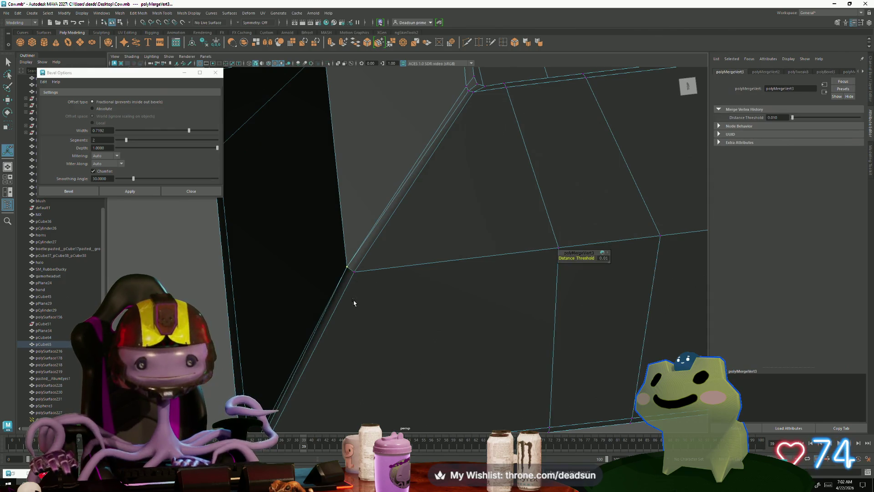
pyautogui.moveTo(345, 260); pyautogui.dragTo(358, 279)
pyautogui.press('g')
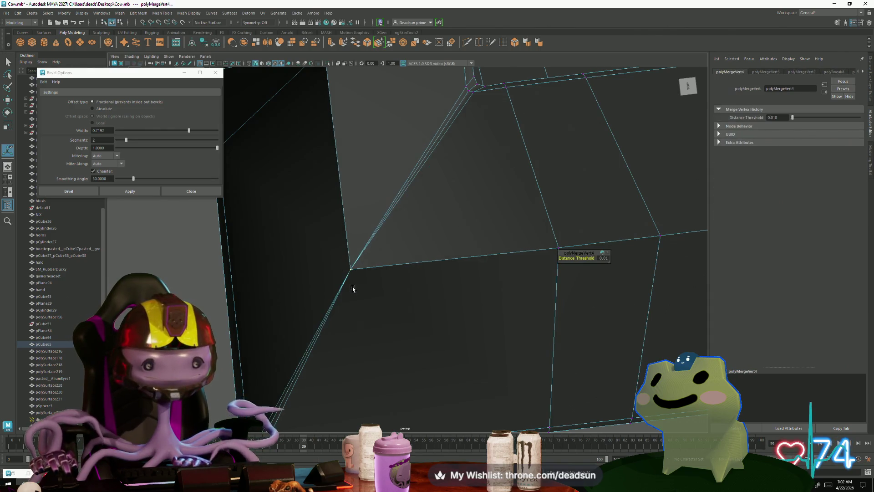
pyautogui.scroll(-3, 365, 314)
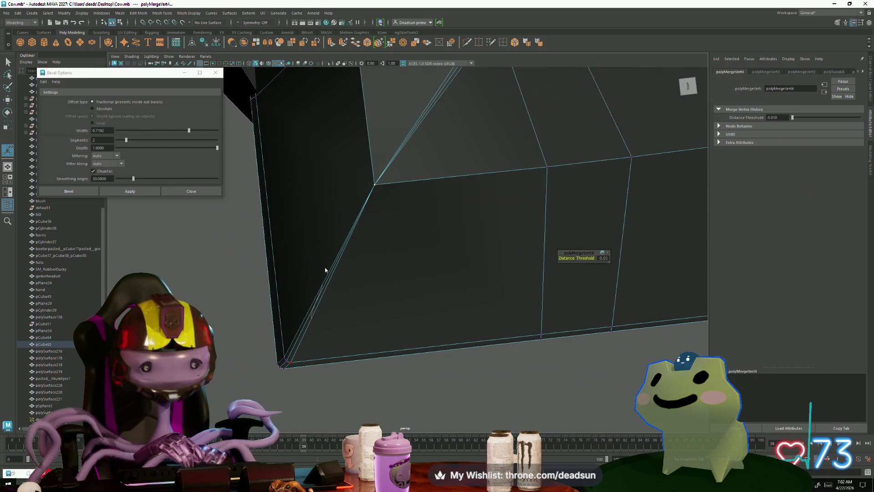
# Return to object level, switch to edges and select the roof's sloped corner edge
pyautogui.press('F8')
pyautogui.moveTo(314, 316); pyautogui.dragTo(310, 307, button='right')
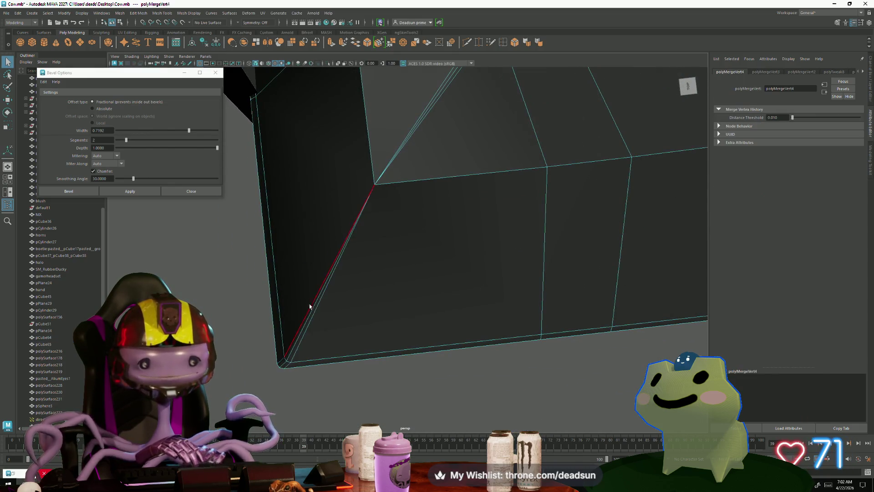
pyautogui.click(303, 315)
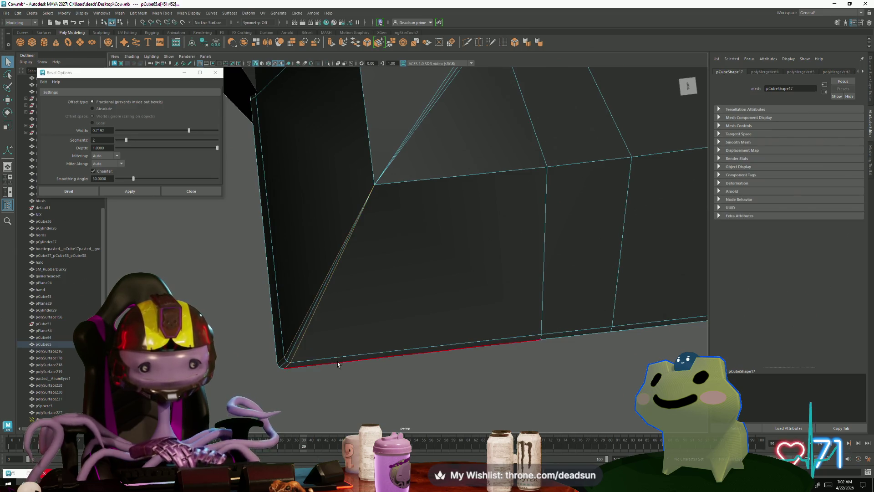
pyautogui.scroll(-5, 337, 364)
pyautogui.keyDown('alt'); pyautogui.moveTo(337, 364); pyautogui.dragTo(295, 328); pyautogui.keyUp('alt')
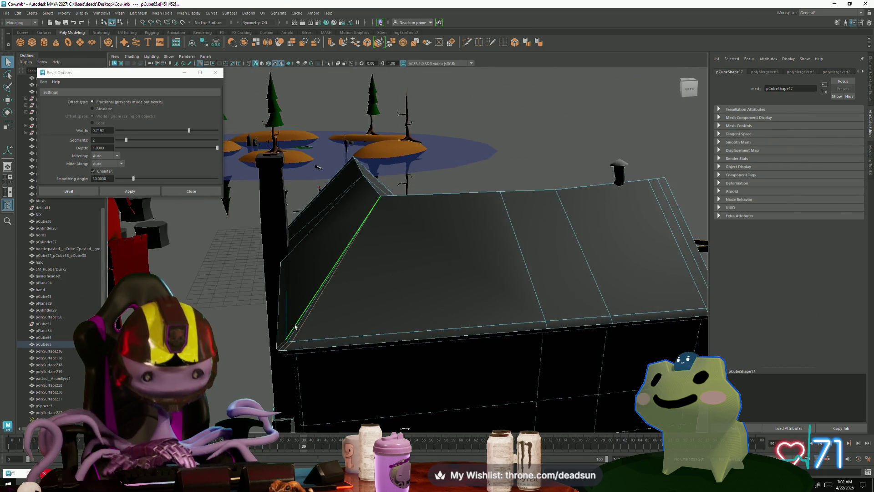
pyautogui.keyDown('ctrl'); pyautogui.click(295, 329); pyautogui.keyUp('ctrl')
pyautogui.moveTo(316, 276)
pyautogui.mouseDown(button='right')
pyautogui.moveTo(265, 305)
pyautogui.moveTo(265, 276)
pyautogui.mouseUp(button='right')
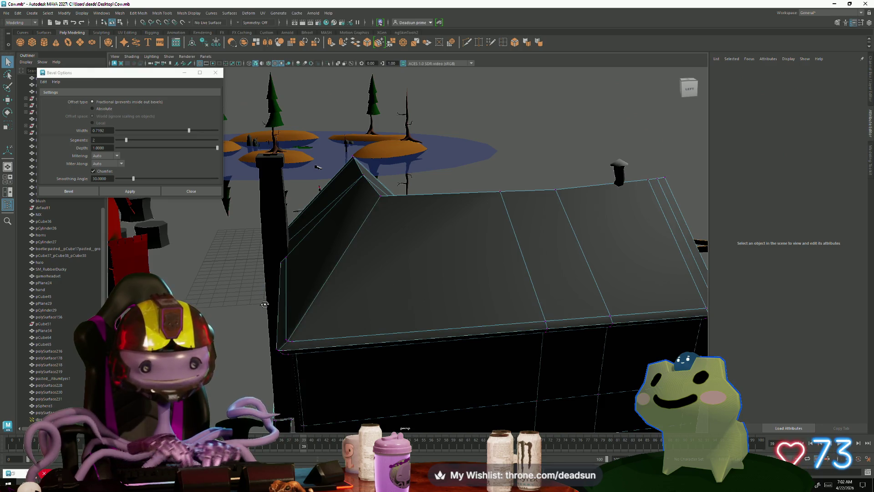
pyautogui.keyDown('alt'); pyautogui.moveTo(265, 276); pyautogui.dragTo(348, 345); pyautogui.keyUp('alt')
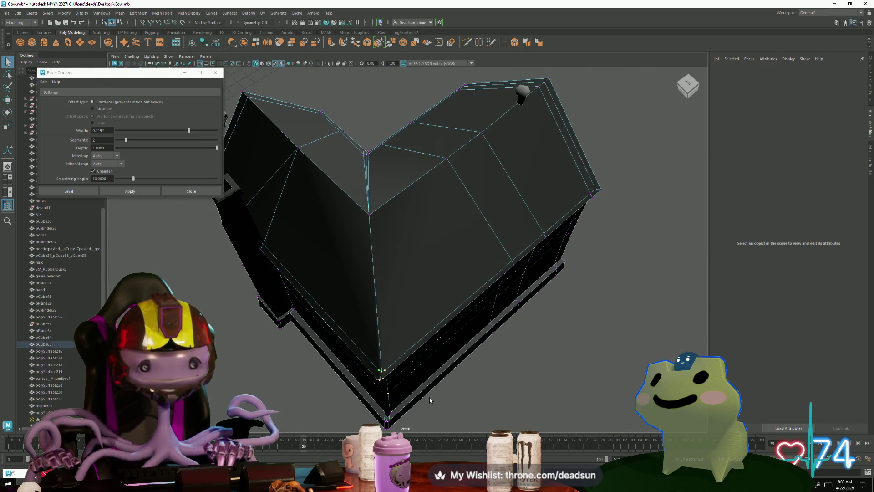
pyautogui.moveTo(430, 400)
pyautogui.mouseDown()
pyautogui.moveTo(403, 406)
pyautogui.moveTo(334, 327)
pyautogui.mouseUp()
pyautogui.click(387, 423)
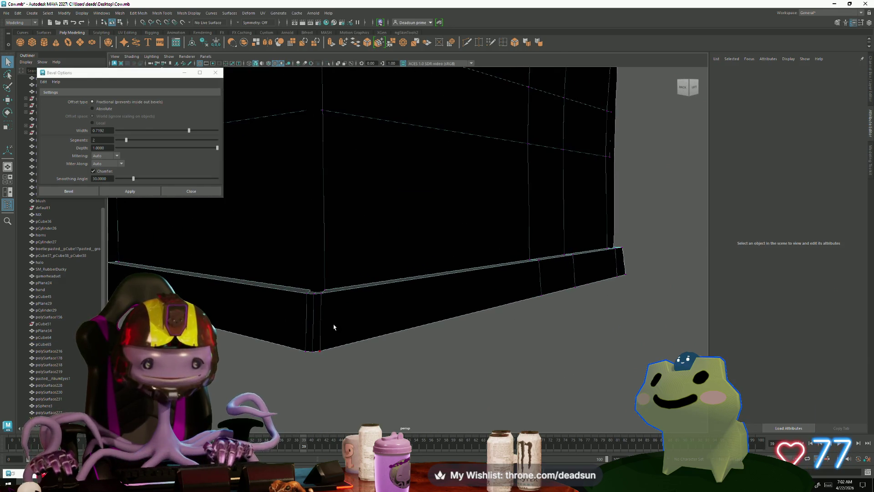
pyautogui.moveTo(333, 276); pyautogui.dragTo(332, 254, button='right')
pyautogui.click(306, 320)
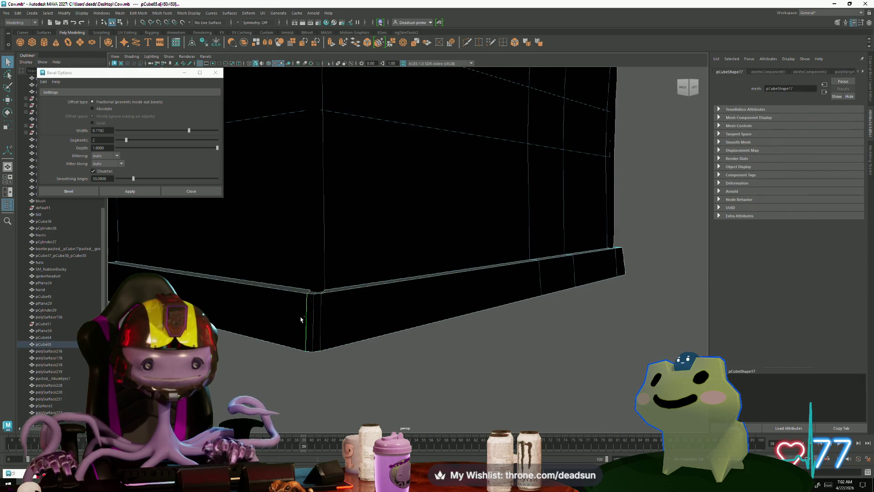
pyautogui.scroll(-5, 318, 338)
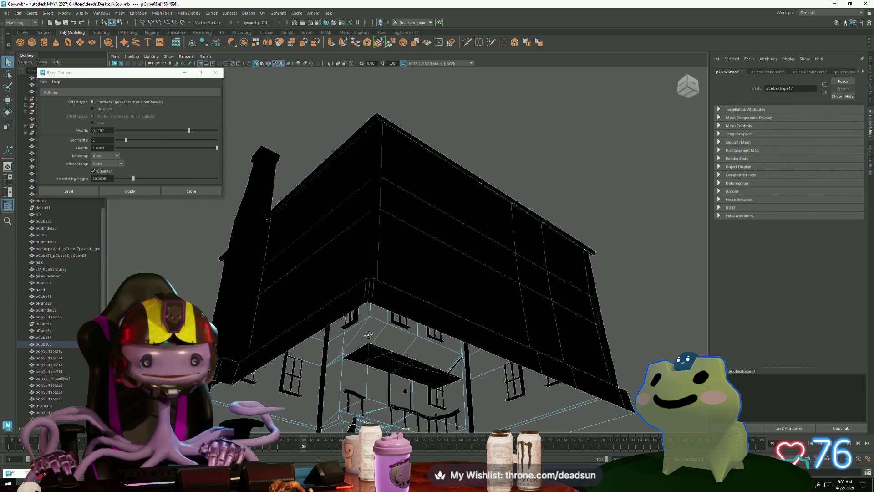
pyautogui.moveTo(318, 337)
pyautogui.keyDown('alt'); pyautogui.mouseDown()
pyautogui.moveTo(391, 319)
pyautogui.moveTo(357, 265)
pyautogui.mouseUp(); pyautogui.keyUp('alt')
pyautogui.scroll(-3, 391, 319)
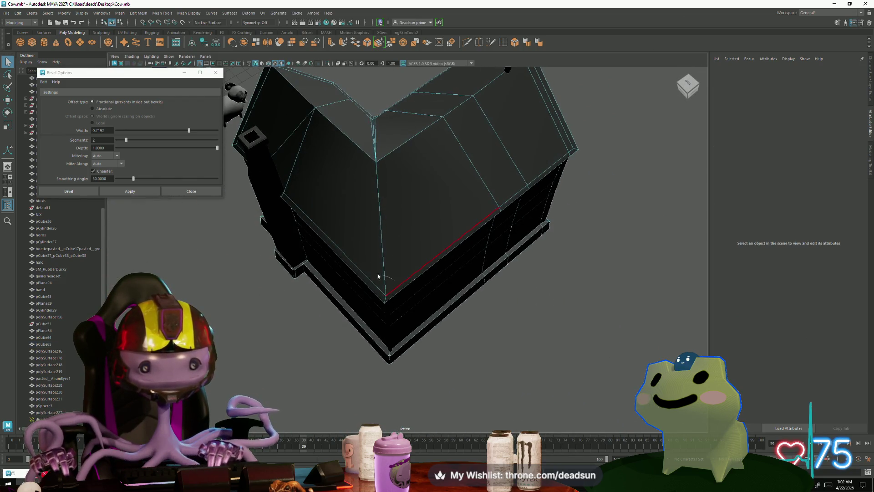
pyautogui.moveTo(425, 403); pyautogui.dragTo(425, 404)
pyautogui.click(400, 350)
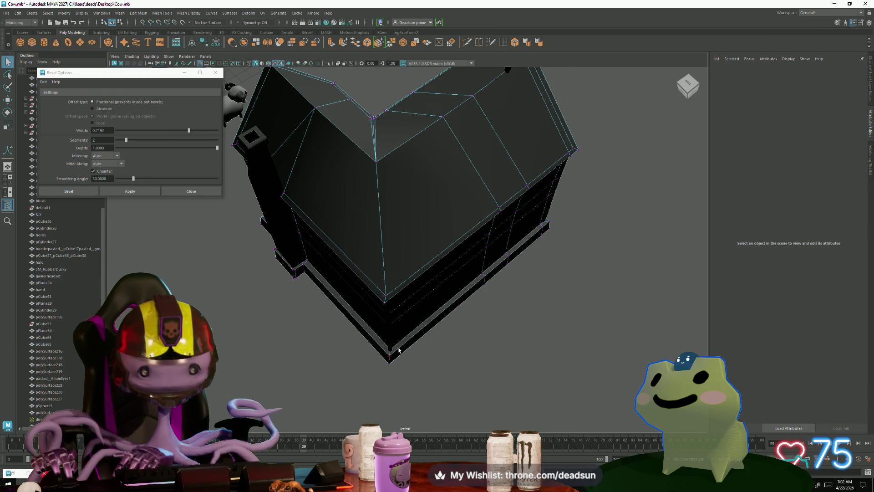
pyautogui.moveTo(384, 335)
pyautogui.keyDown('alt'); pyautogui.mouseDown()
pyautogui.moveTo(415, 365)
pyautogui.moveTo(455, 356)
pyautogui.moveTo(429, 323)
pyautogui.moveTo(410, 238)
pyautogui.mouseUp(); pyautogui.keyUp('alt')
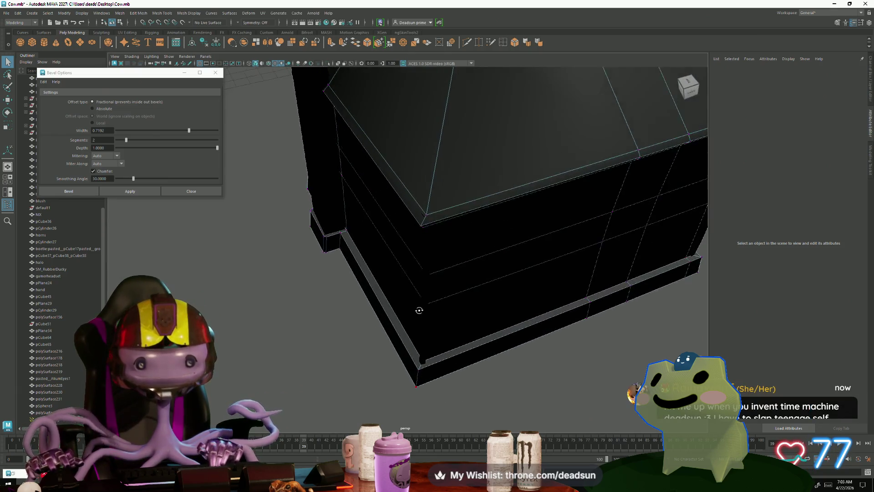
pyautogui.click(421, 218)
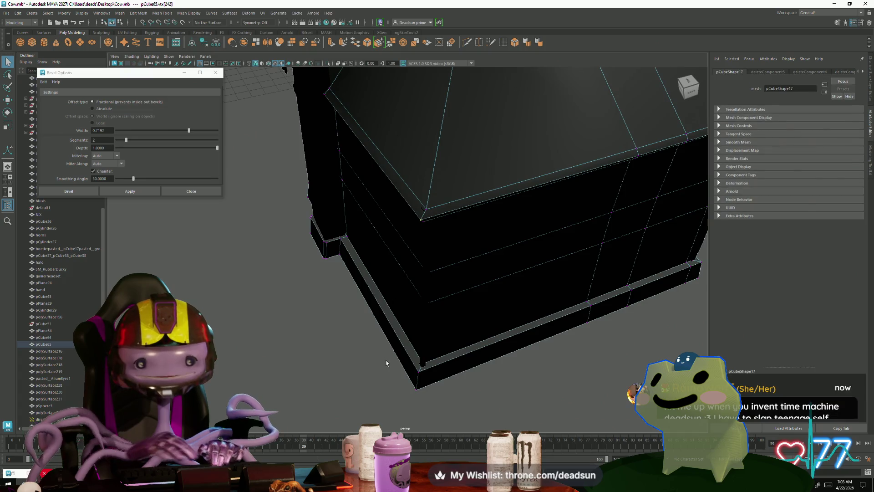
pyautogui.moveTo(421, 219)
pyautogui.keyDown('alt'); pyautogui.mouseDown()
pyautogui.moveTo(419, 354)
pyautogui.moveTo(406, 328)
pyautogui.moveTo(361, 332)
pyautogui.moveTo(387, 367)
pyautogui.moveTo(381, 324)
pyautogui.mouseUp(); pyautogui.keyUp('alt')
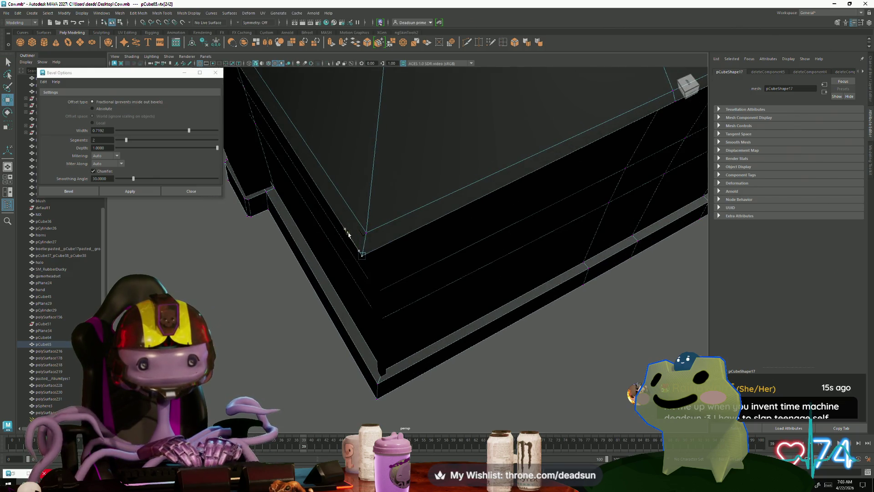
pyautogui.moveTo(348, 233)
pyautogui.keyDown('alt'); pyautogui.mouseDown()
pyautogui.moveTo(342, 273)
pyautogui.moveTo(340, 224)
pyautogui.moveTo(411, 246)
pyautogui.moveTo(393, 267)
pyautogui.moveTo(413, 328)
pyautogui.moveTo(362, 278)
pyautogui.mouseUp(); pyautogui.keyUp('alt')
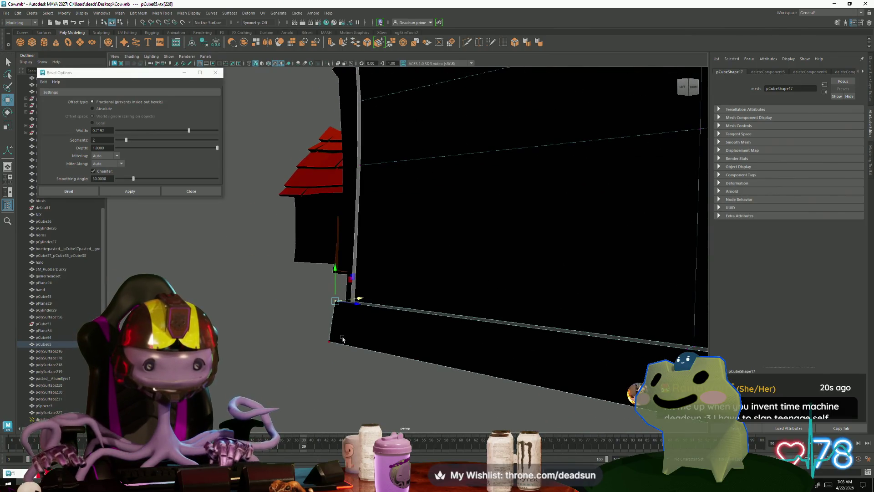
pyautogui.moveTo(344, 340)
pyautogui.keyDown('alt'); pyautogui.mouseDown()
pyautogui.moveTo(345, 363)
pyautogui.moveTo(411, 380)
pyautogui.moveTo(388, 343)
pyautogui.moveTo(389, 308)
pyautogui.moveTo(396, 329)
pyautogui.moveTo(385, 220)
pyautogui.mouseUp(); pyautogui.keyUp('alt')
# Frame the black house in view and select the house model
pyautogui.moveTo(386, 219); pyautogui.dragTo(383, 198, button='right')
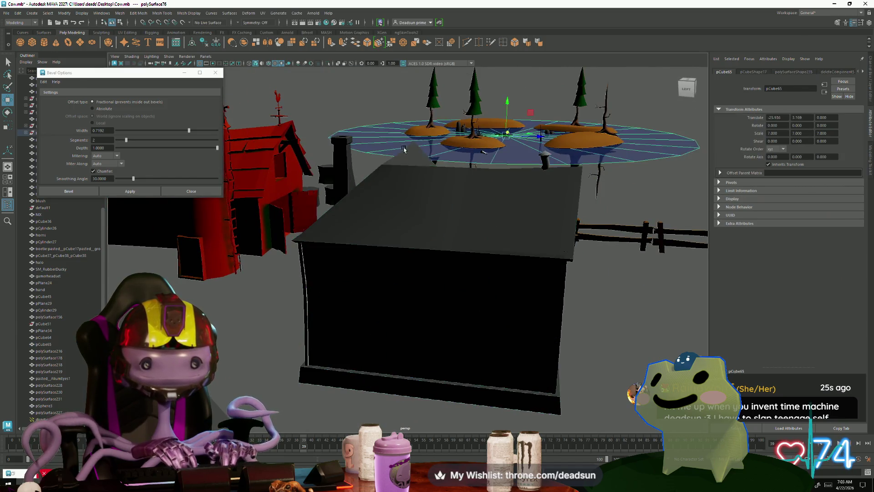
pyautogui.press('f')
pyautogui.keyDown('alt'); pyautogui.moveTo(361, 191); pyautogui.dragTo(369, 226); pyautogui.keyUp('alt')
pyautogui.click(369, 273)
pyautogui.scroll(3, 376, 288)
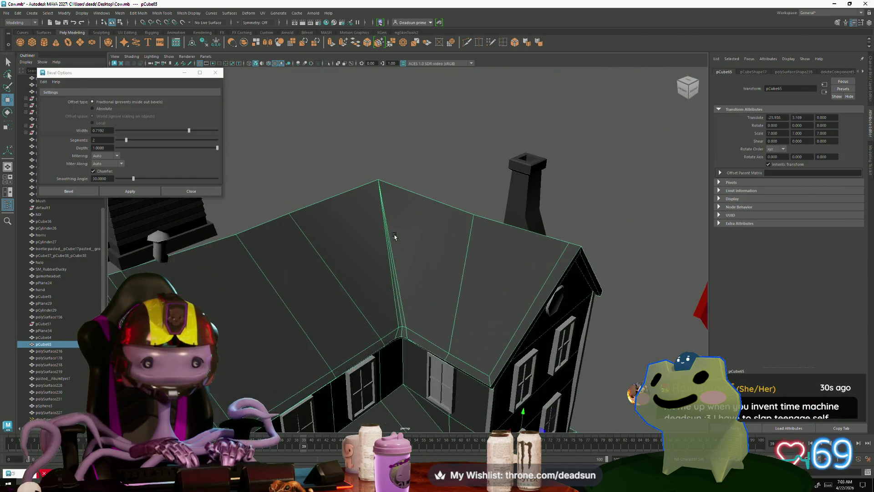
pyautogui.scroll(2, 381, 295)
# Select the inner roof valley edge in Edge mode, then switch to Vertex mode at the eave
pyautogui.moveTo(381, 295); pyautogui.dragTo(381, 260, button='right')
pyautogui.click(386, 303)
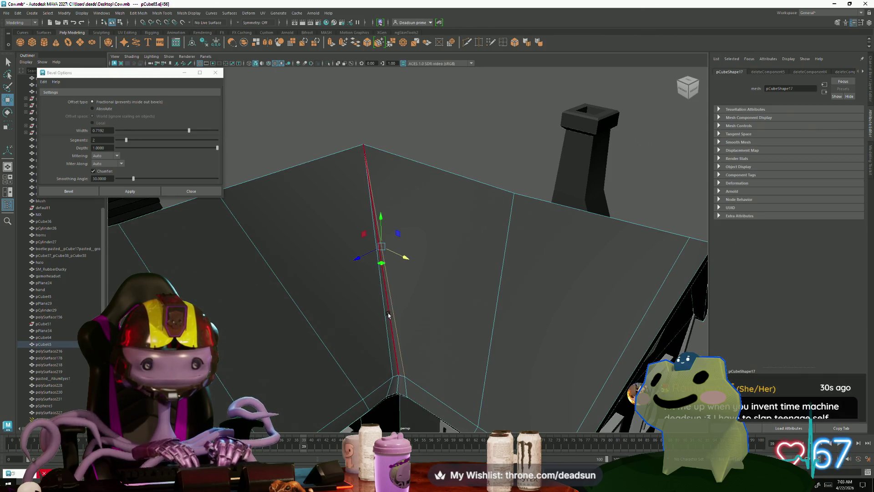
pyautogui.moveTo(387, 317)
pyautogui.keyDown('alt'); pyautogui.mouseDown()
pyautogui.moveTo(405, 354)
pyautogui.moveTo(391, 354)
pyautogui.mouseUp(); pyautogui.keyUp('alt')
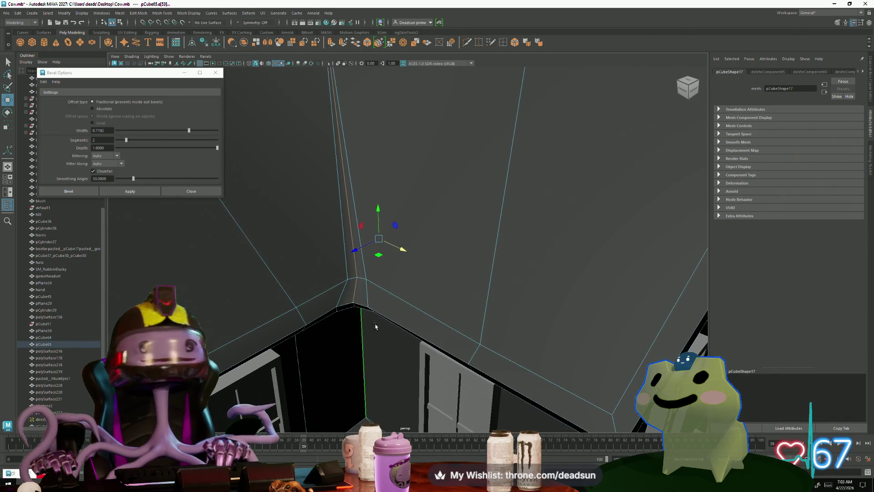
pyautogui.moveTo(352, 298); pyautogui.dragTo(352, 303, button='right')
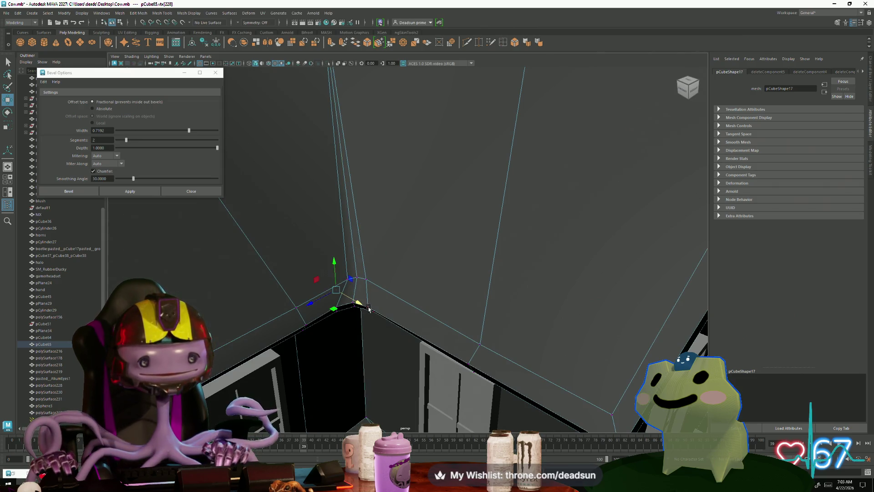